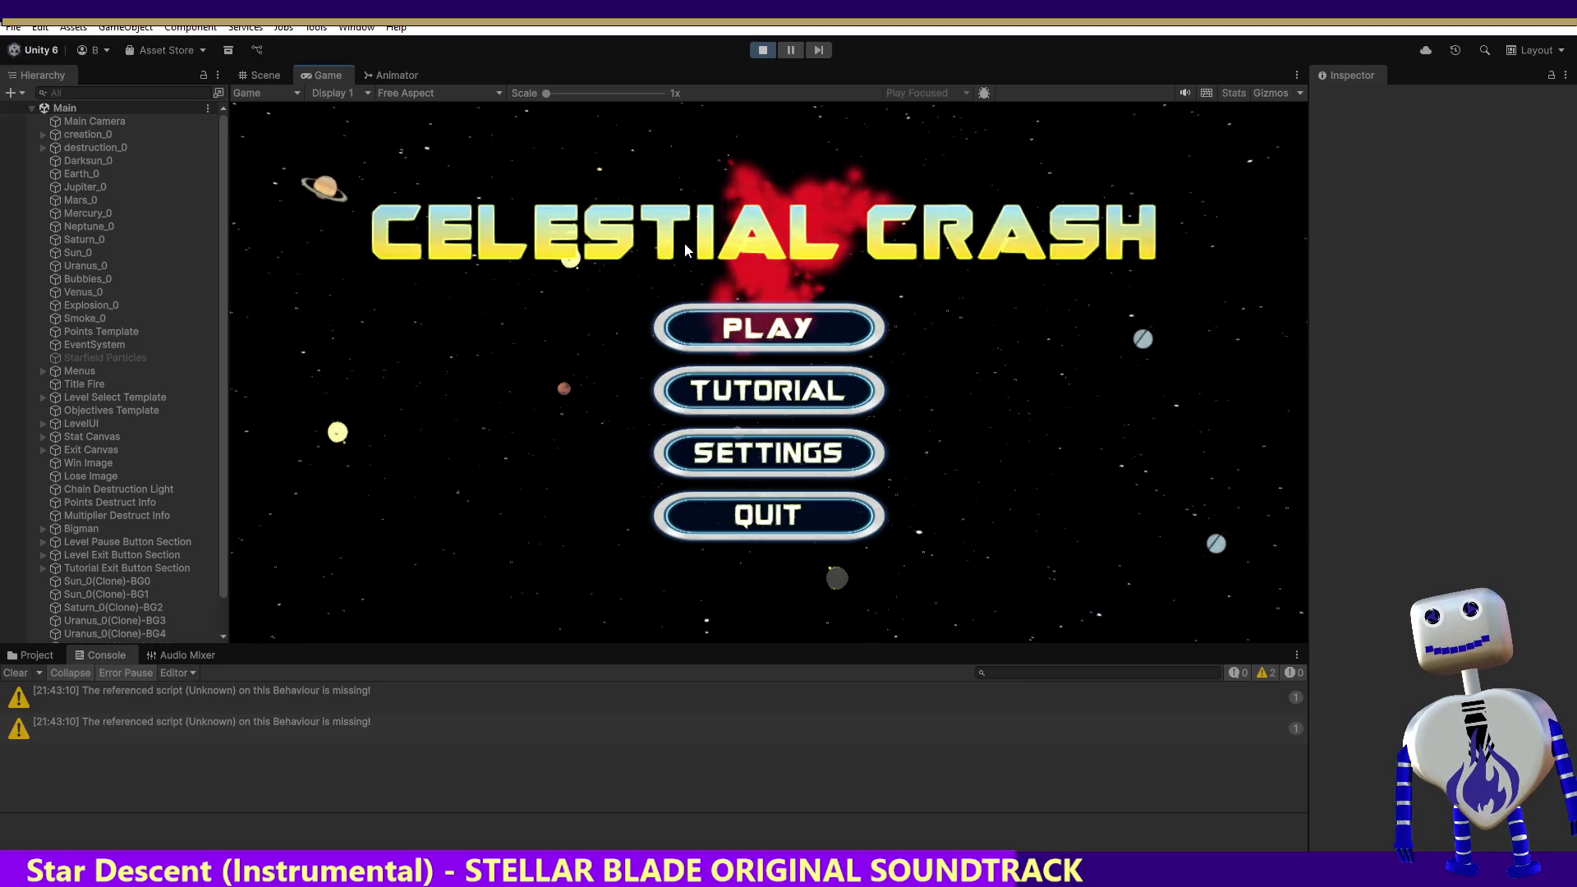
Step: Launch the 1 Tutorial level of Celestial Crash from the level list in the Game view
left_click(757, 330)
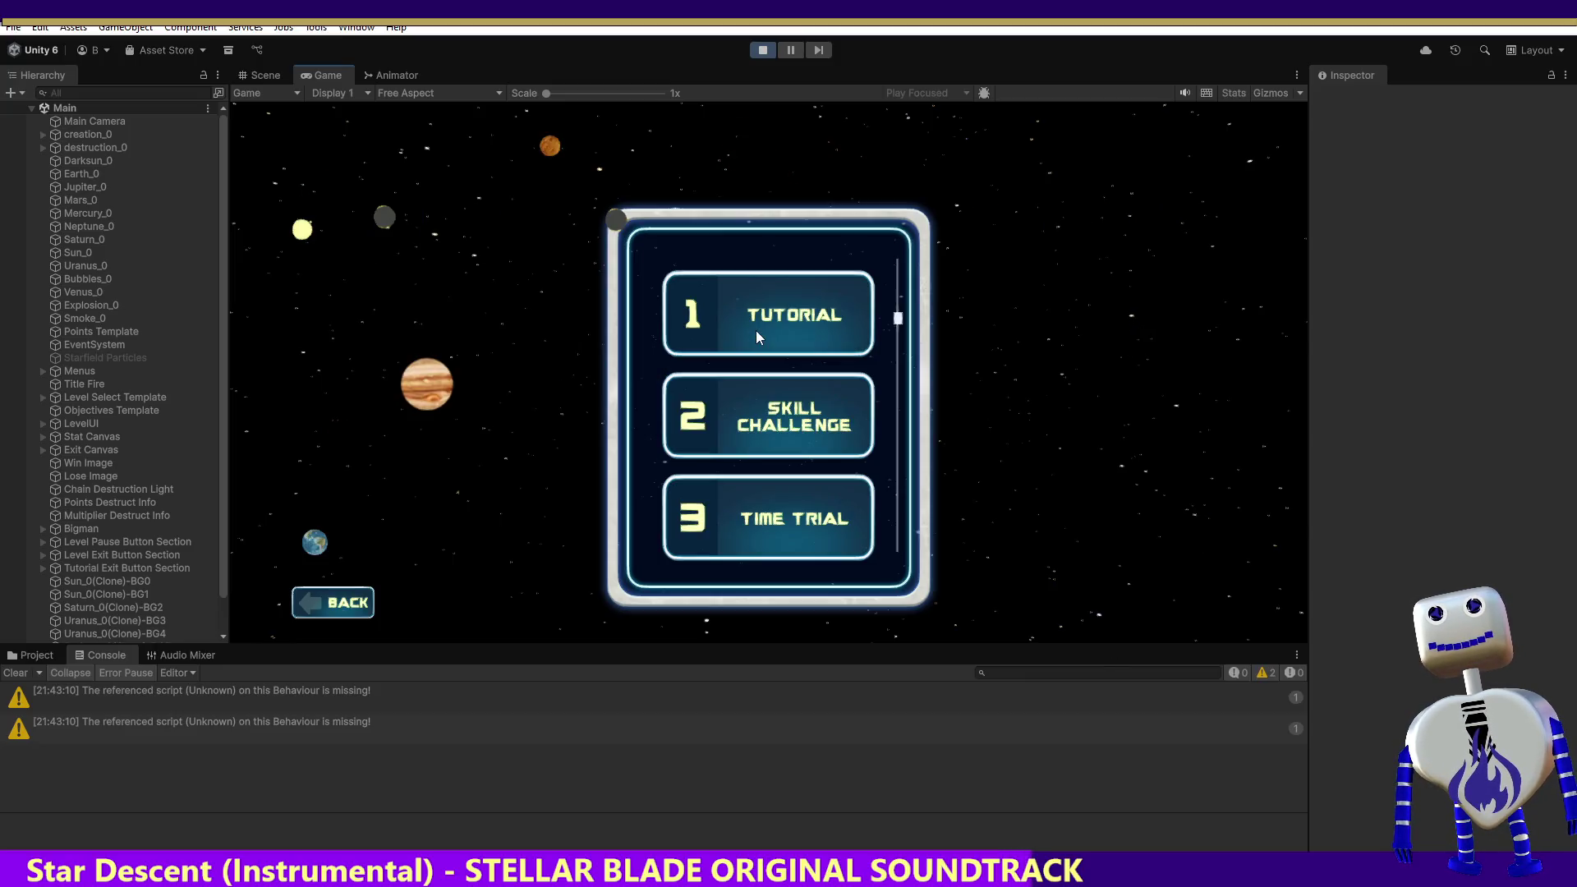
left_click(812, 315)
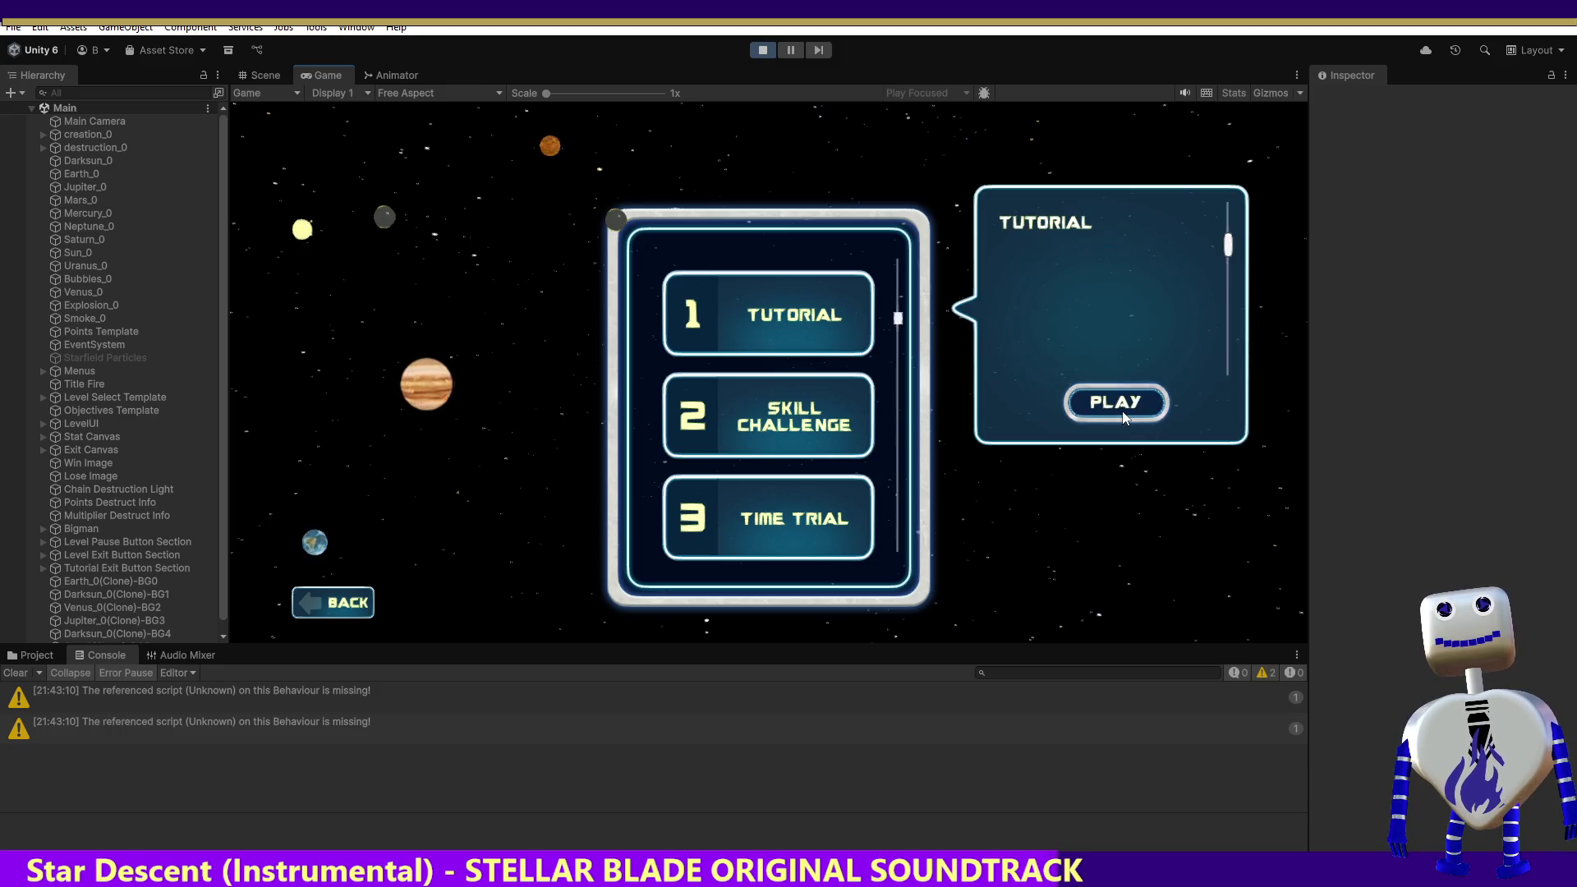
left_click(1115, 401)
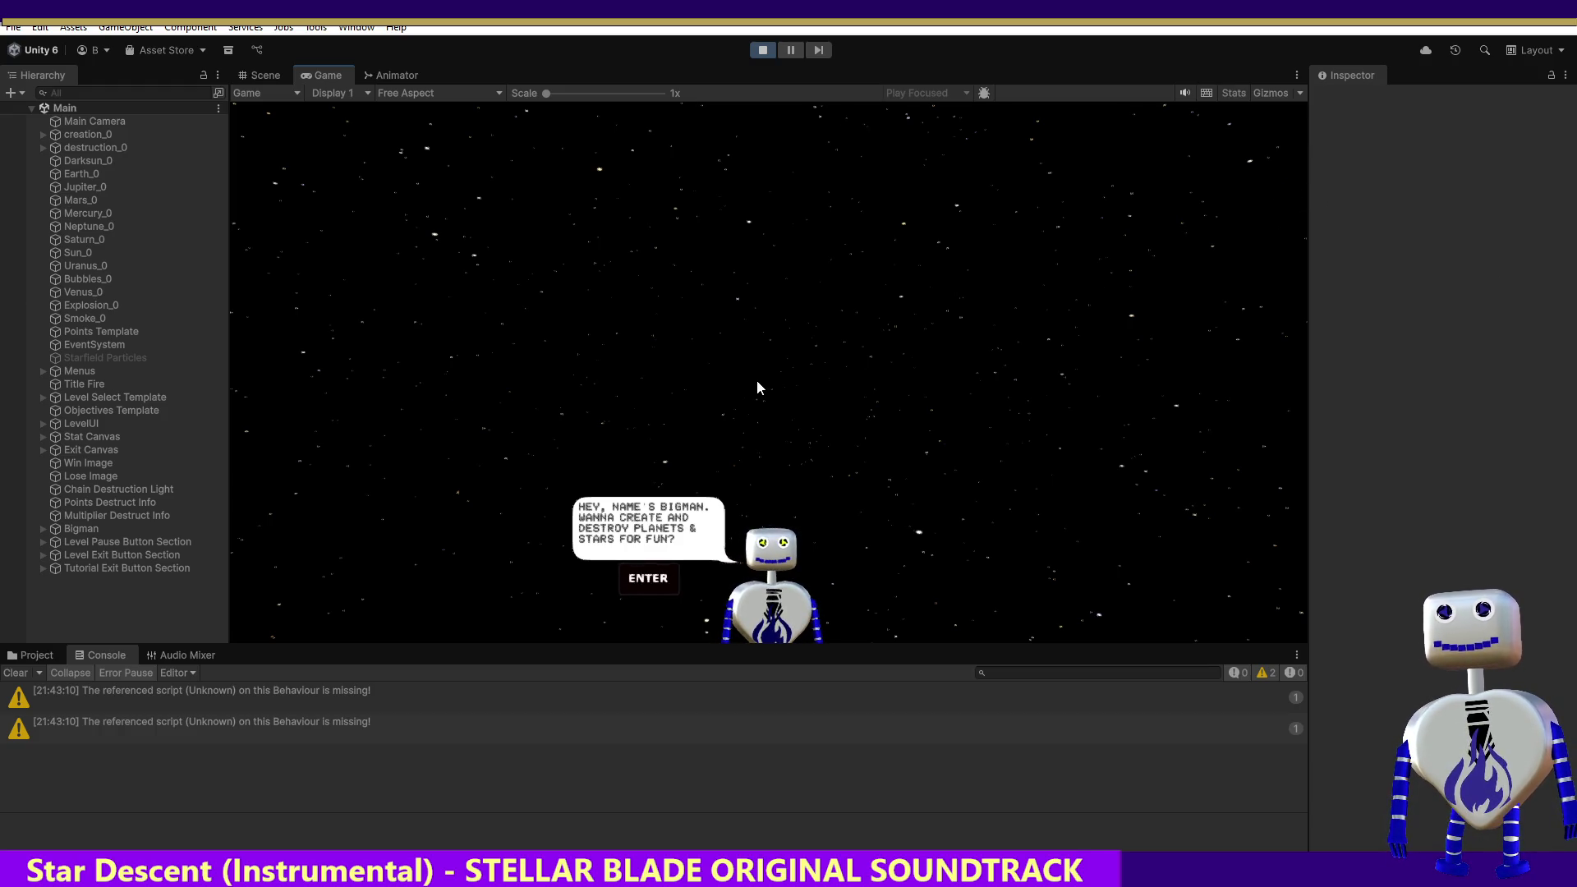
Step: Go through the tutorial's creator, destroyer and objectives screens, then exit to the main menu
left_click(678, 571)
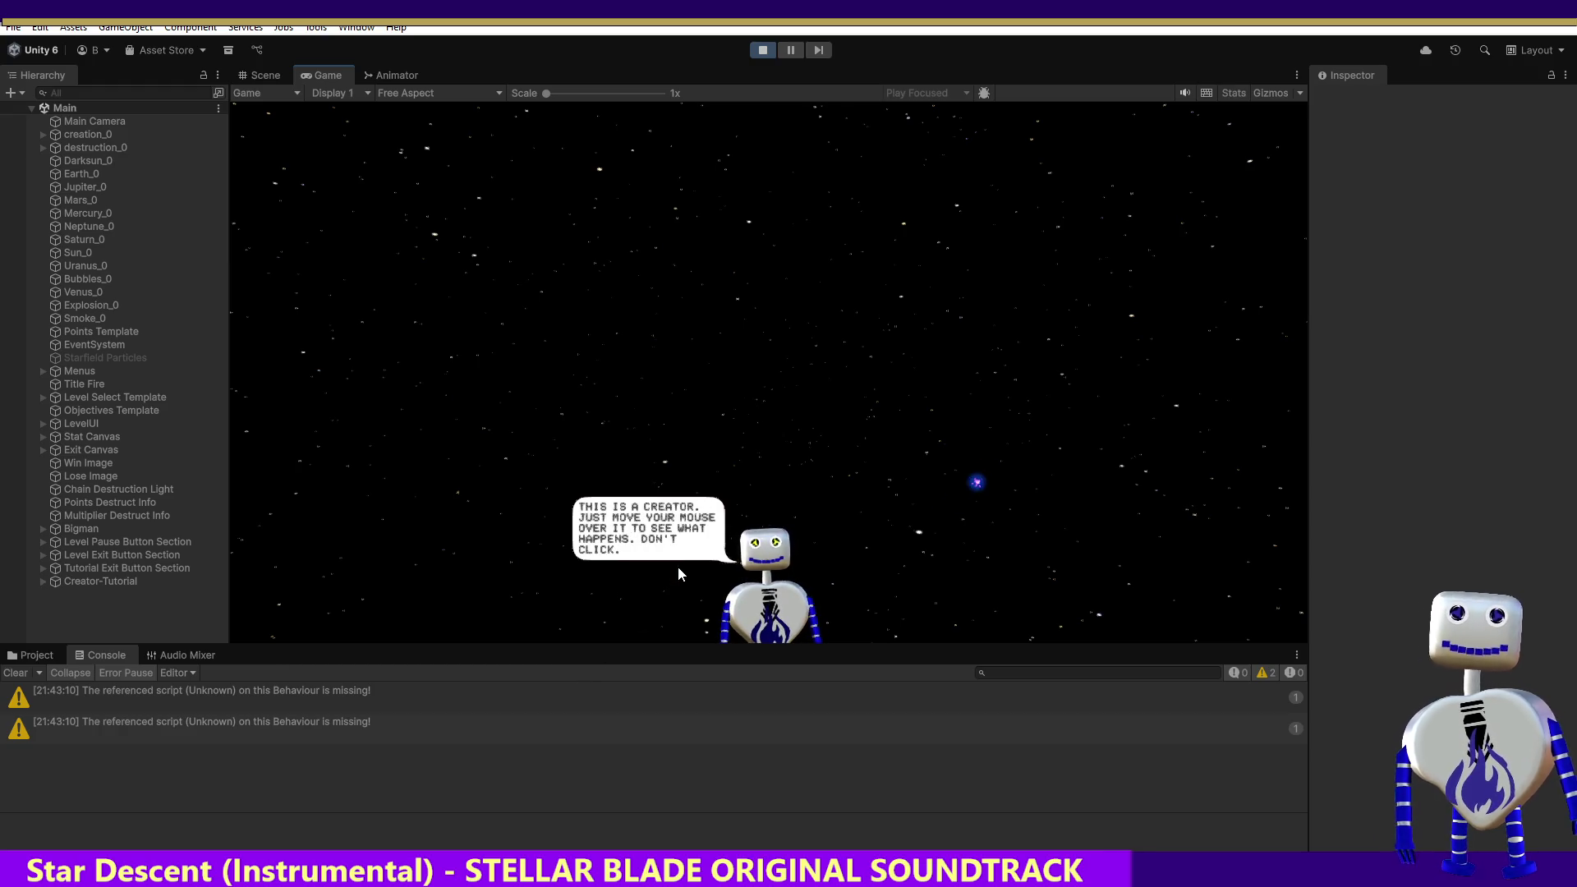
mouse_move(581, 253)
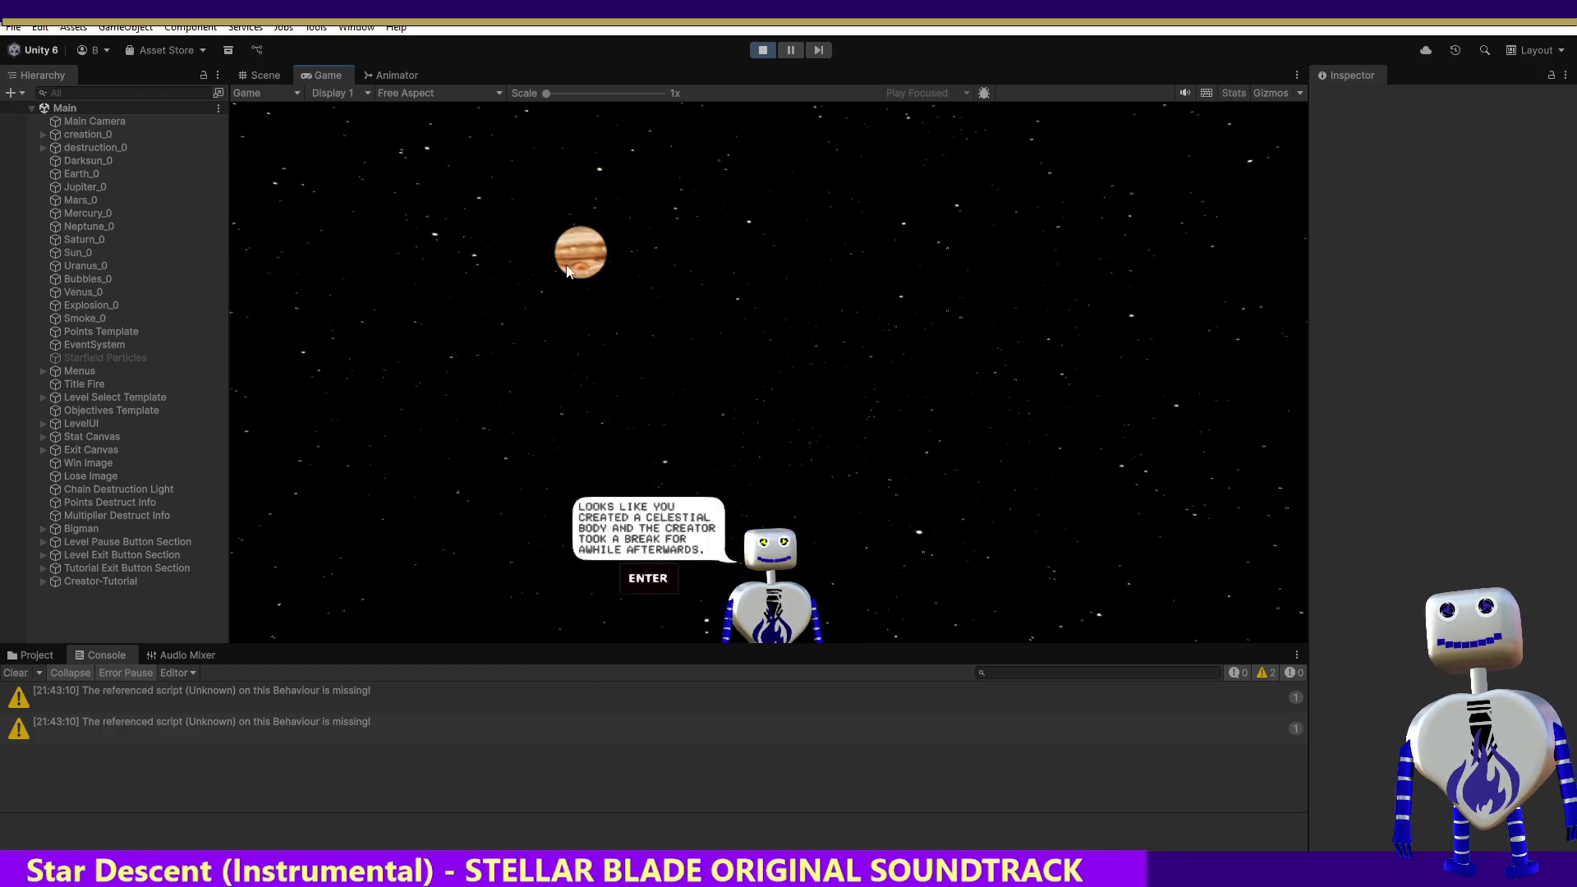
left_click(648, 578)
mouse_move(945, 468)
key("Return")
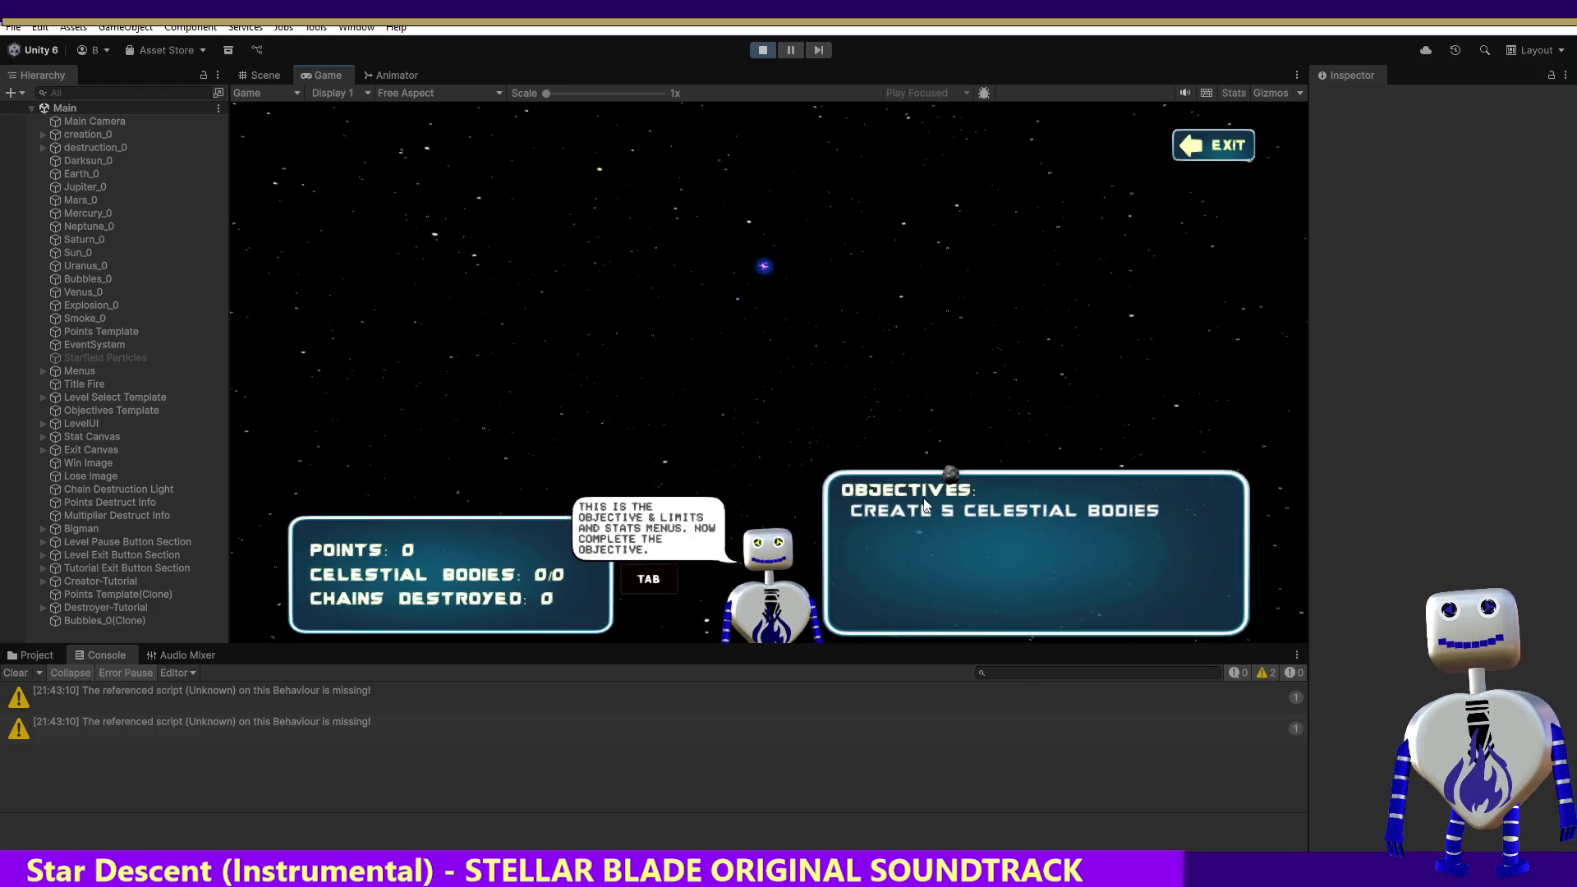
left_click(1215, 145)
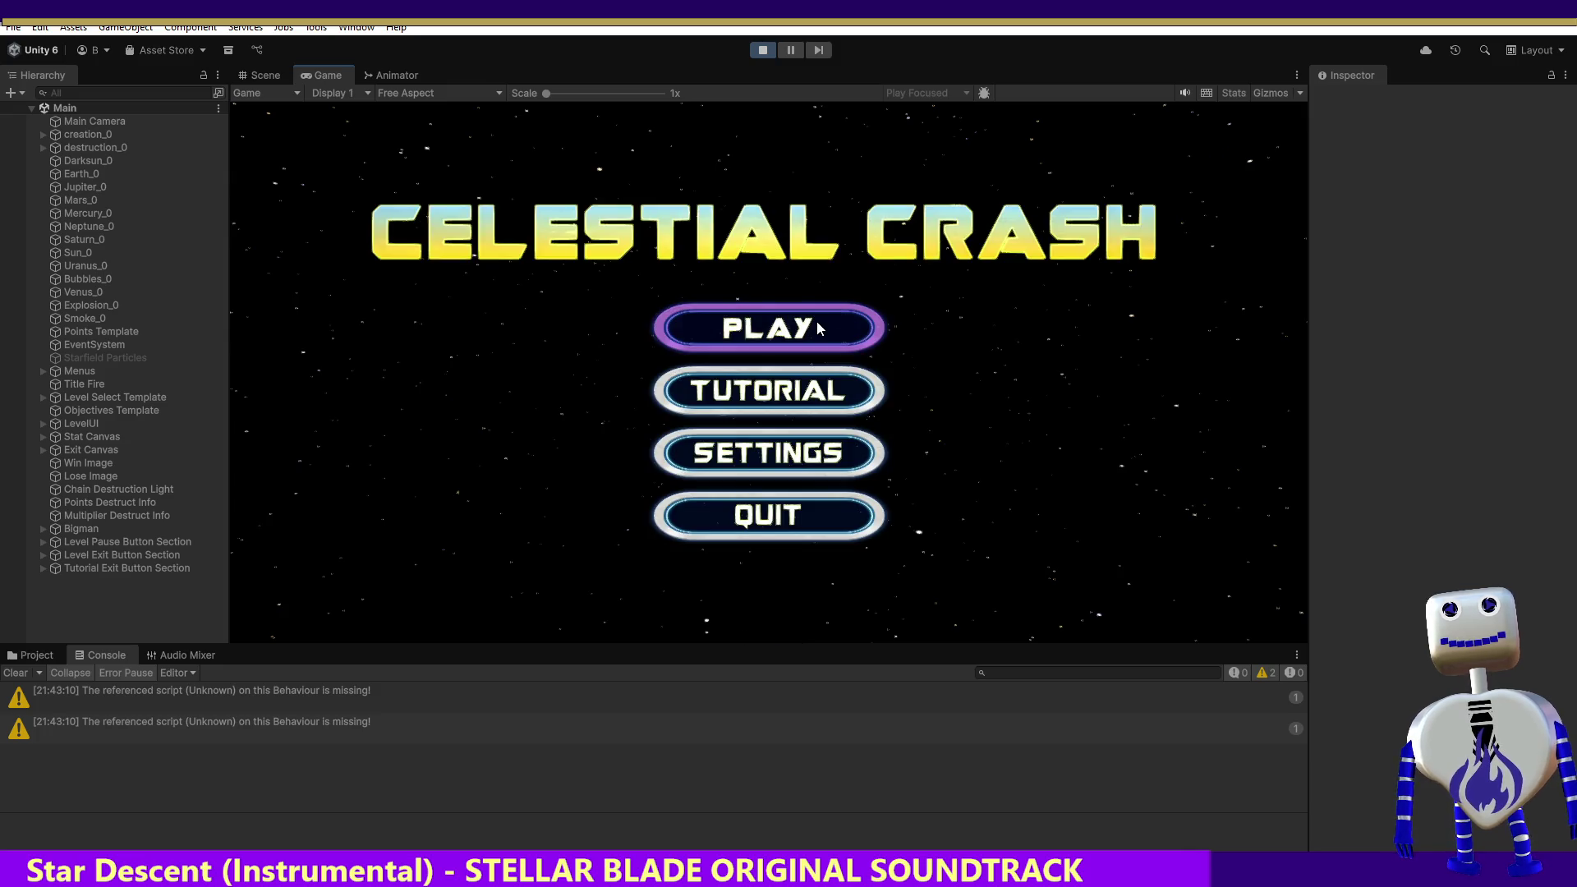
Step: Start a new Celestial Crash game from the main menu and play it
left_click(817, 322)
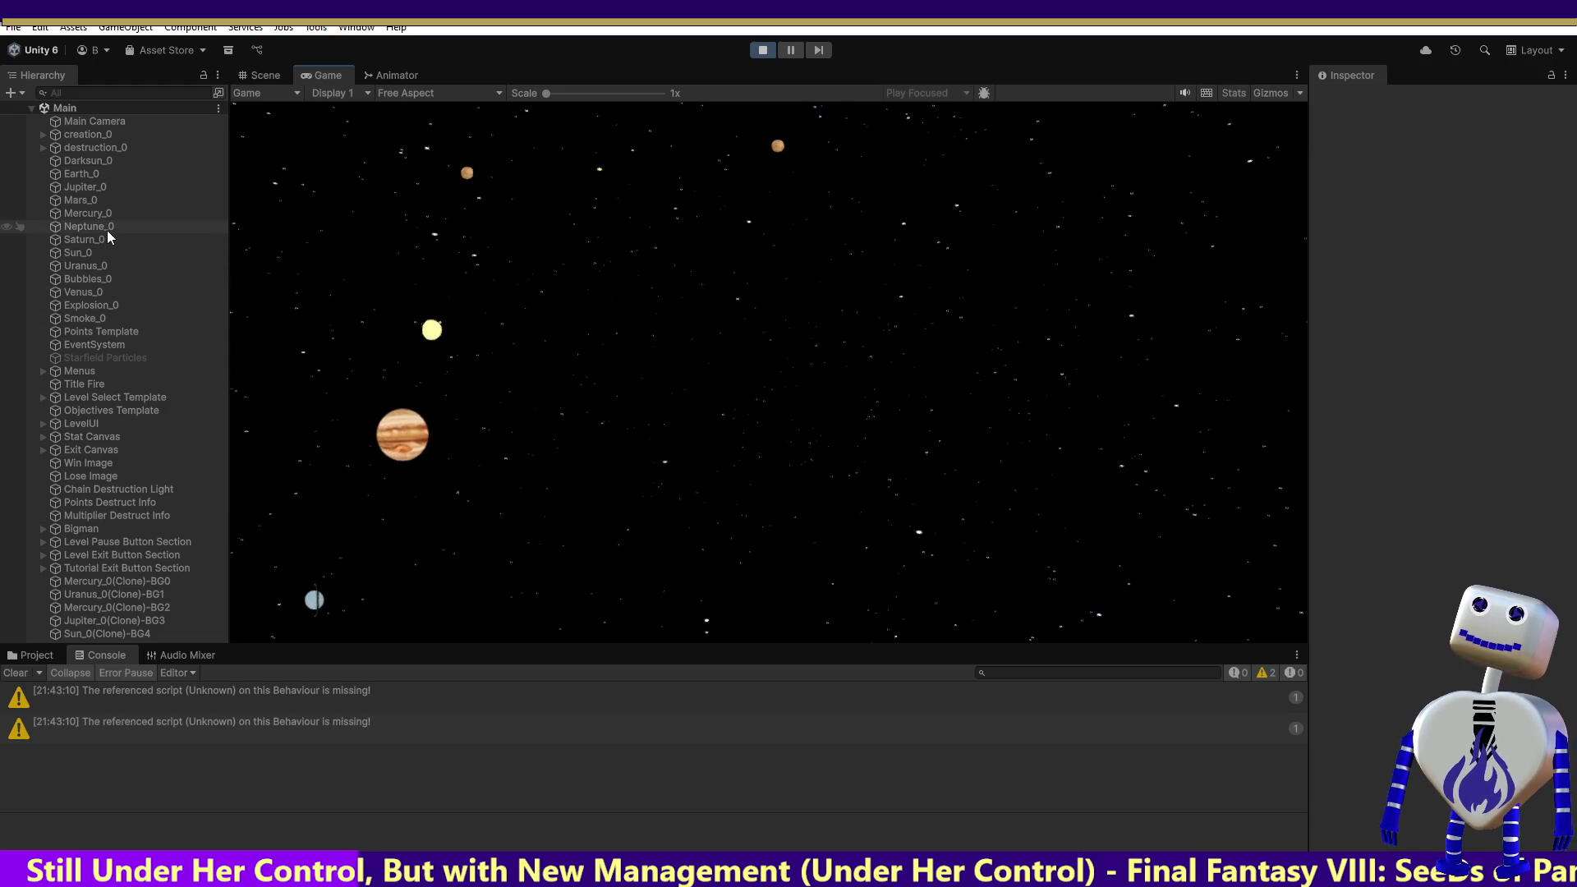
Step: Expand Menus and MainMenu in the Hierarchy to show MainMenu's Rect Transform and Animator
left_click(44, 371)
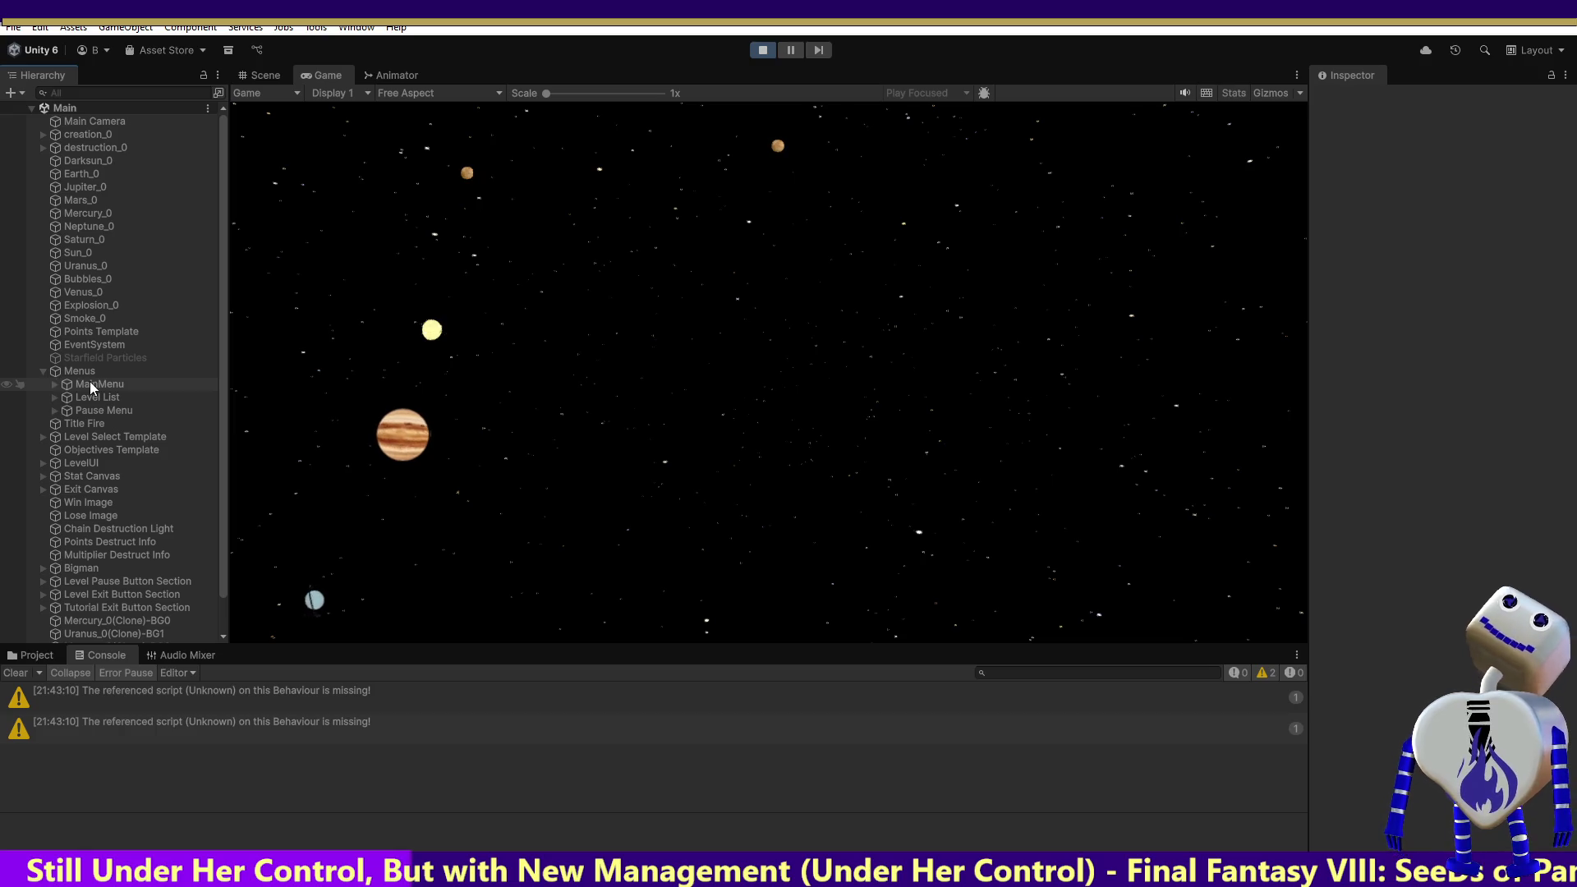
left_click(91, 386)
left_click(55, 384)
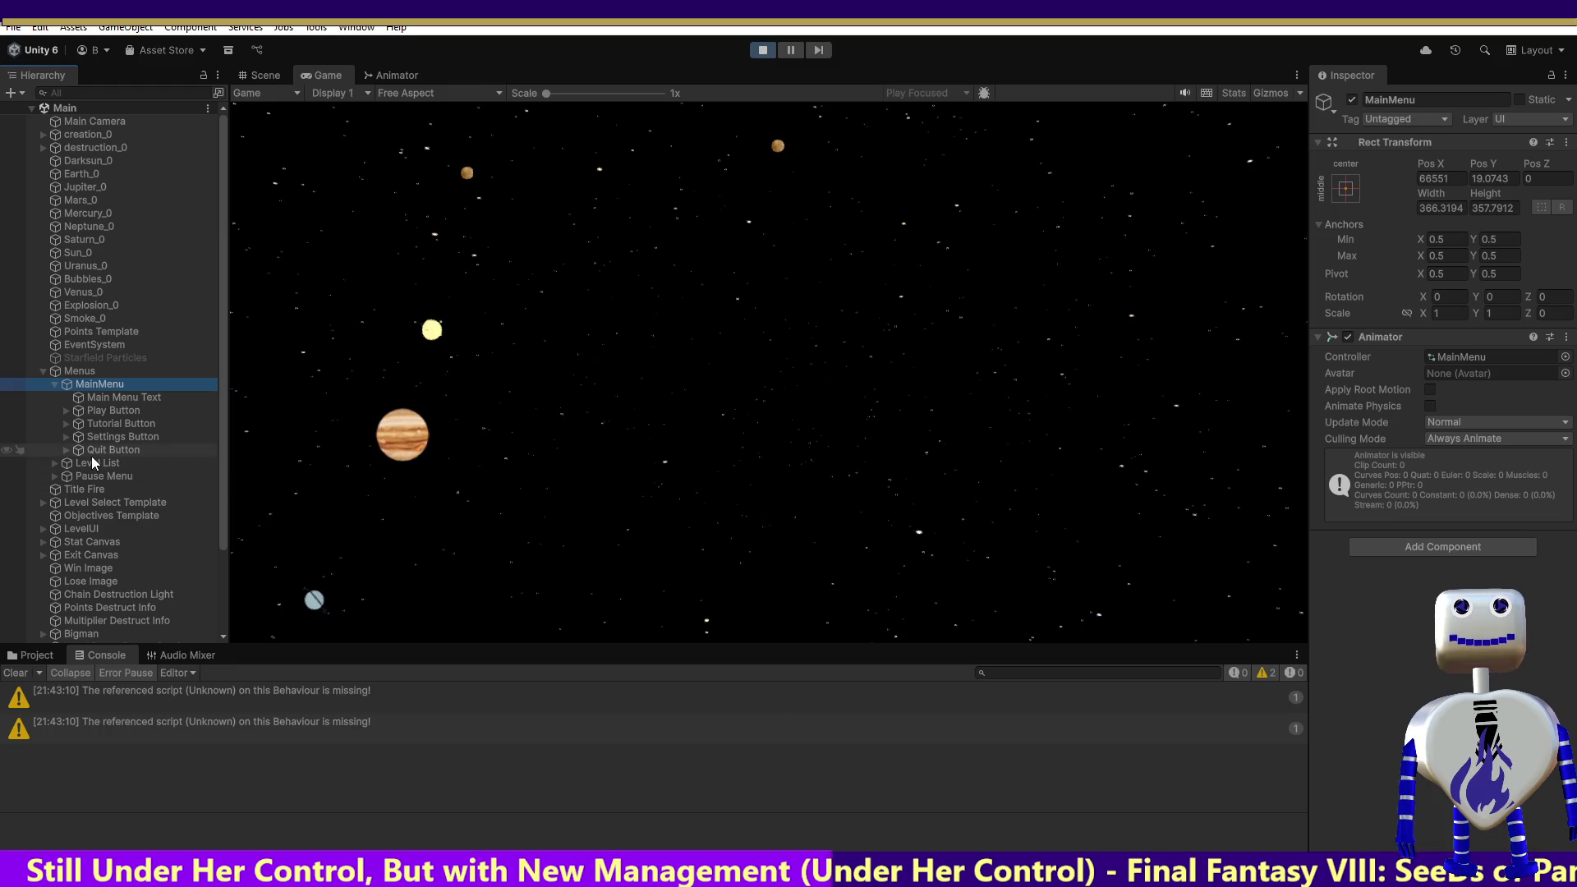
Step: Review the Play text's TextMeshPro material, then the Play Button's colour tints and On Click actions
left_click(102, 413)
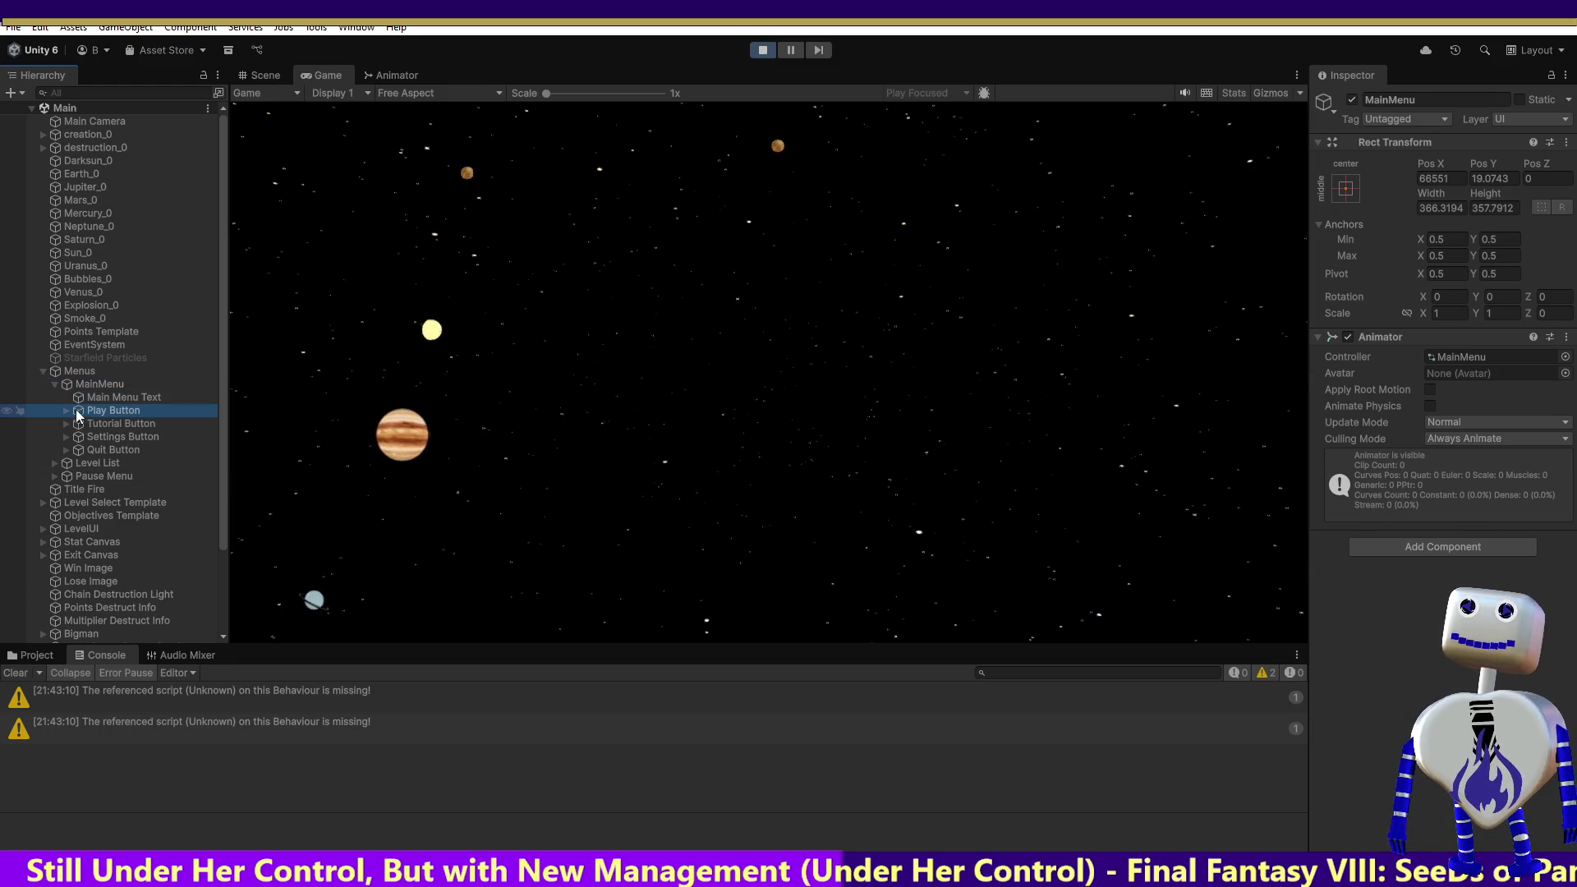
left_click(65, 411)
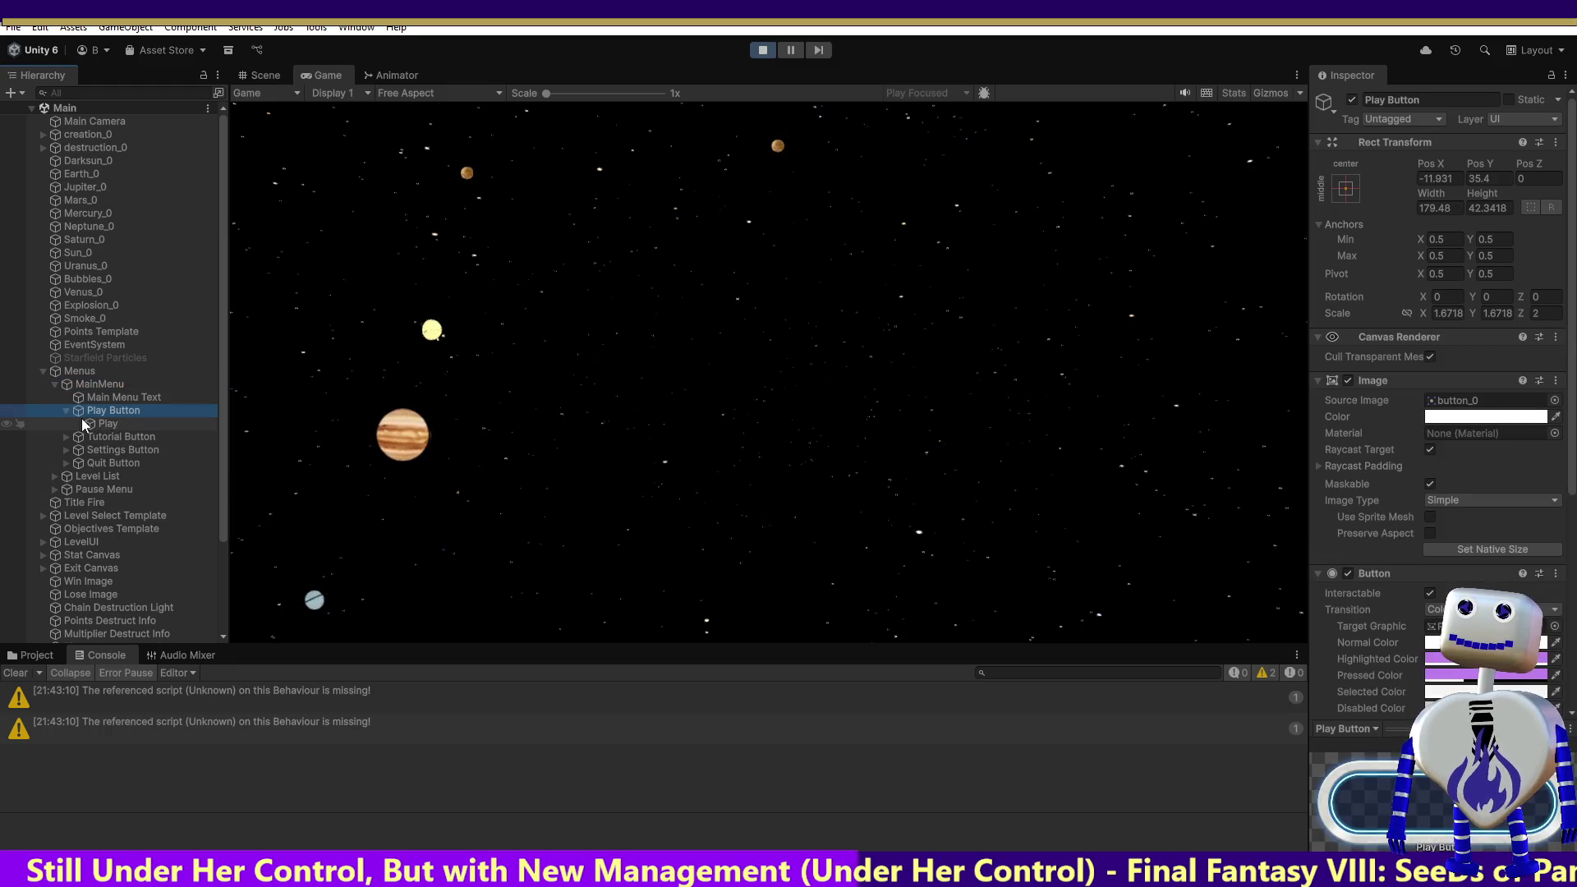
left_click(92, 426)
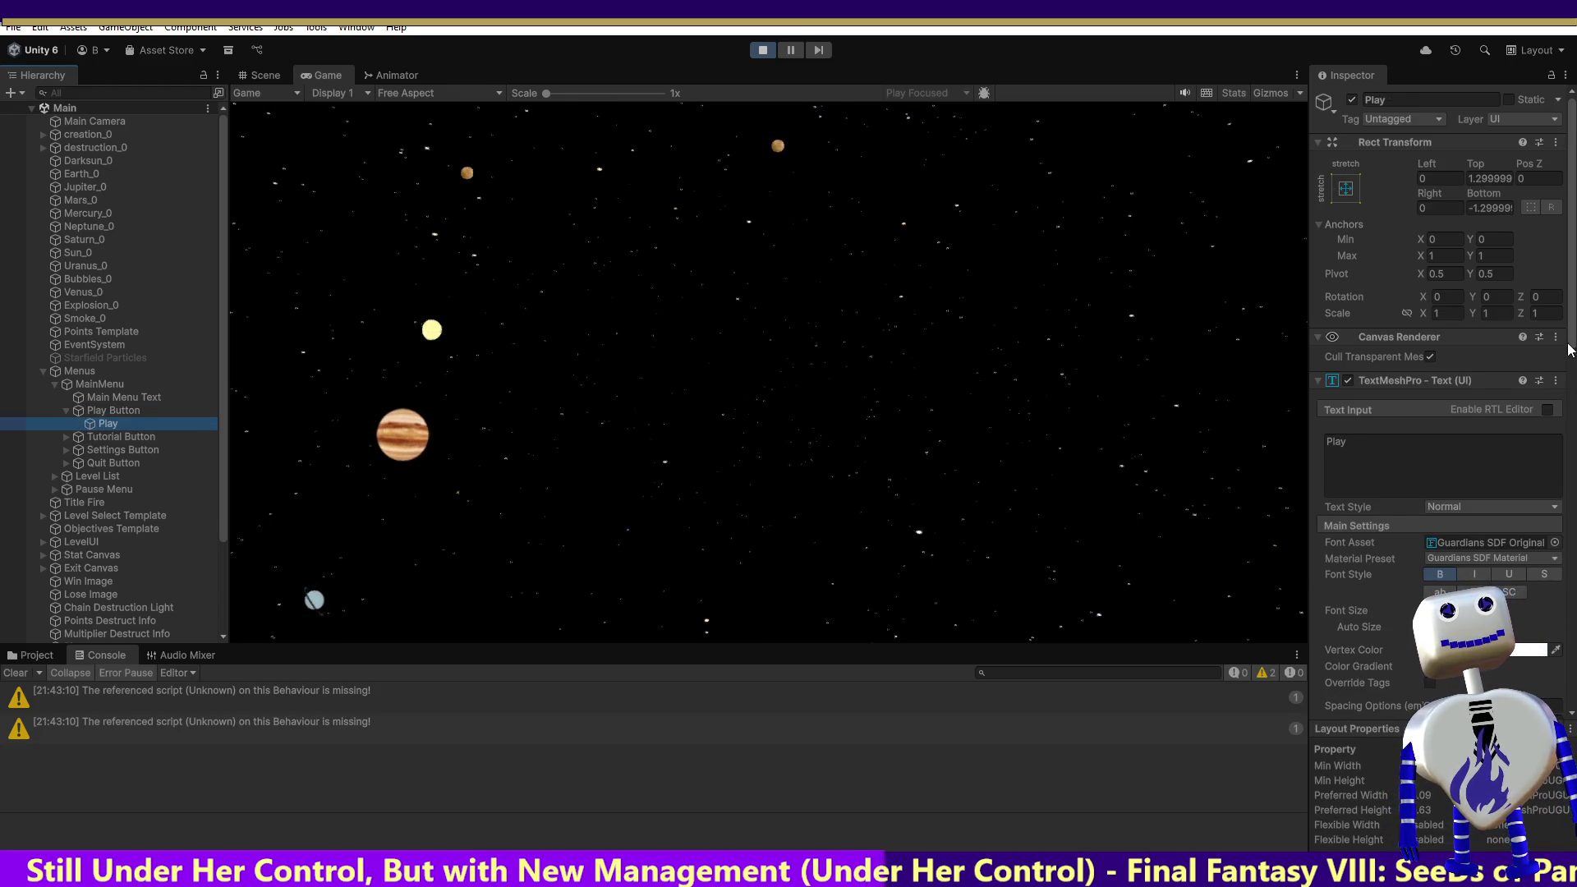
scroll(1437, 369, "down", 15)
scroll(1437, 370, "down", 5)
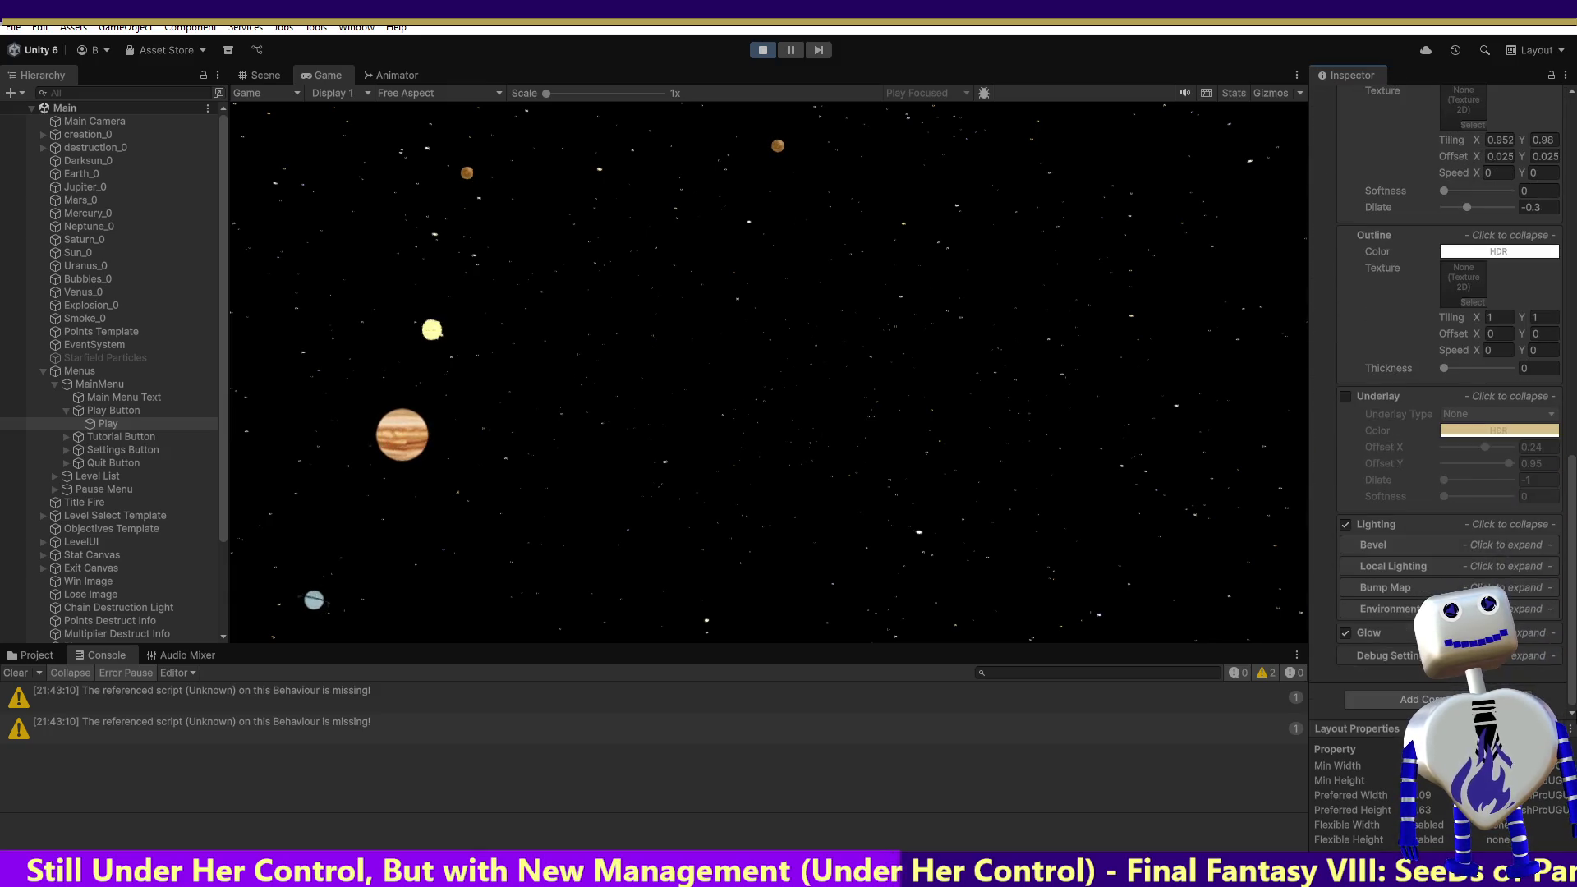
left_click(91, 410)
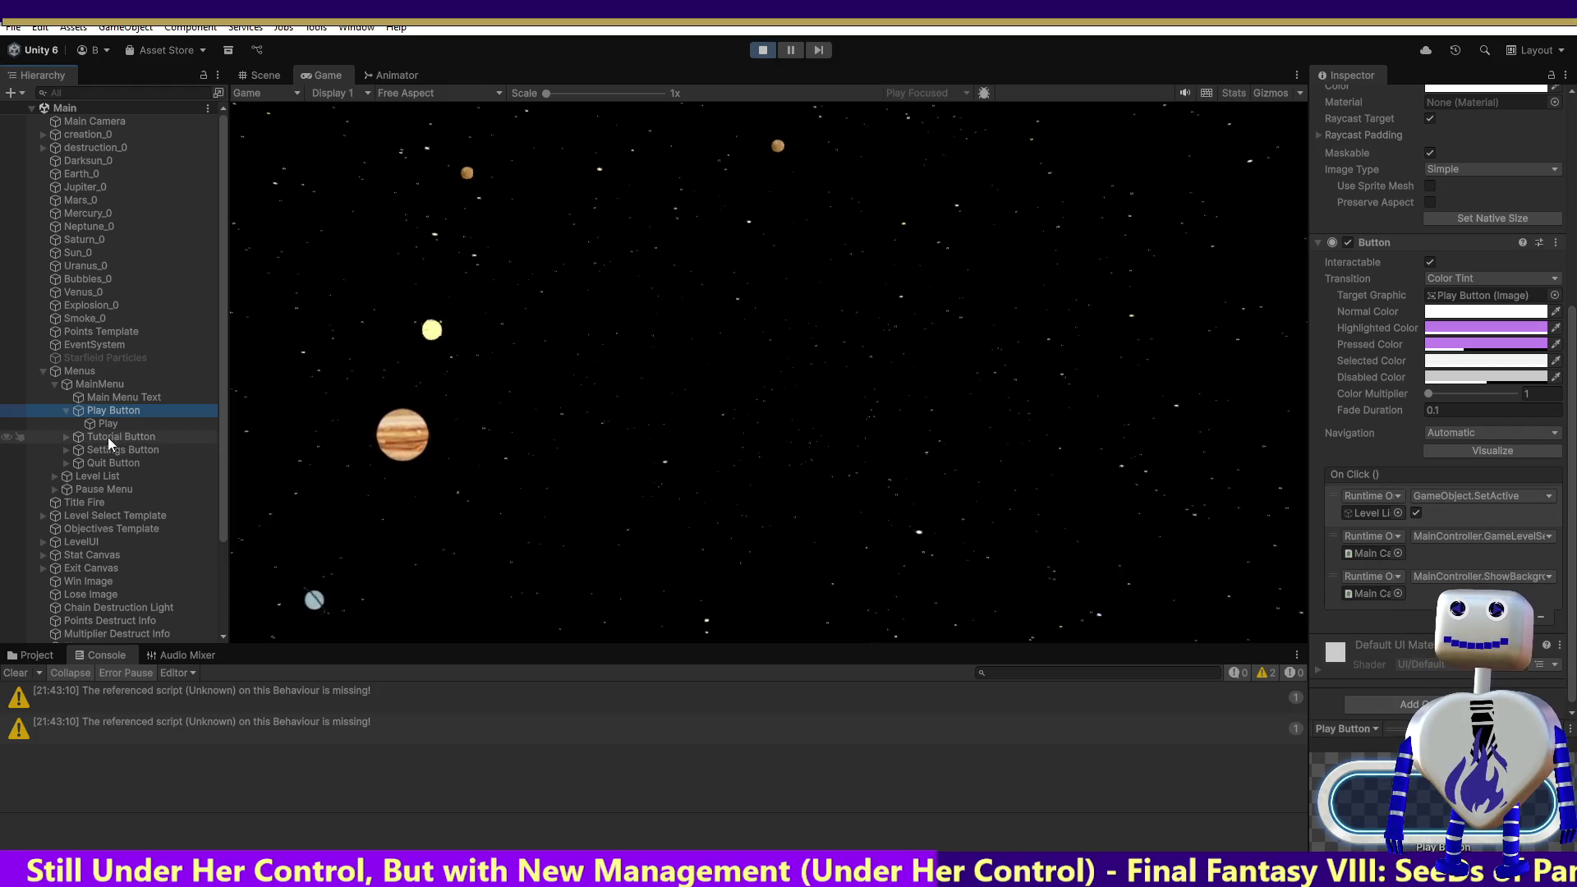
mouse_move(219, 458)
left_mouse_down()
mouse_move(228, 563)
mouse_move(226, 505)
left_mouse_up()
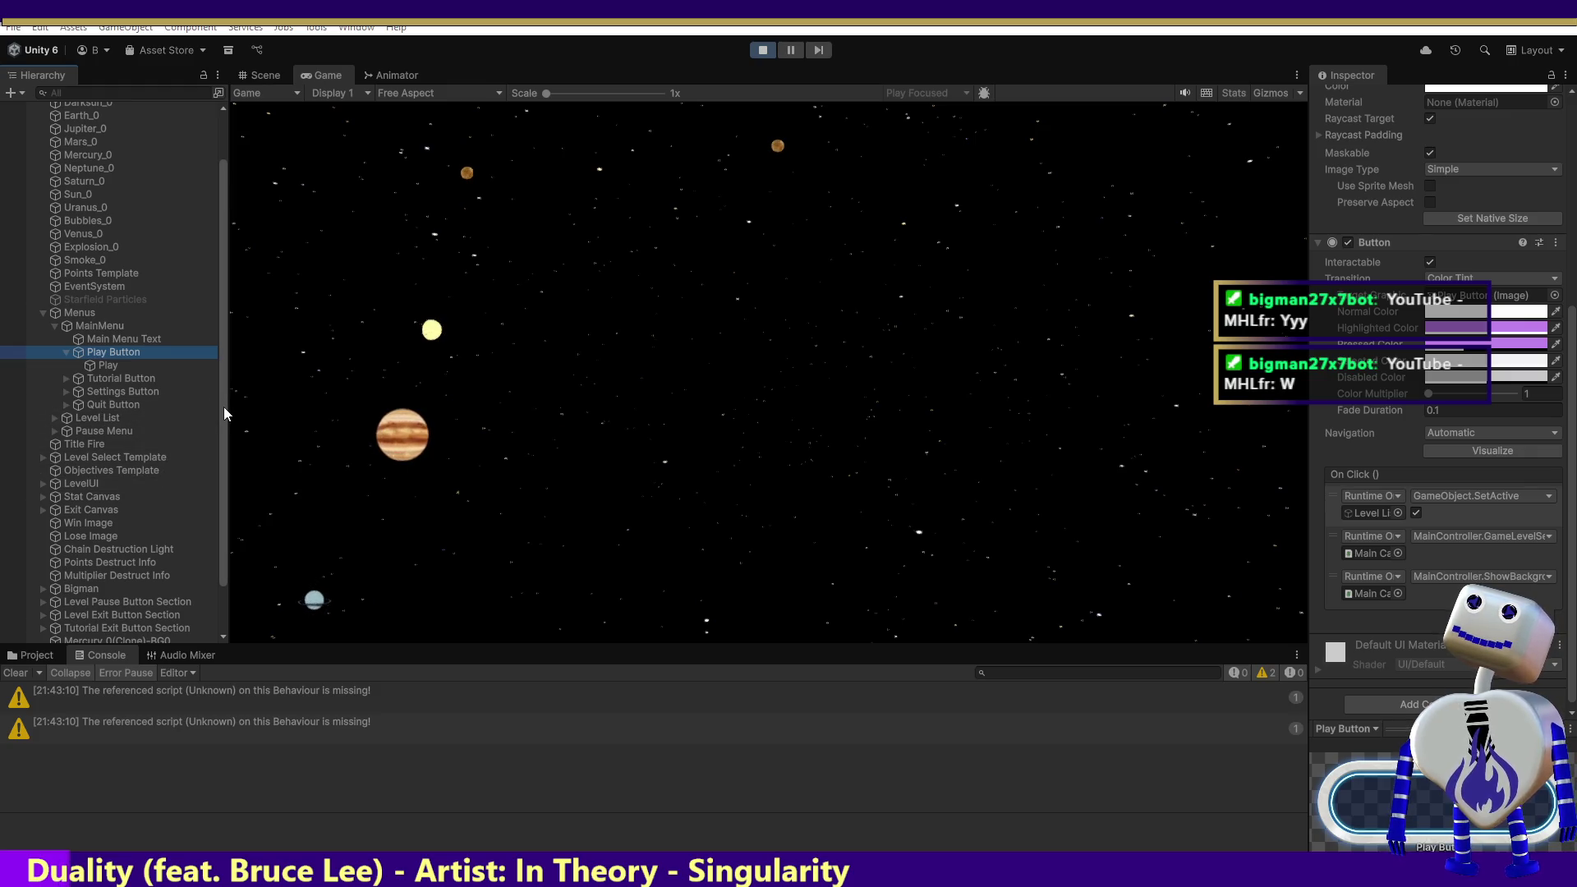
scroll(223, 407, "down", 3)
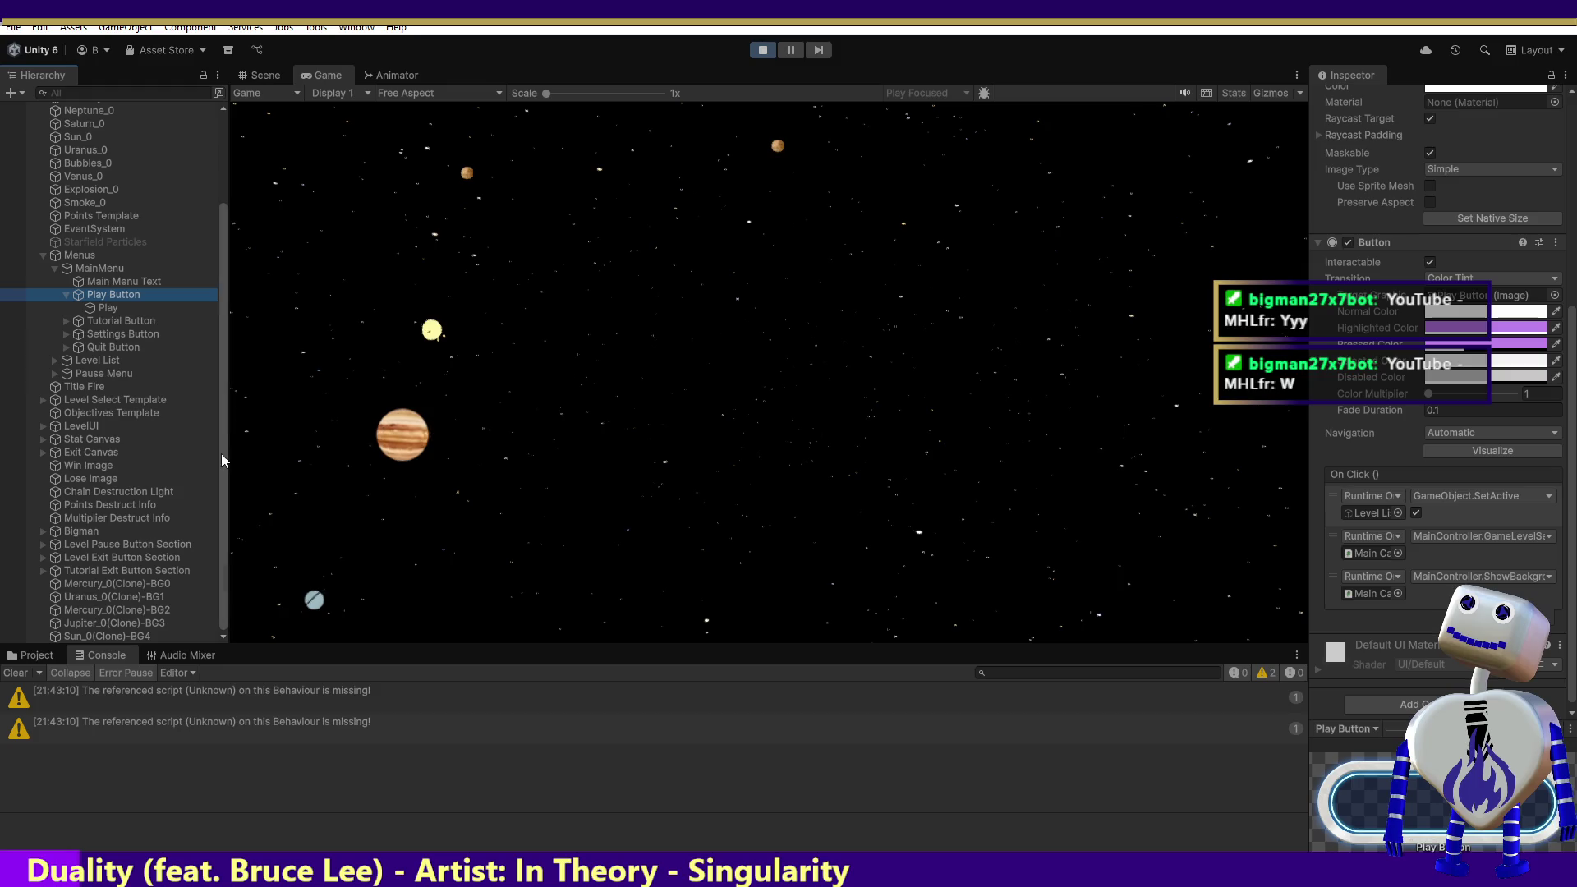
left_click_drag(223, 425, 224, 289)
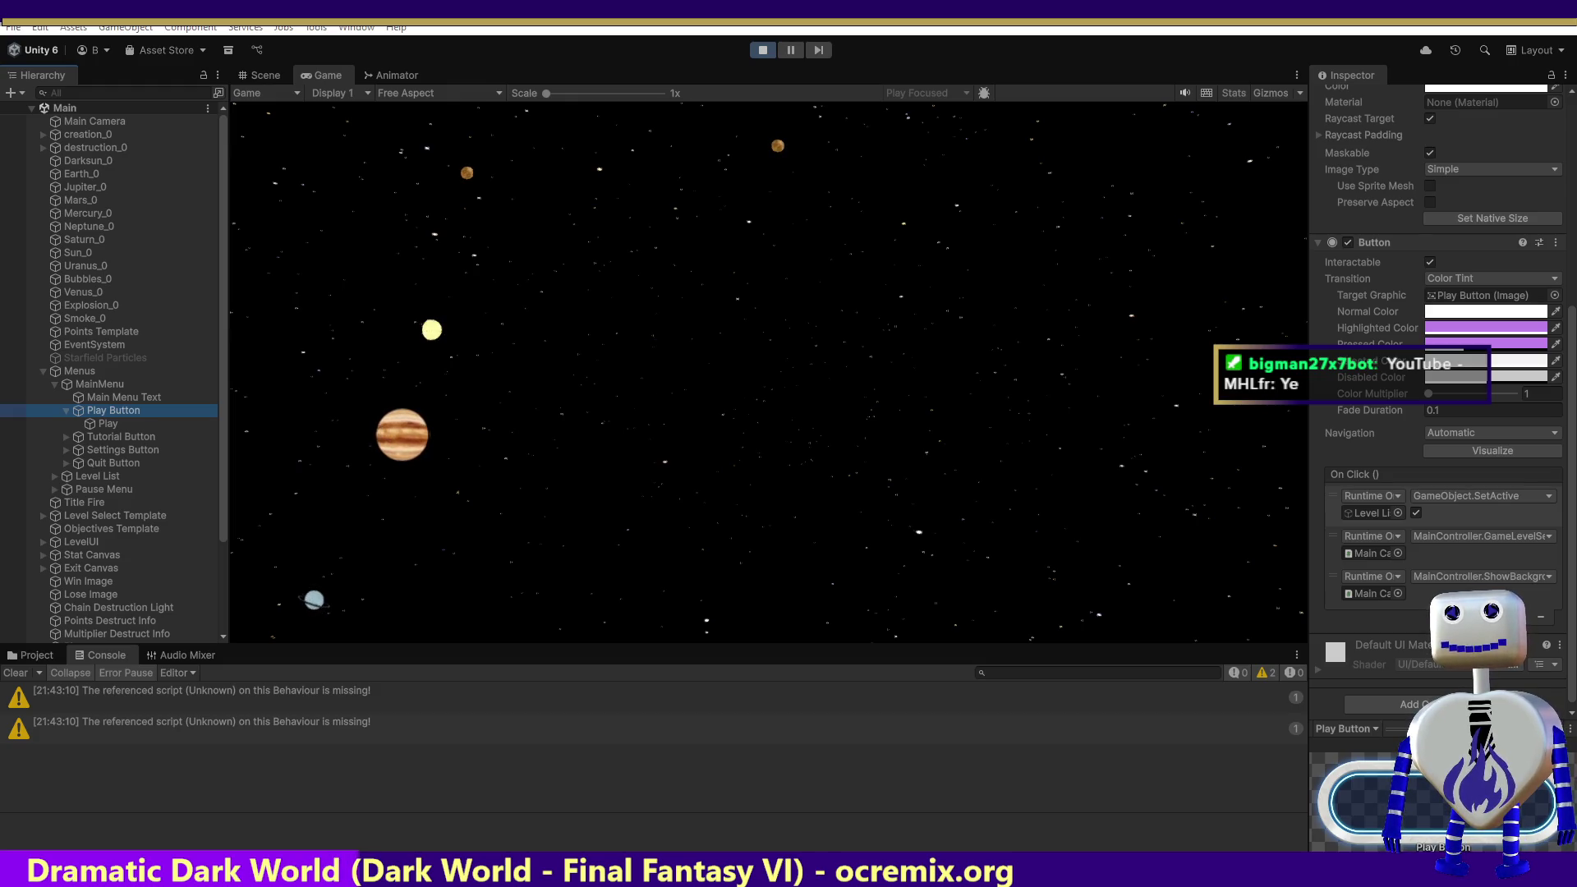
key("alt+Tab")
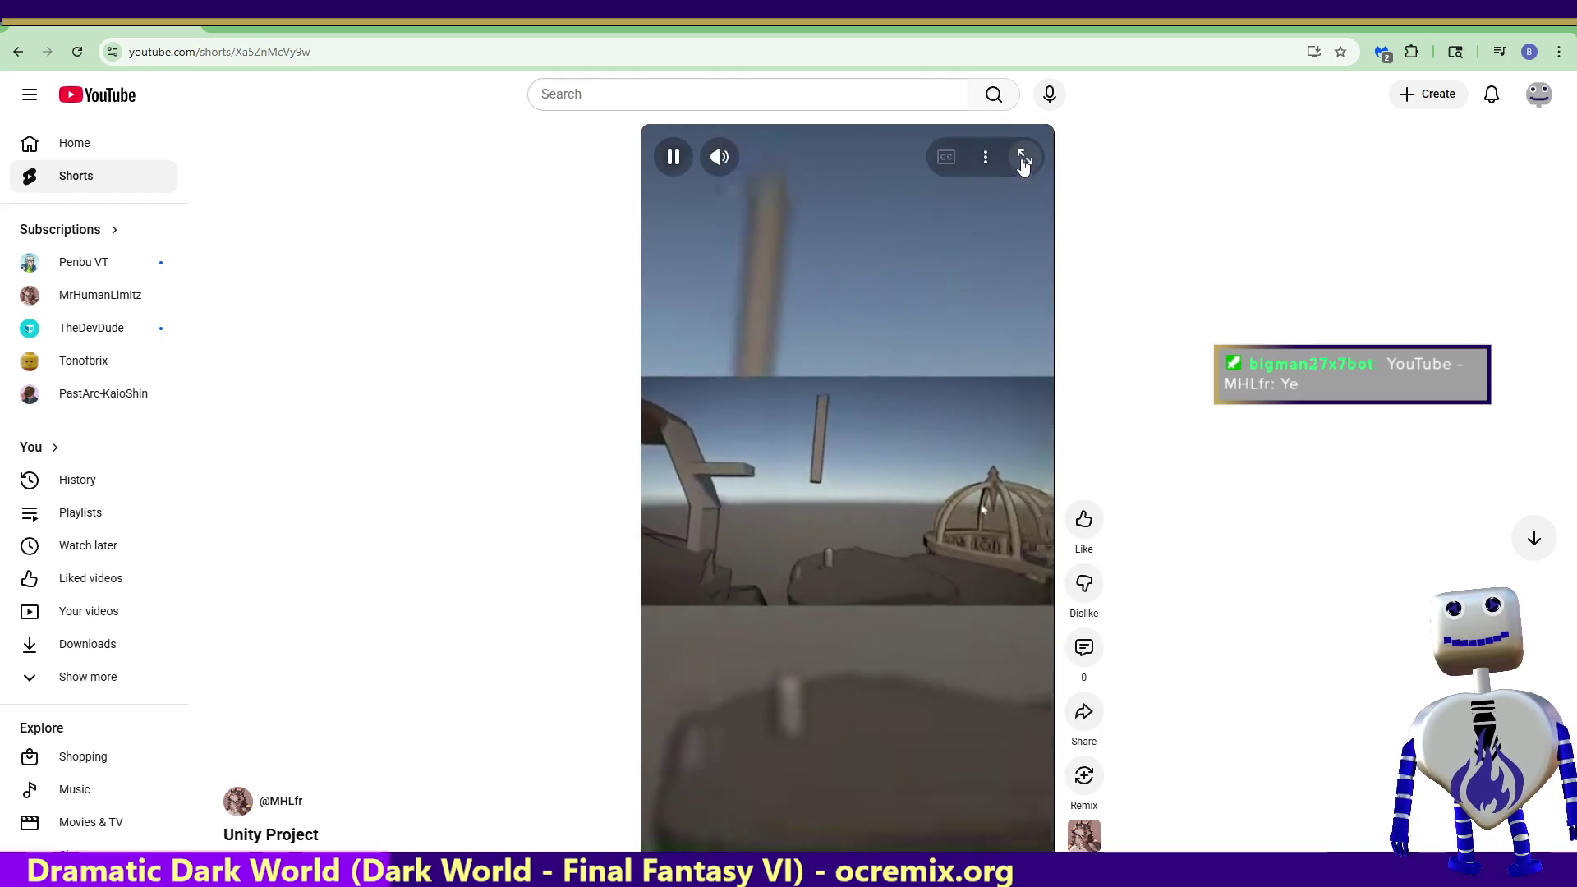
Step: Watch the Unity Project Short fullscreen, then exit fullscreen and return to the Unity editor
left_click(1022, 158)
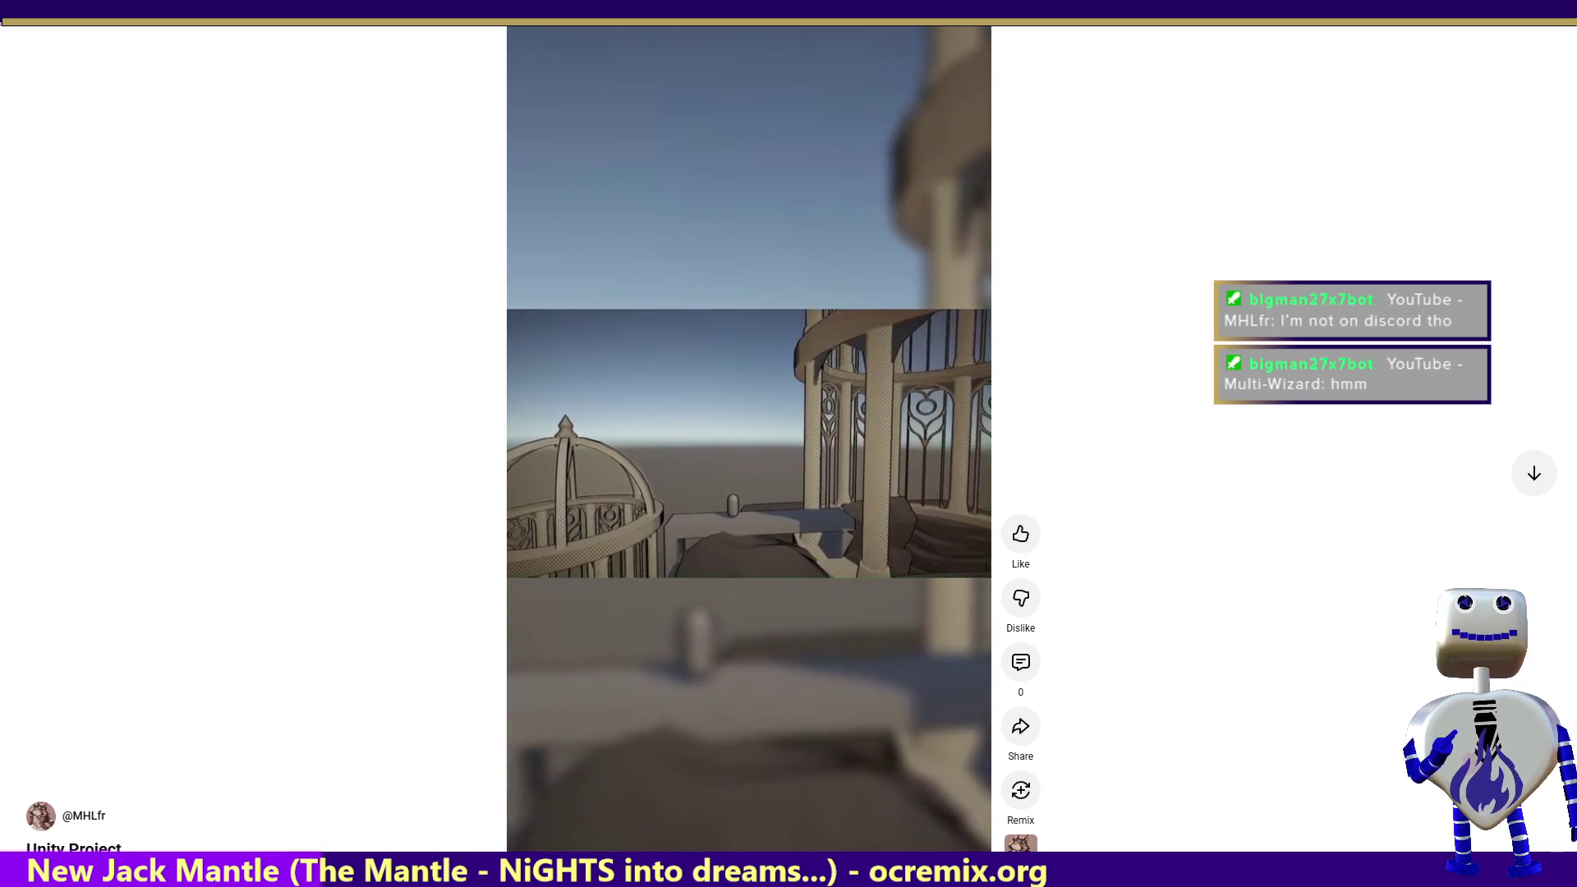
key("Escape")
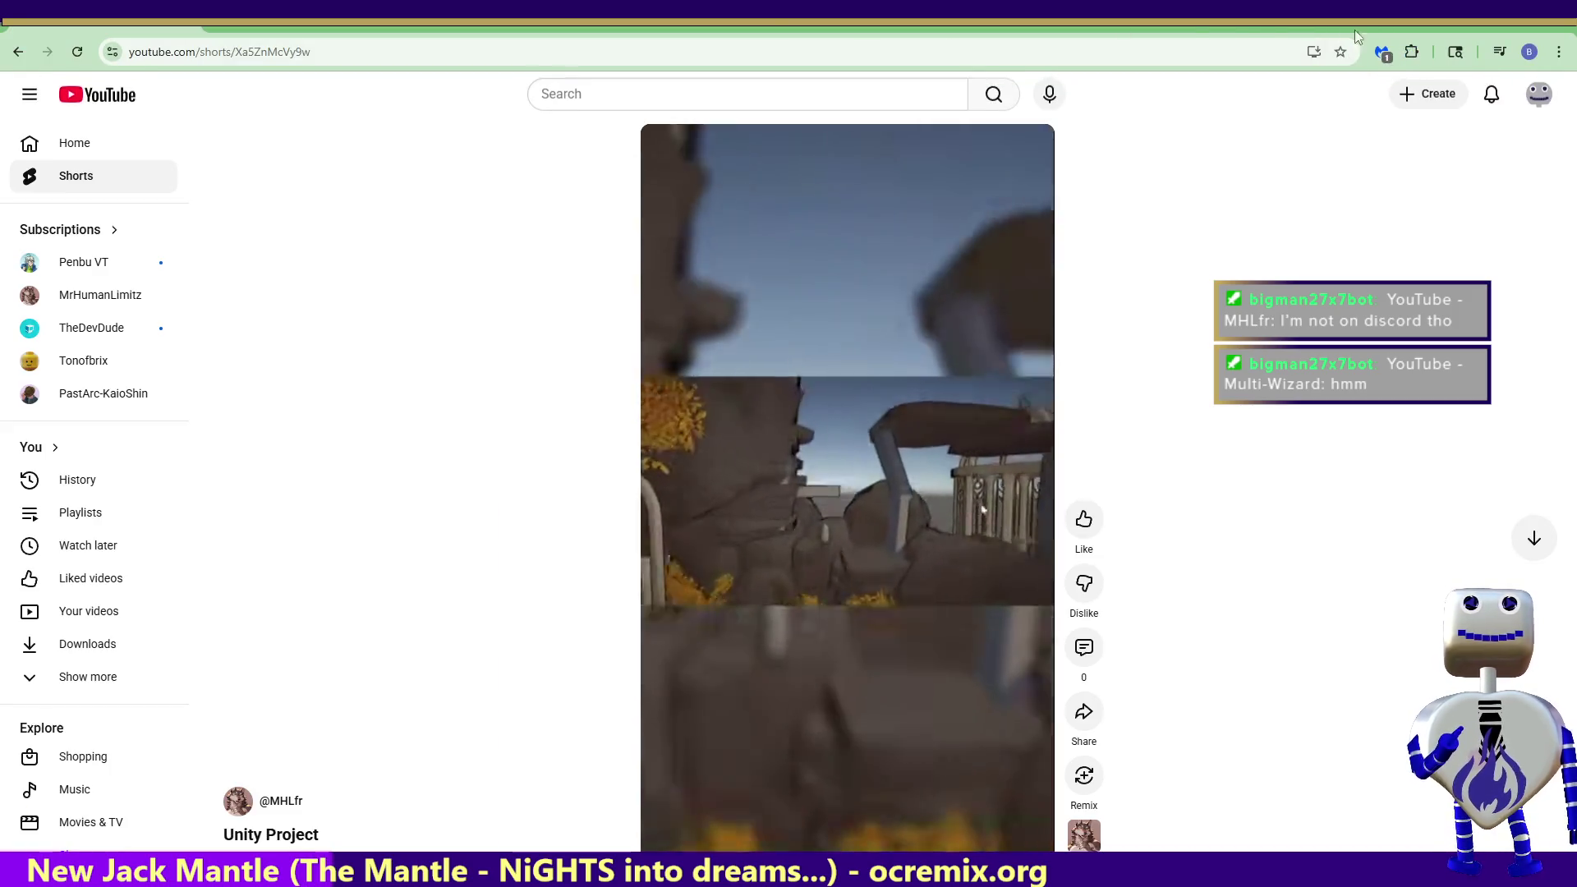
key("alt+Tab")
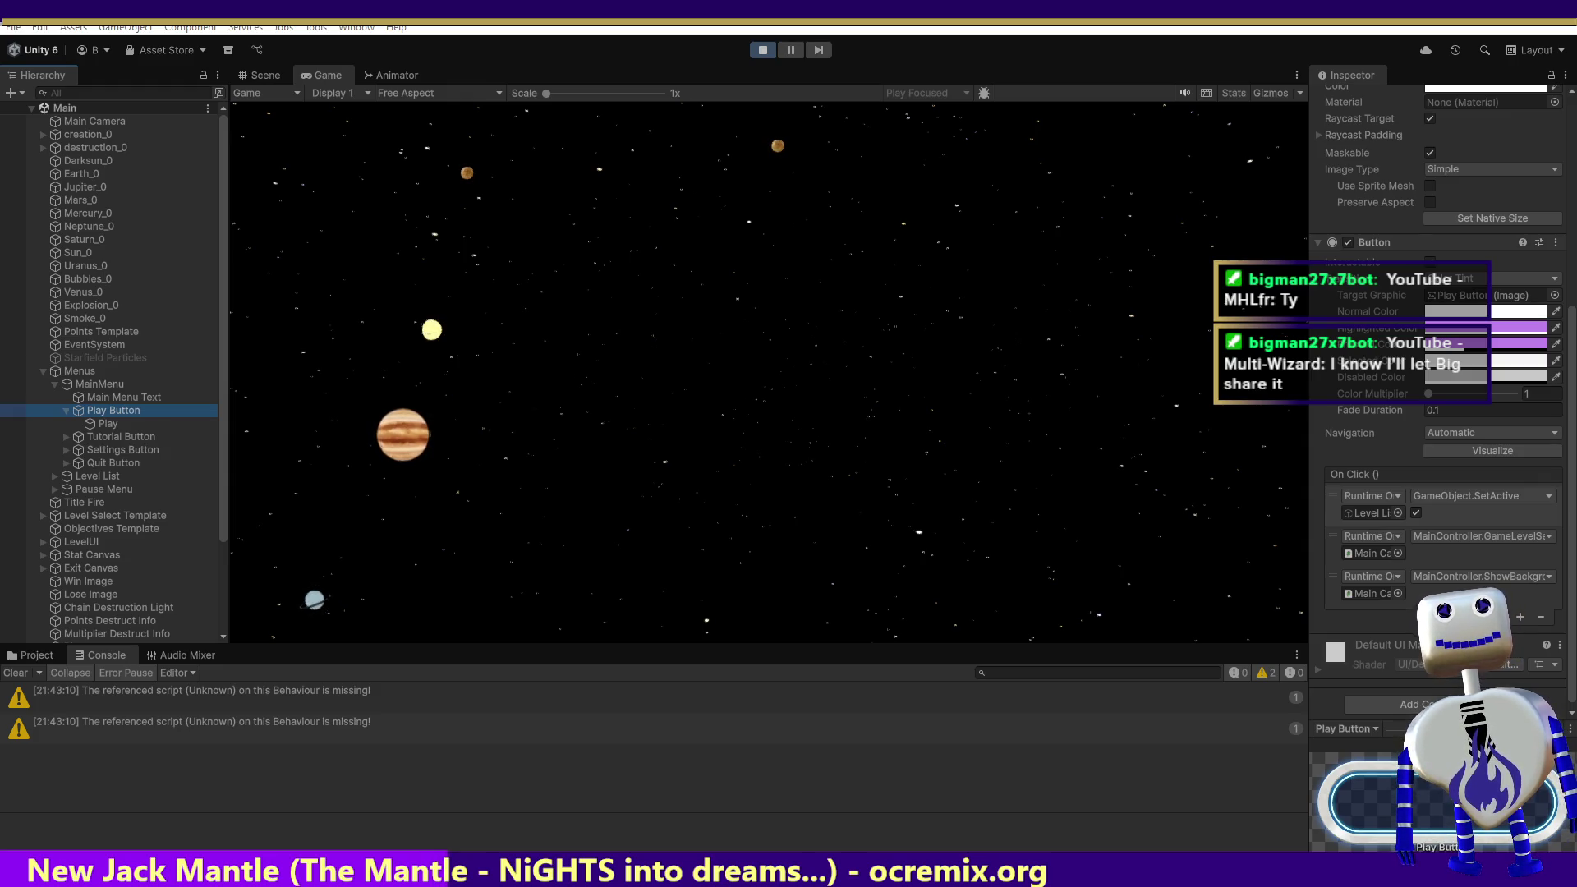
Step: Switch to the Opus Pro pixel-art city story preview and start the video
key("alt+Tab")
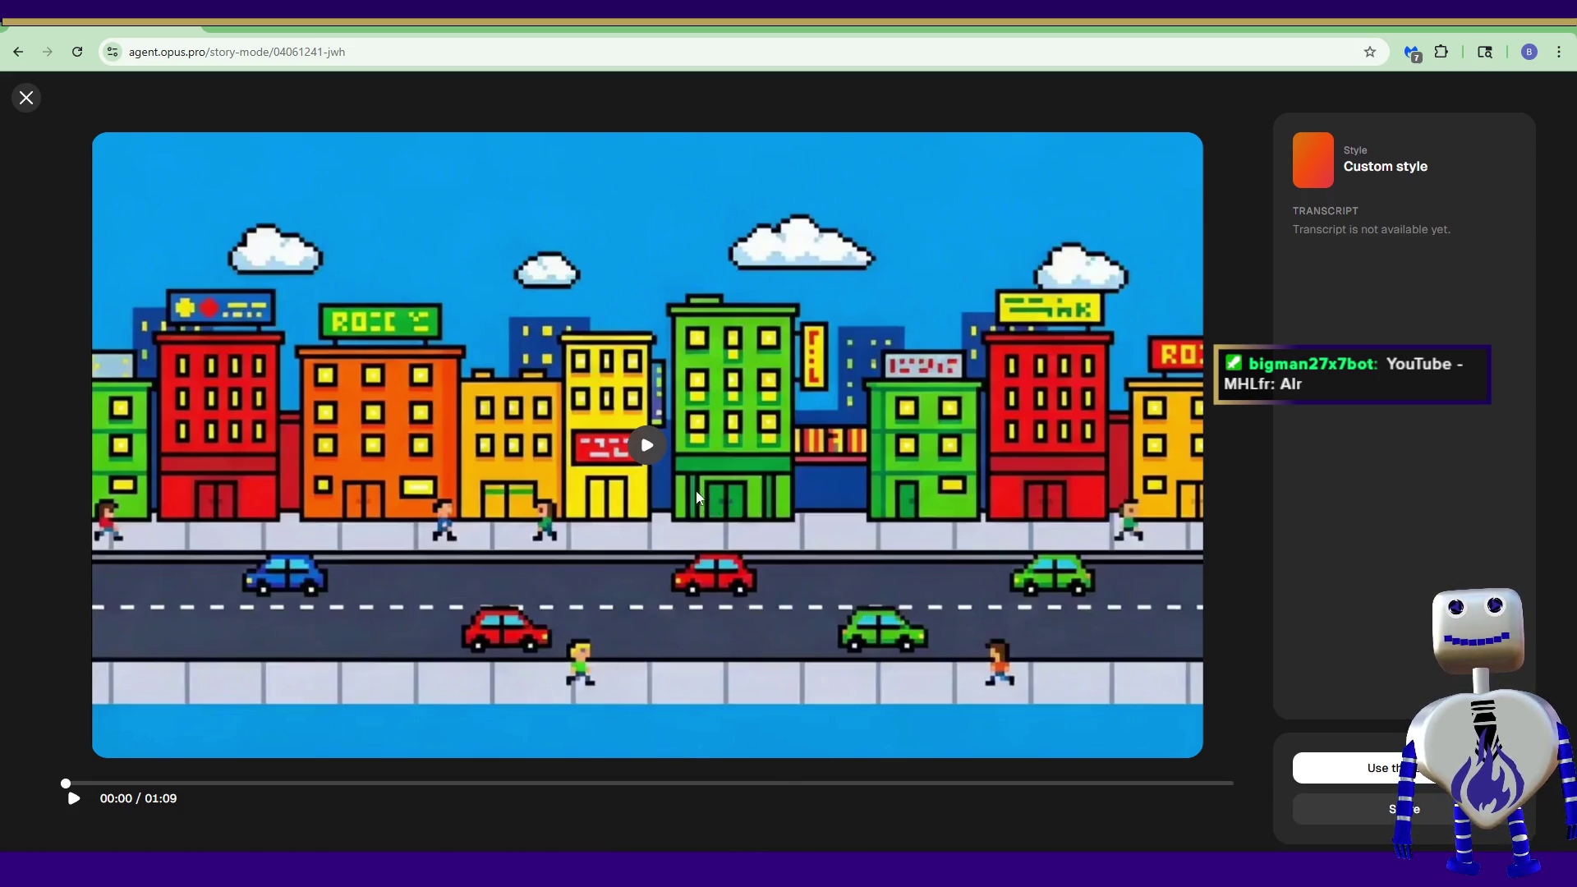
left_click(660, 451)
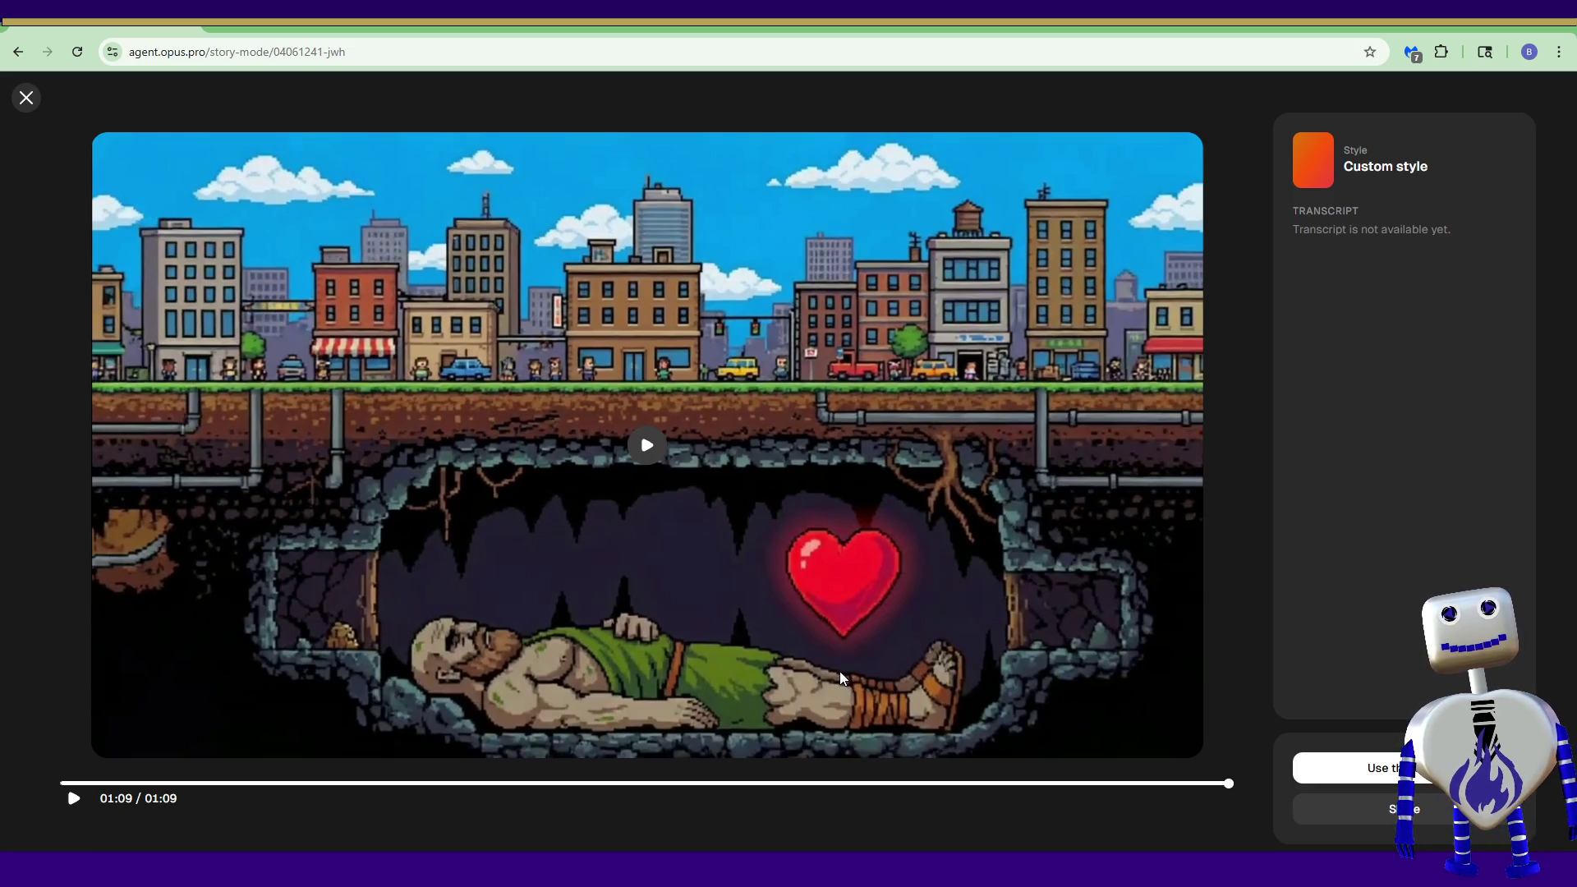
Step: Let the 01:09 story video finish, then restart it from the beginning
left_click(73, 798)
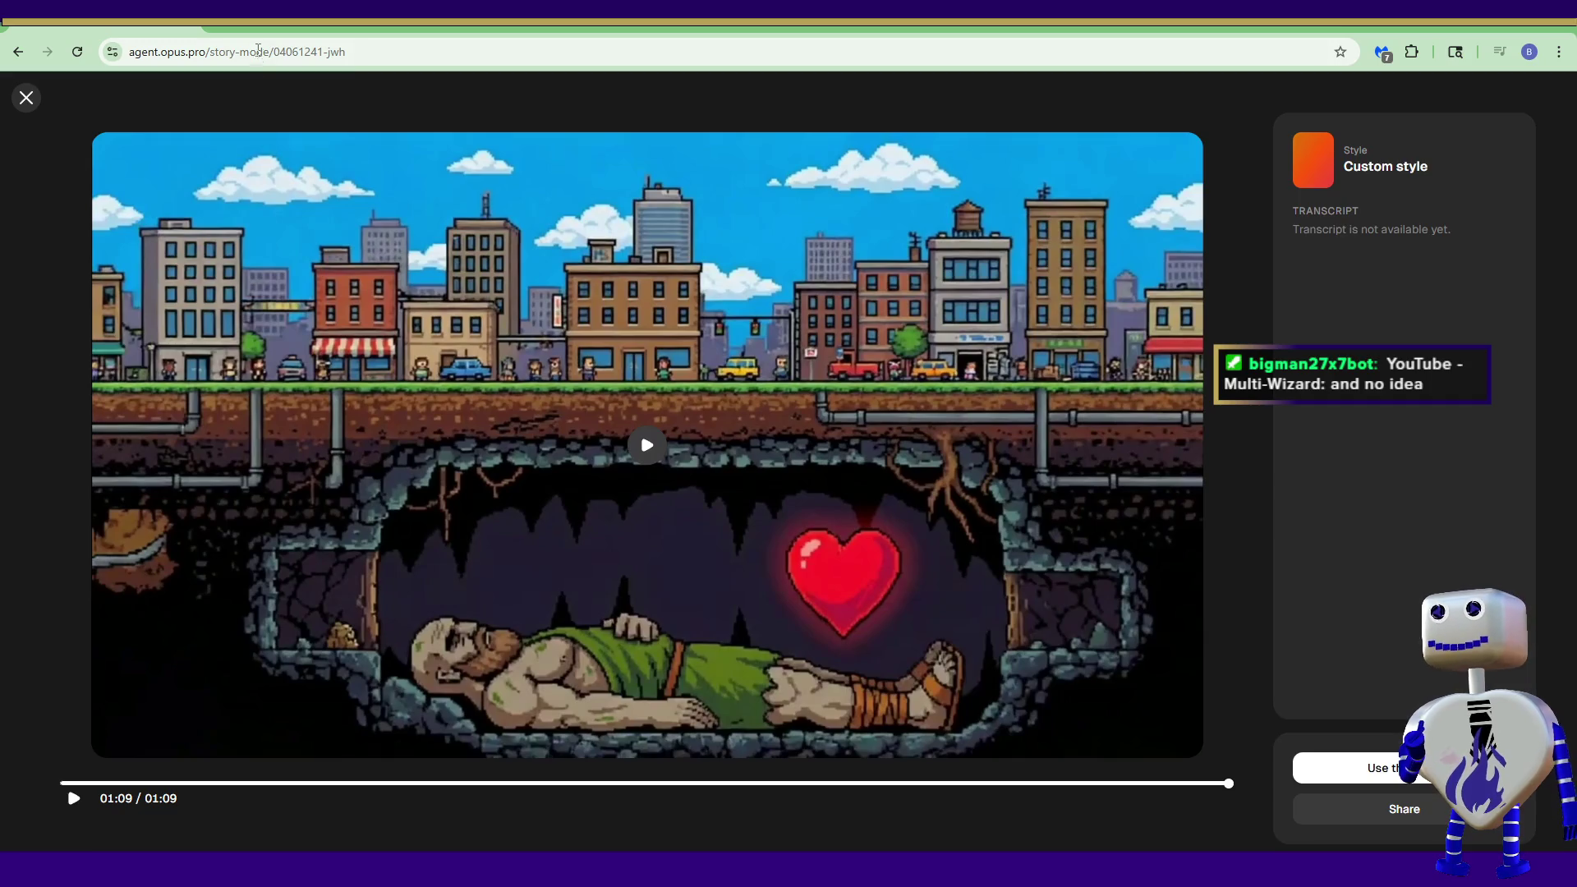
Step: After the replay ends at 01:09, select the URL in Chrome's address bar
left_click(256, 49)
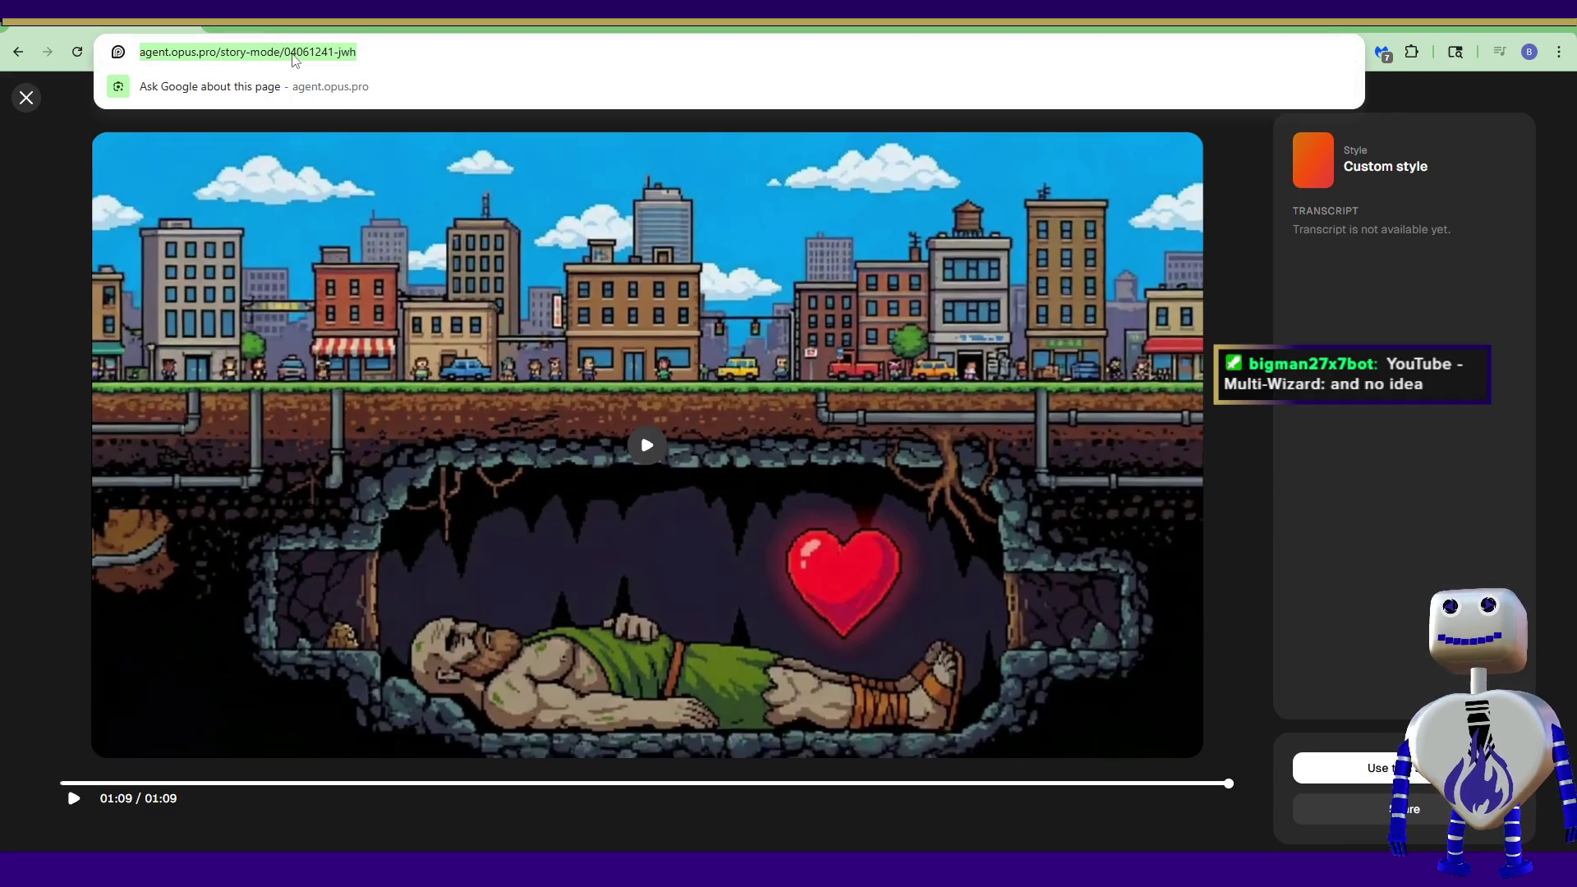
Step: Search Google for 'opus.', then return to the Opus Pro story video page
type("opus")
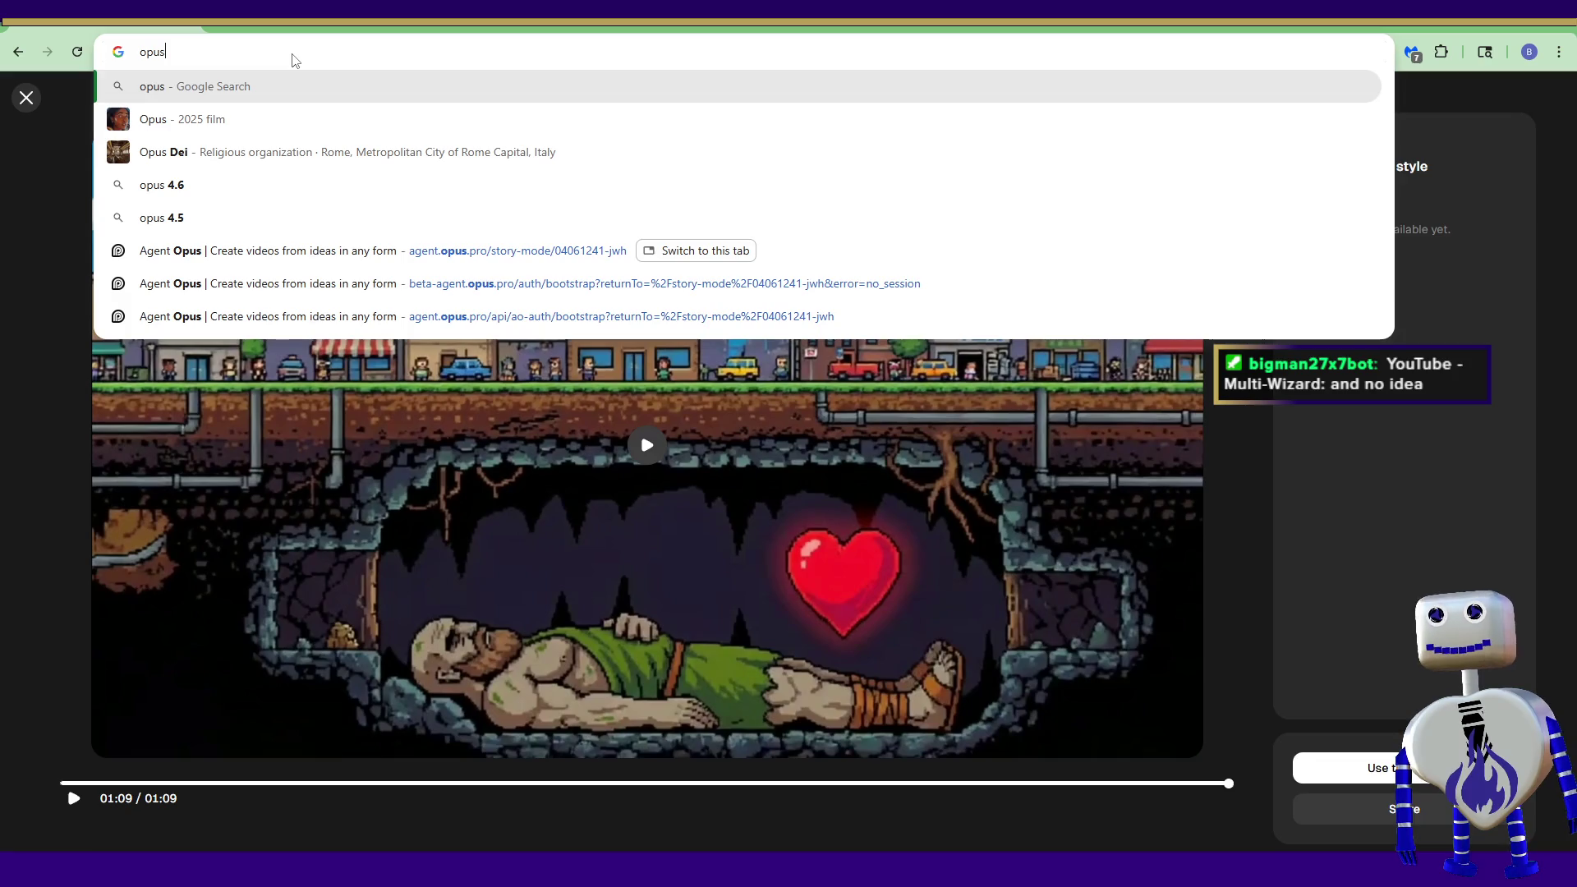
type(".")
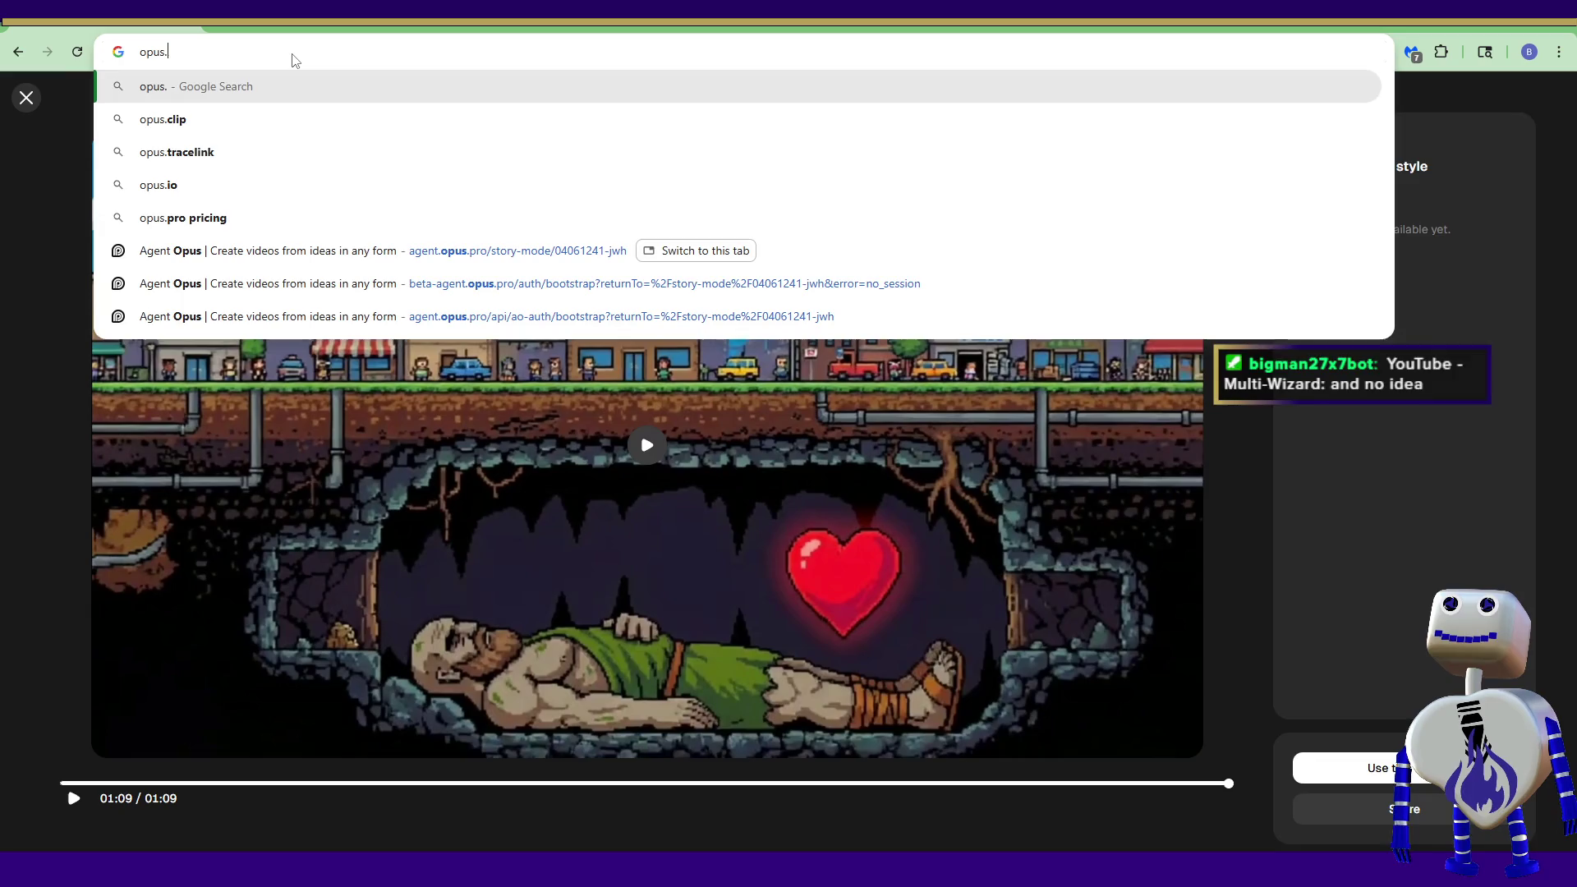
key("Return")
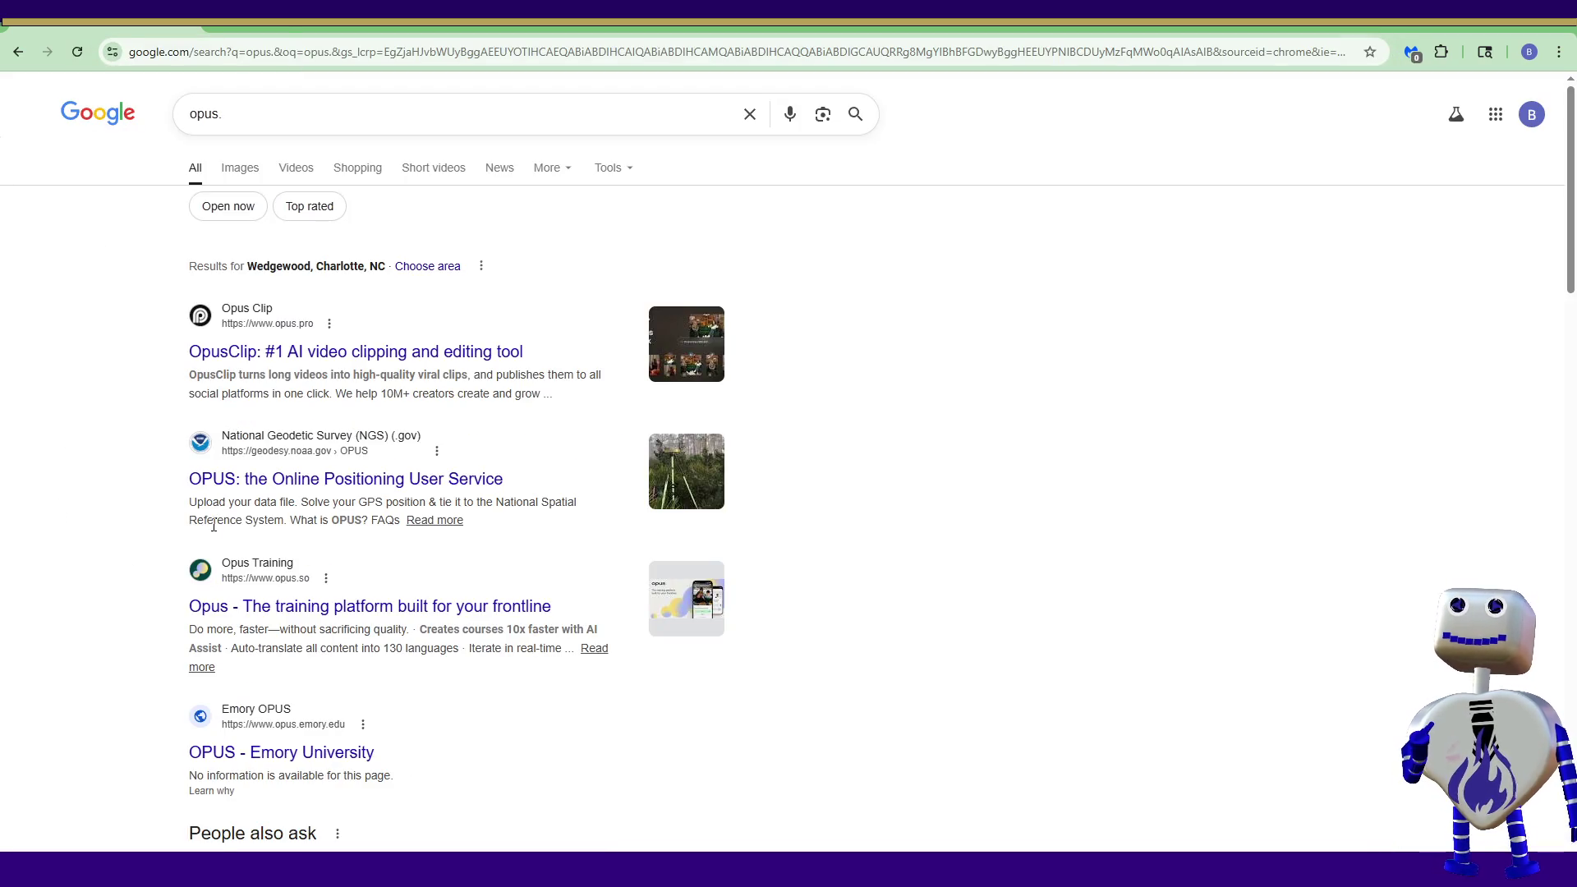
left_click(20, 52)
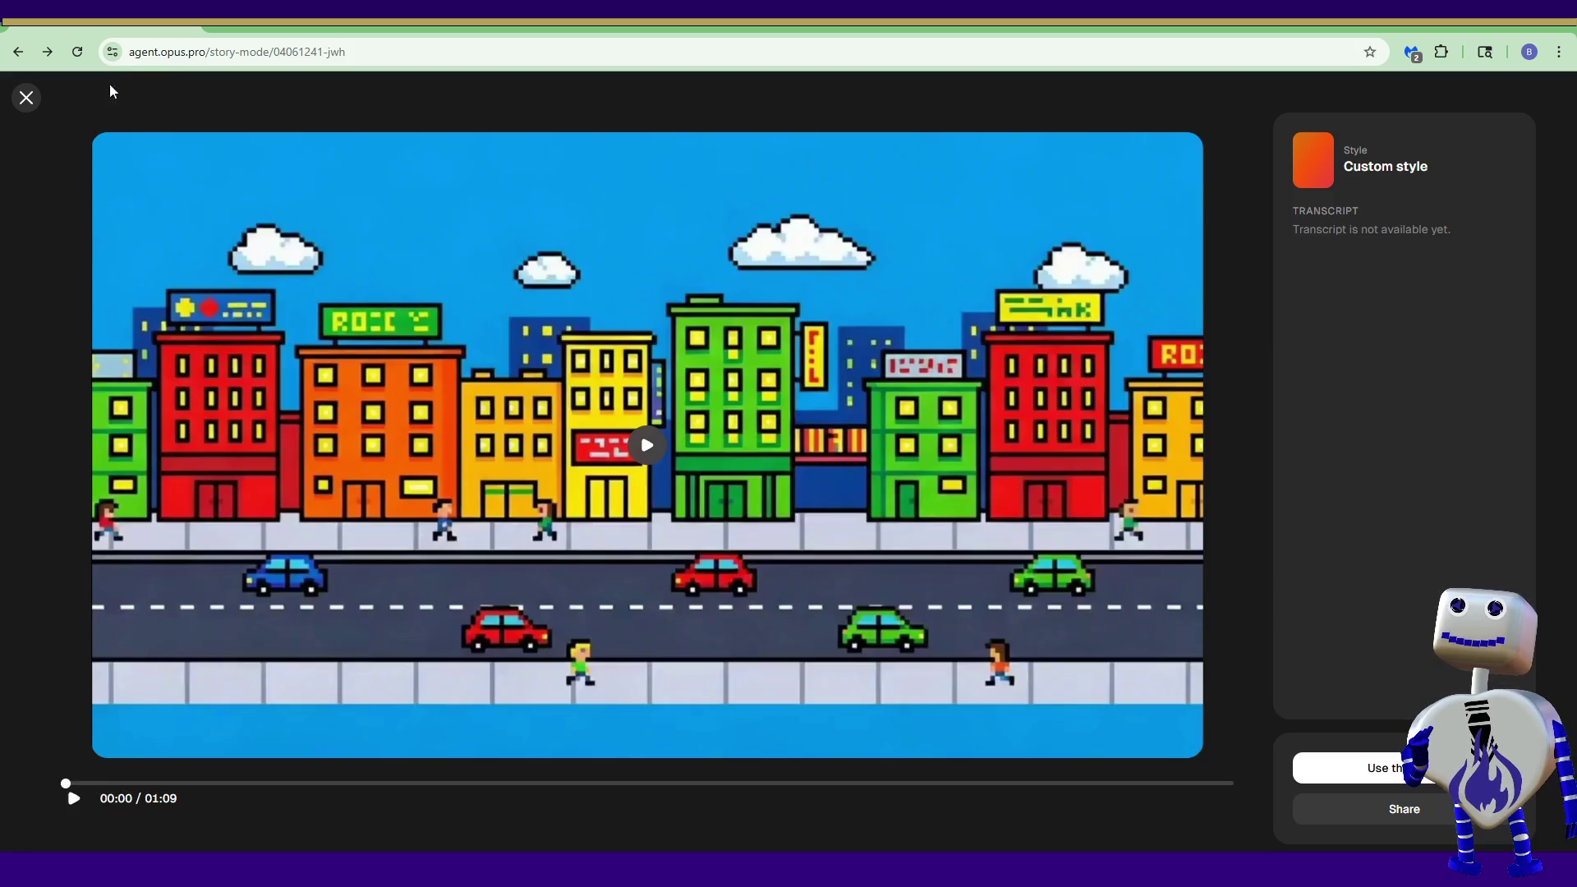
Step: Leave the story video viewer and erase the story-mode path from the page address
left_click(26, 99)
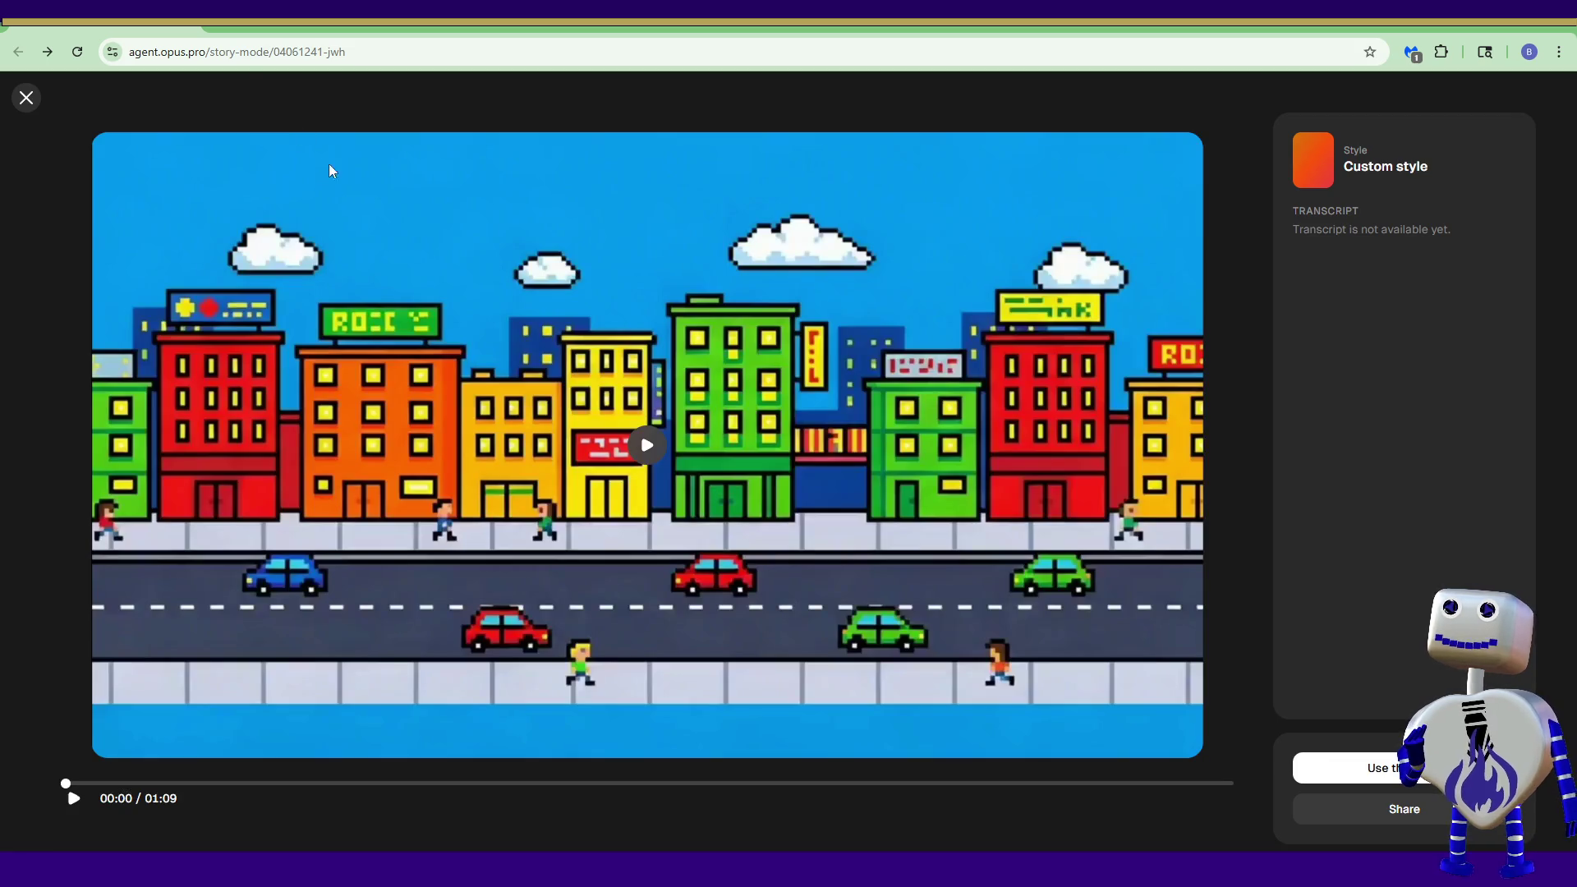
left_click_drag(211, 51, 681, 51)
key("BackSpace")
Step: Load agent.opus.pro/home and browse past the Story Mode styles down to the AI UGC examples
key("Return")
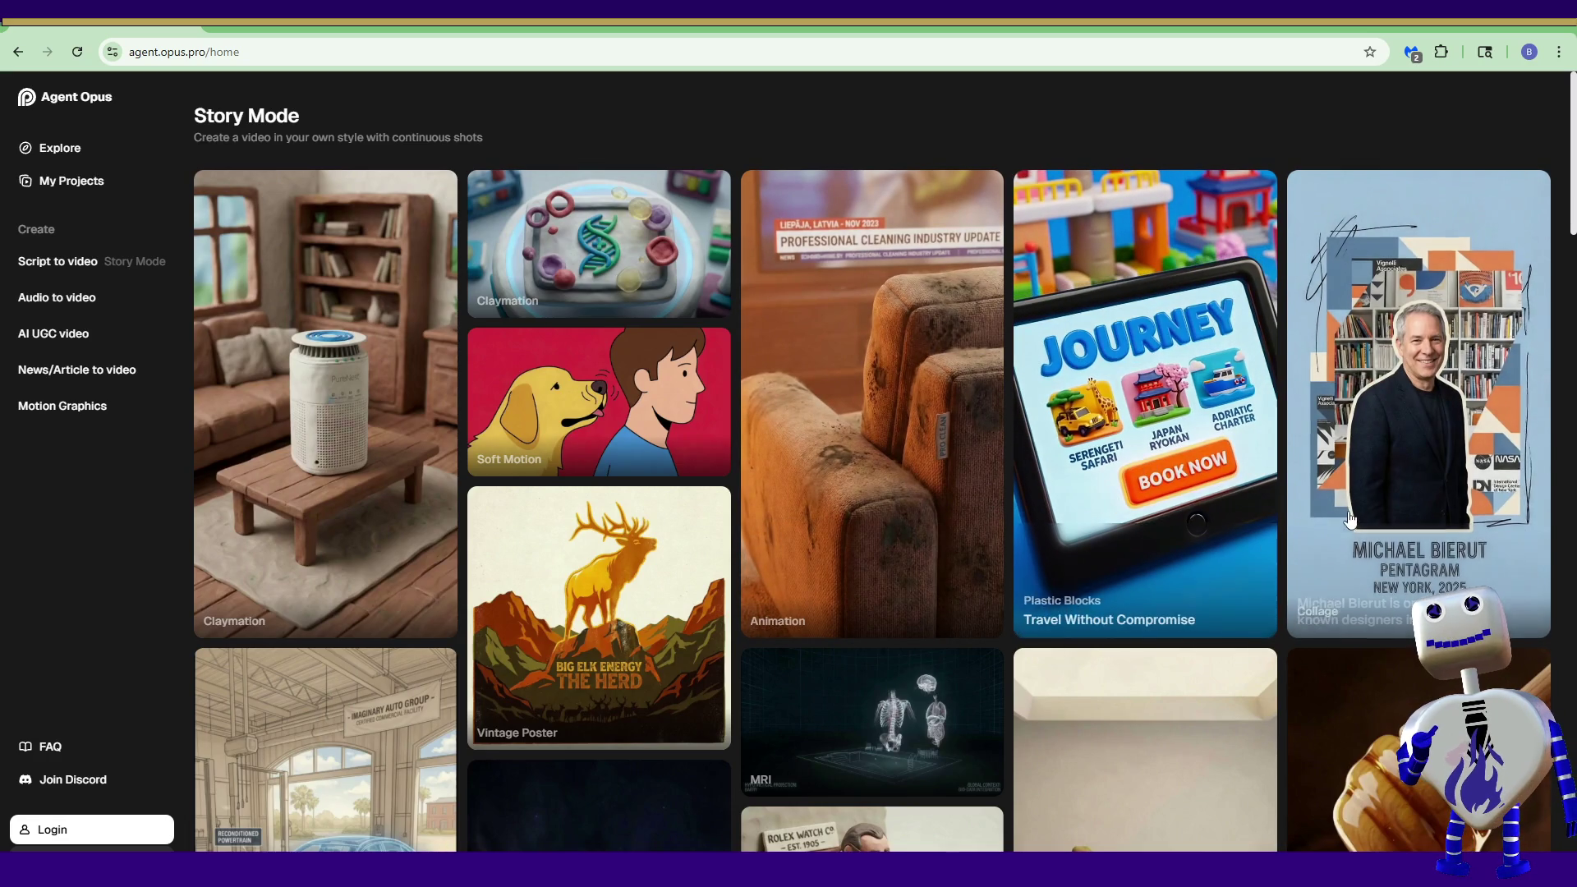
scroll(1571, 223, "down", 8)
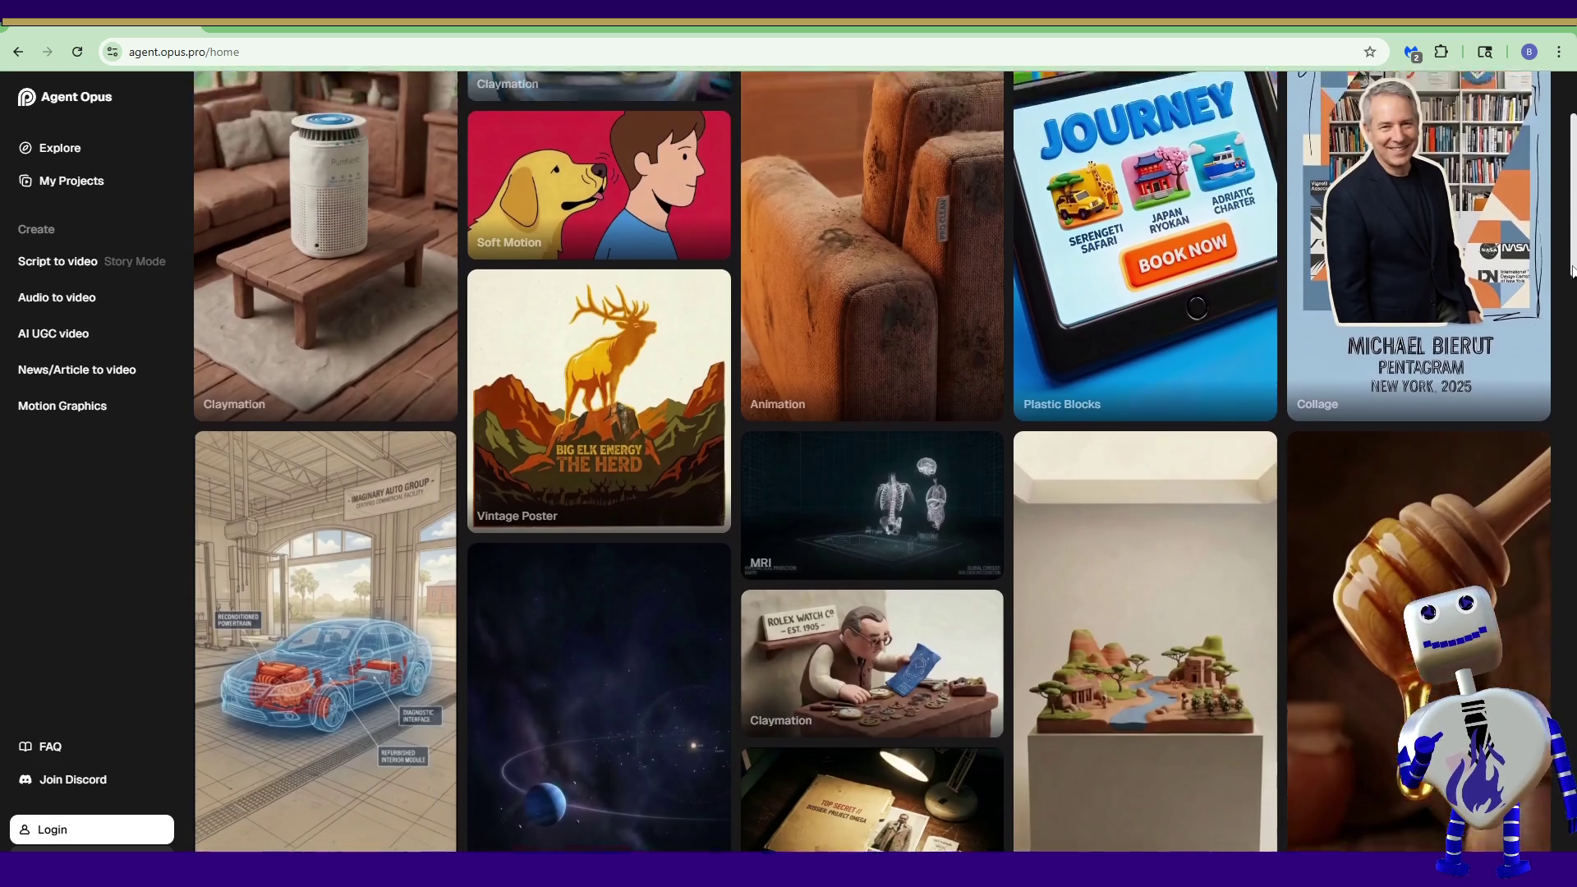
scroll(1571, 224, "down", 6)
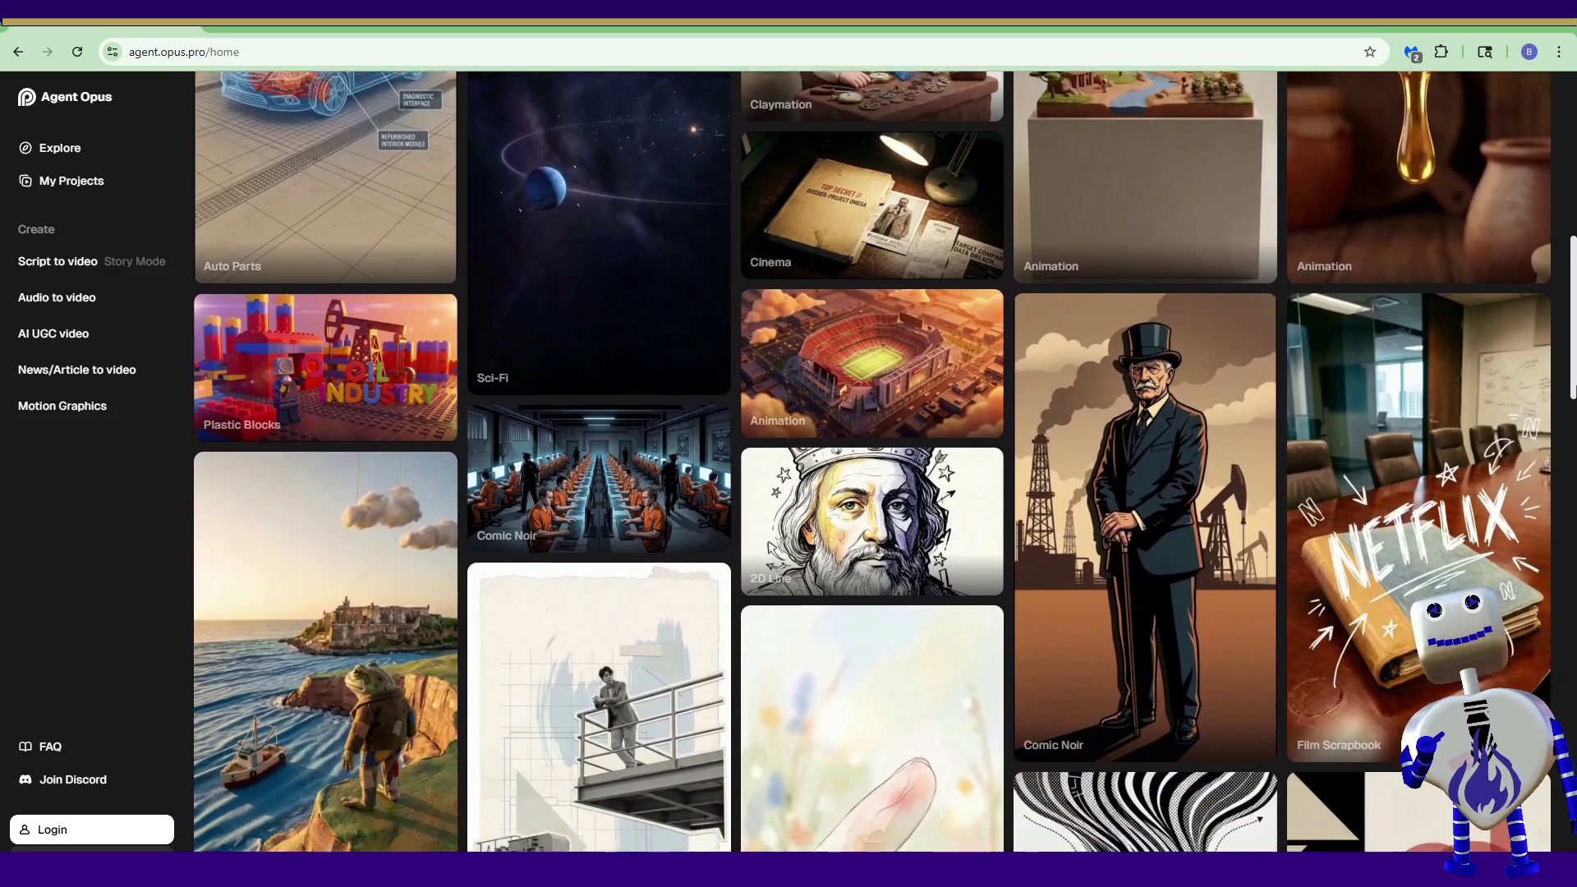
scroll(884, 463, "down", 5)
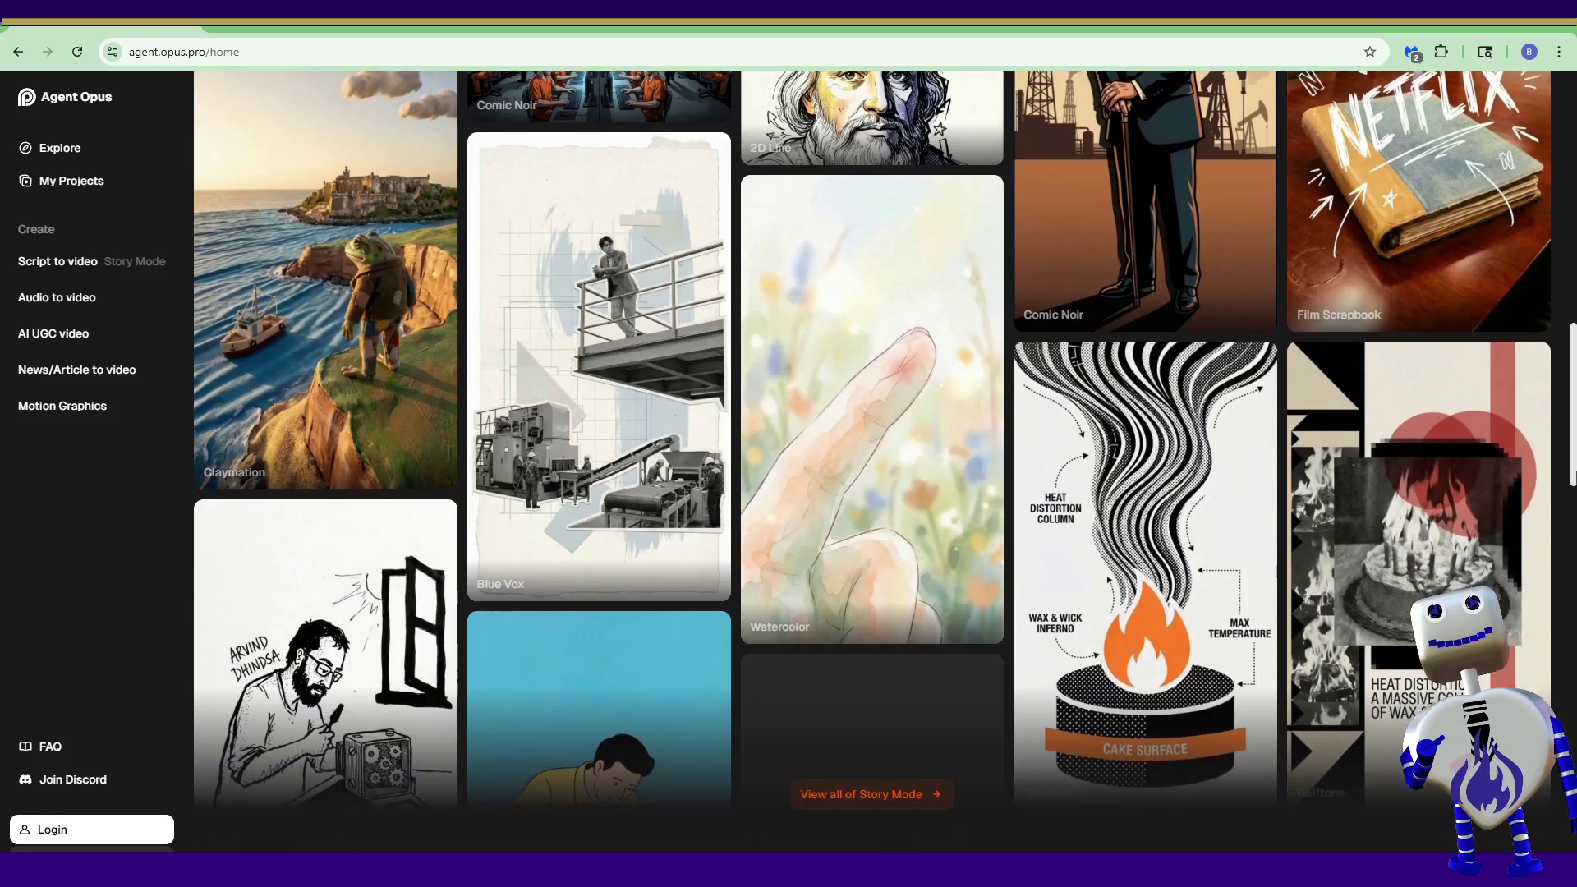
scroll(884, 463, "down", 5)
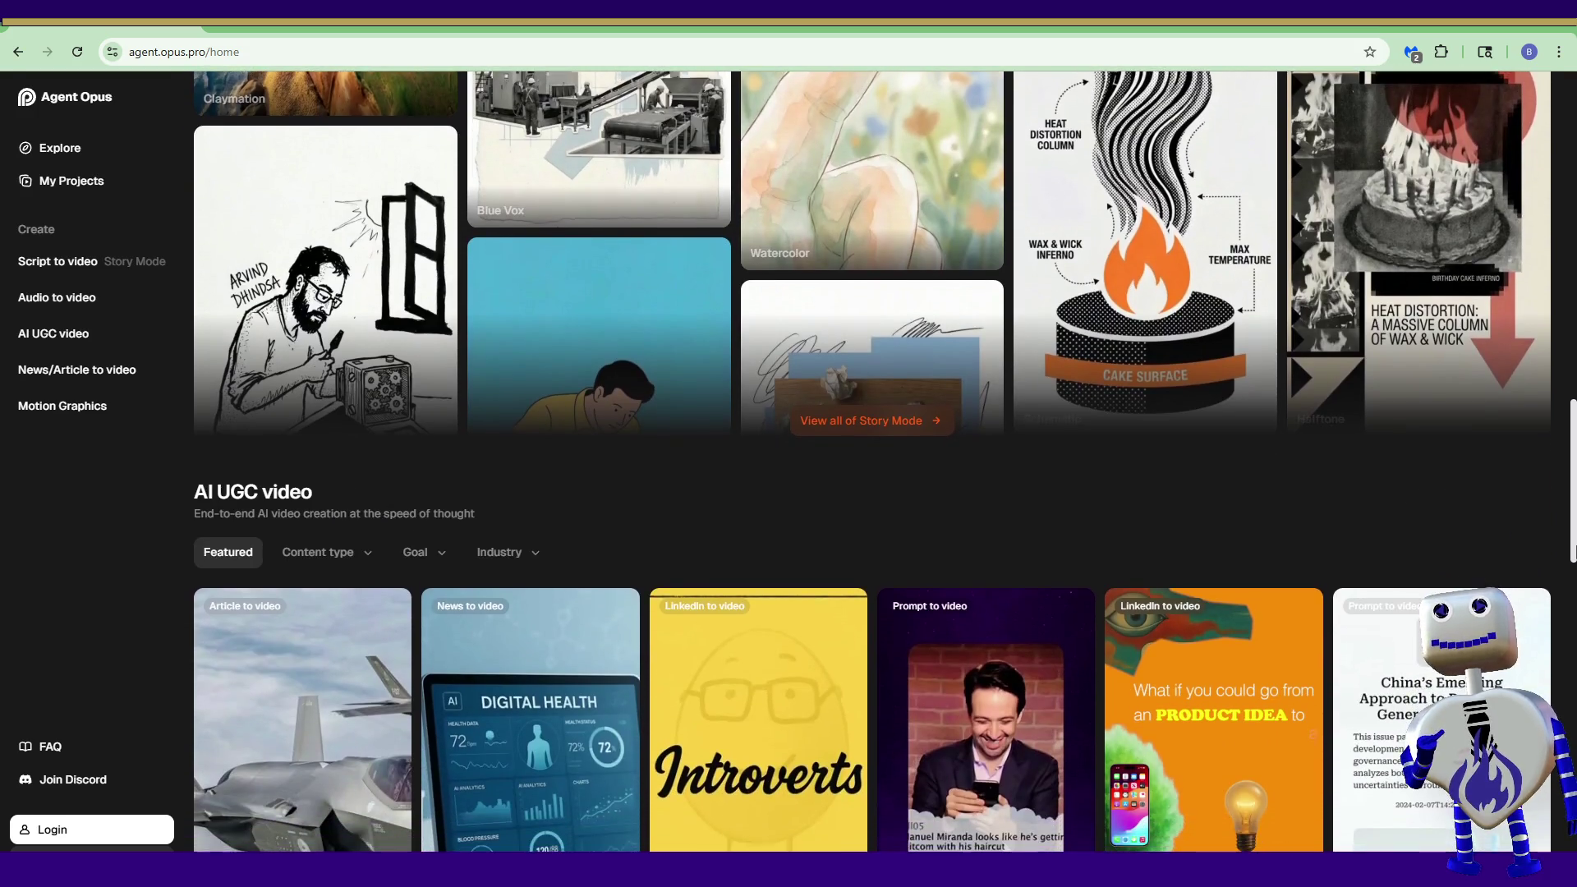
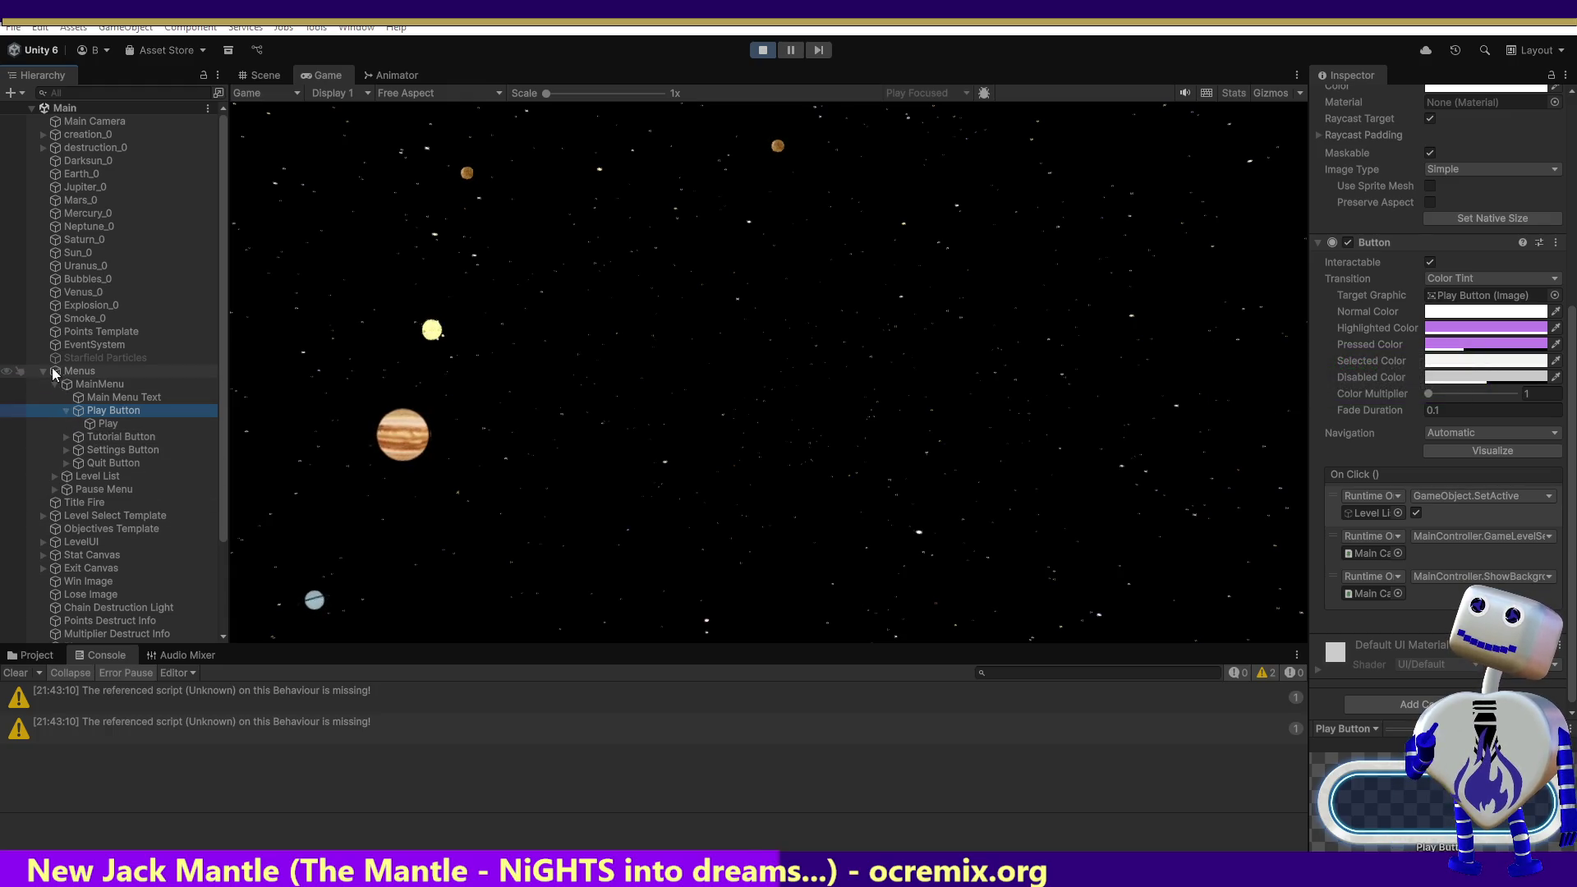
Step: Expand Level List and GameDisc, then show Level Play's On Click events (SetActive, SetupLevel)
left_click(54, 476)
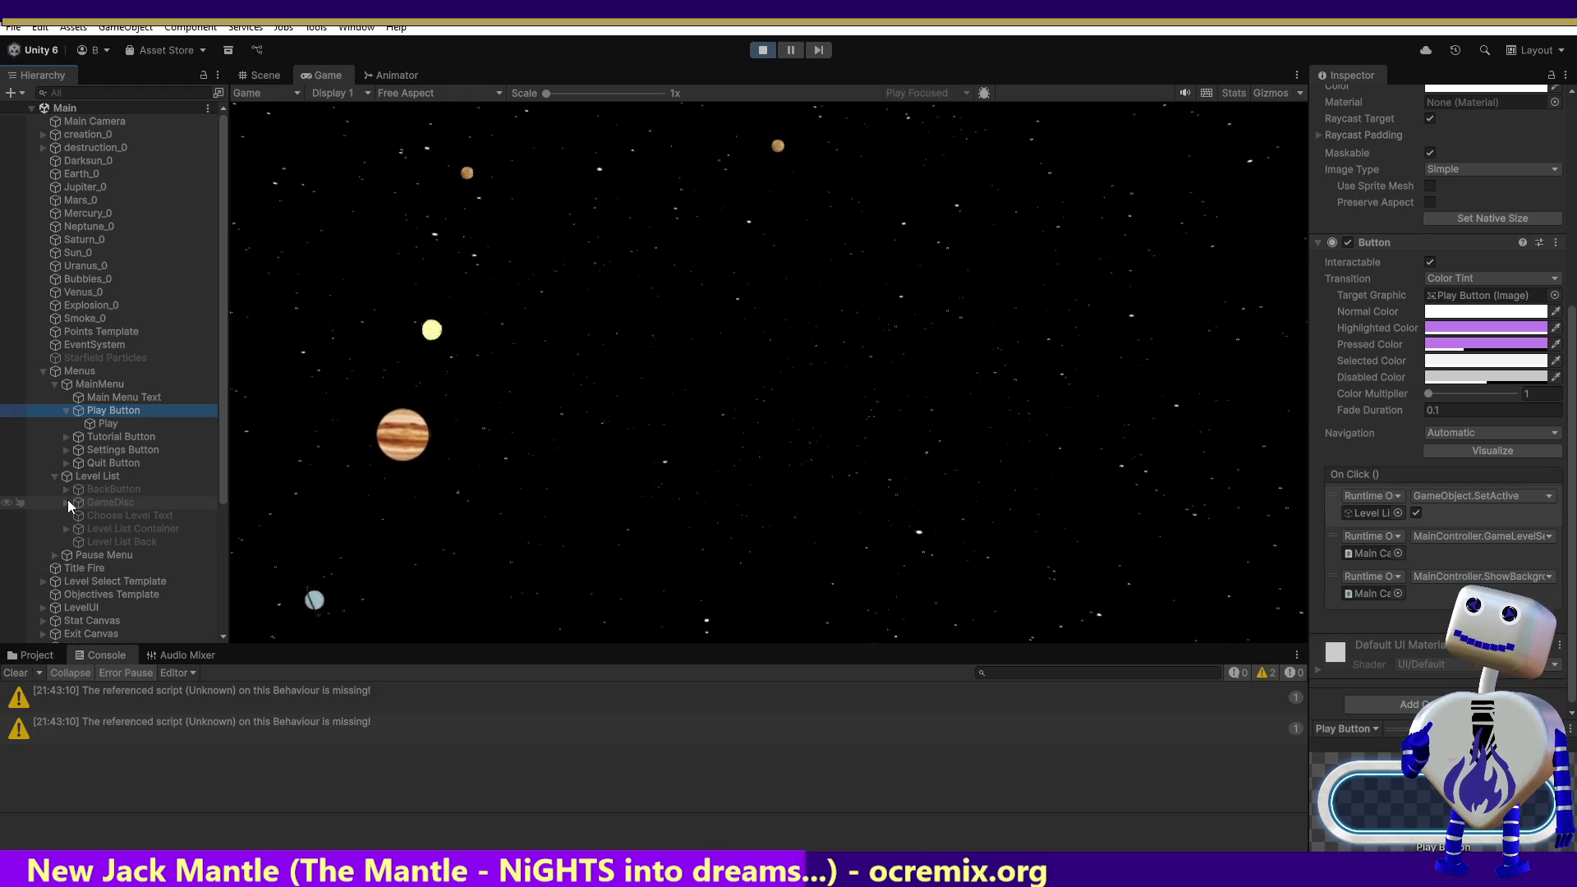
left_click(73, 505)
left_click(62, 501)
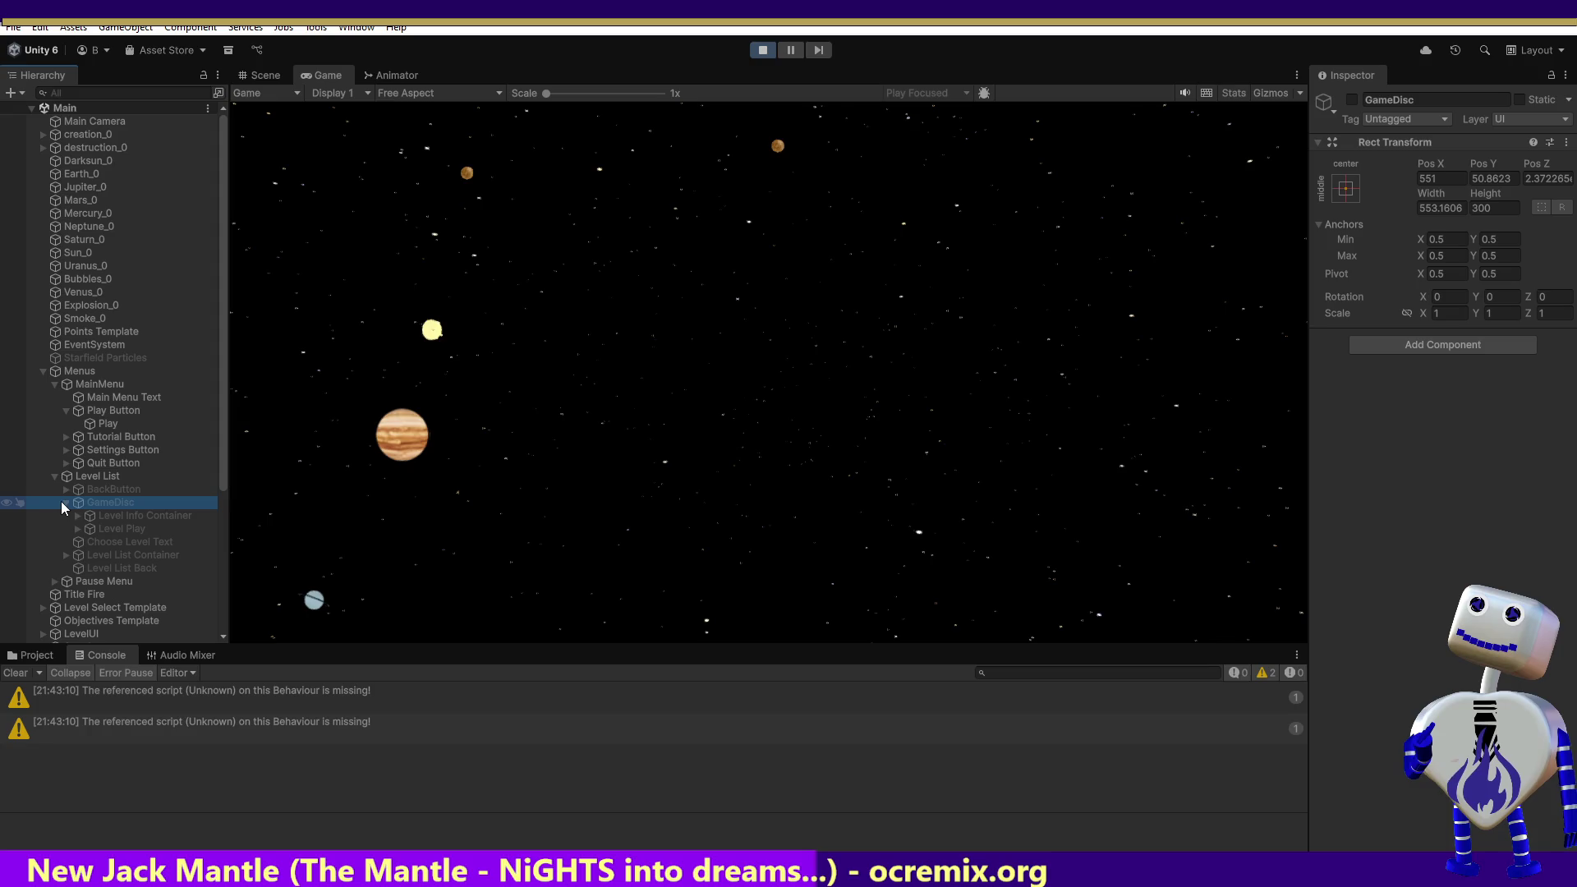
left_click(111, 529)
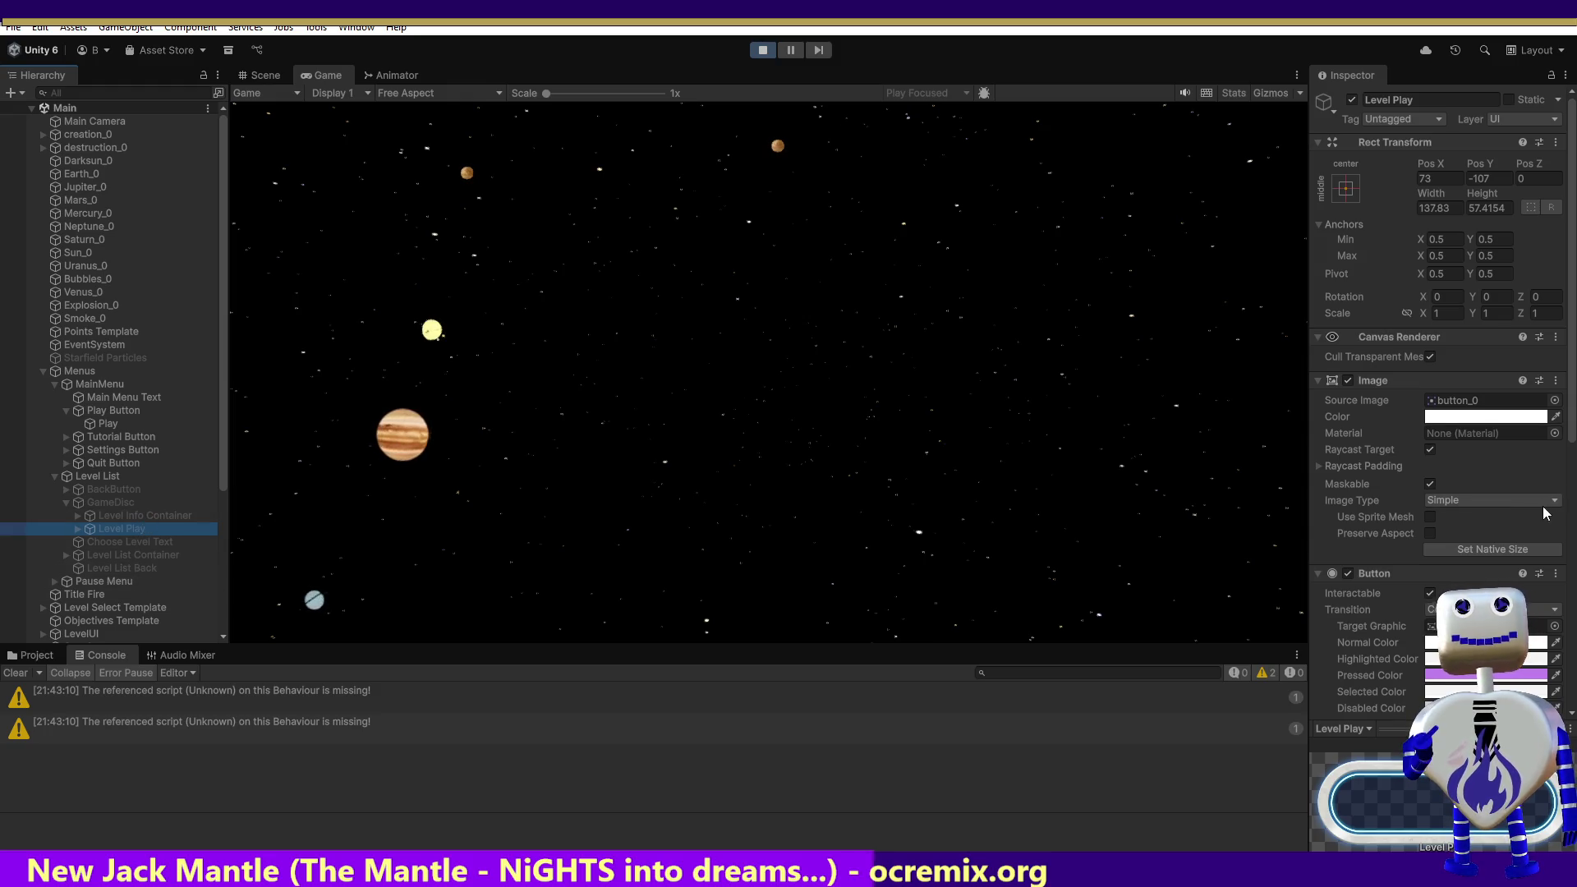
left_click(1573, 408)
scroll(1573, 408, "down", 10)
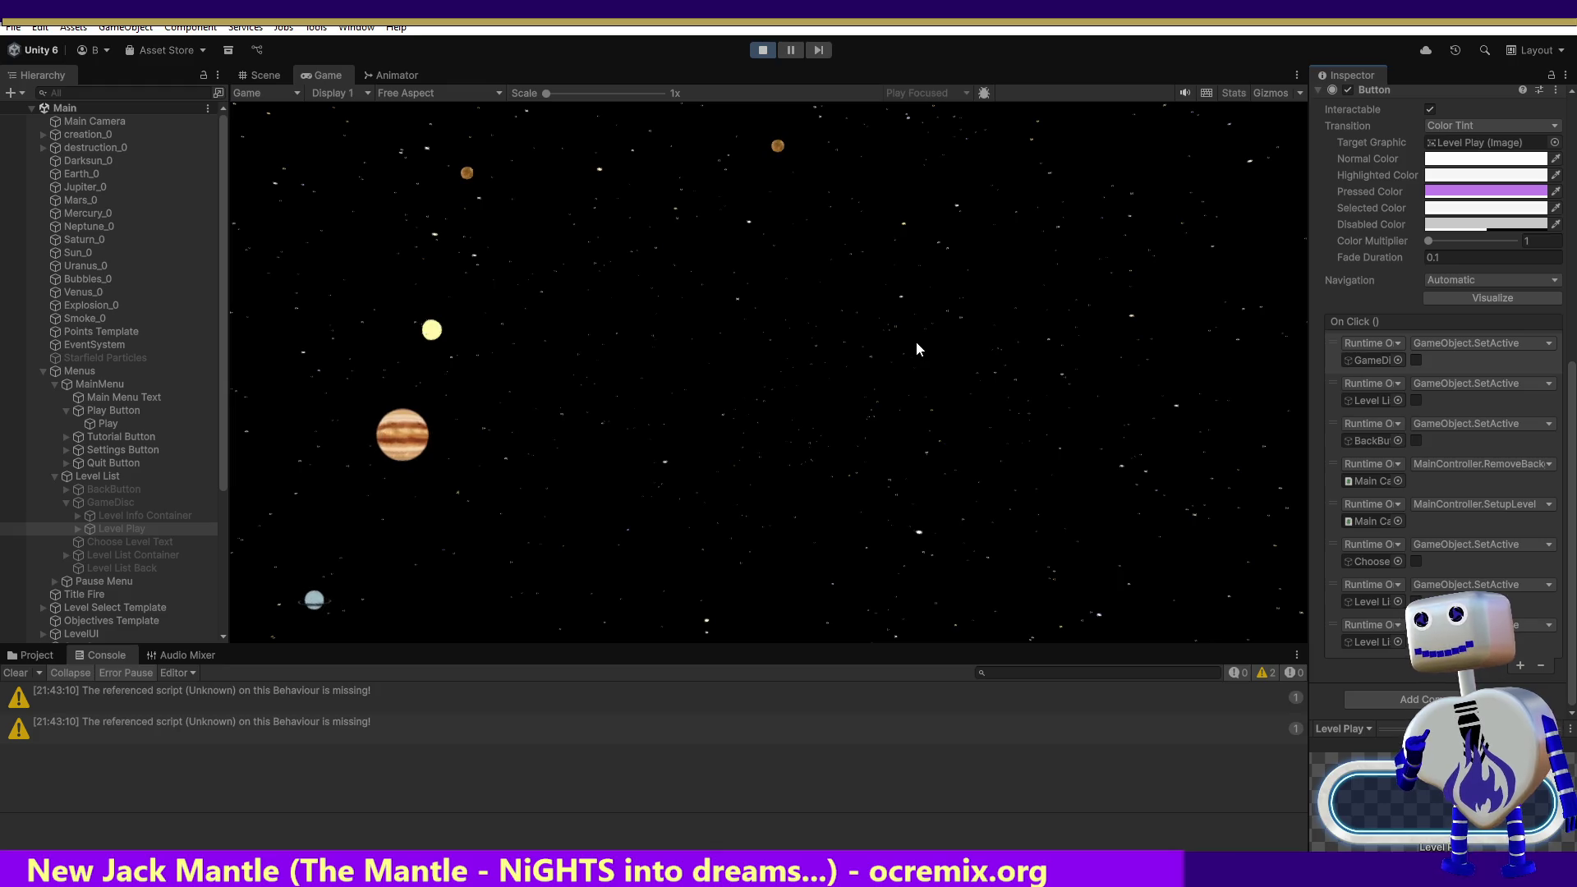
Step: Compare the Play Button's click events with Level Play's under GameDisc and Level Info Container
left_click(106, 412)
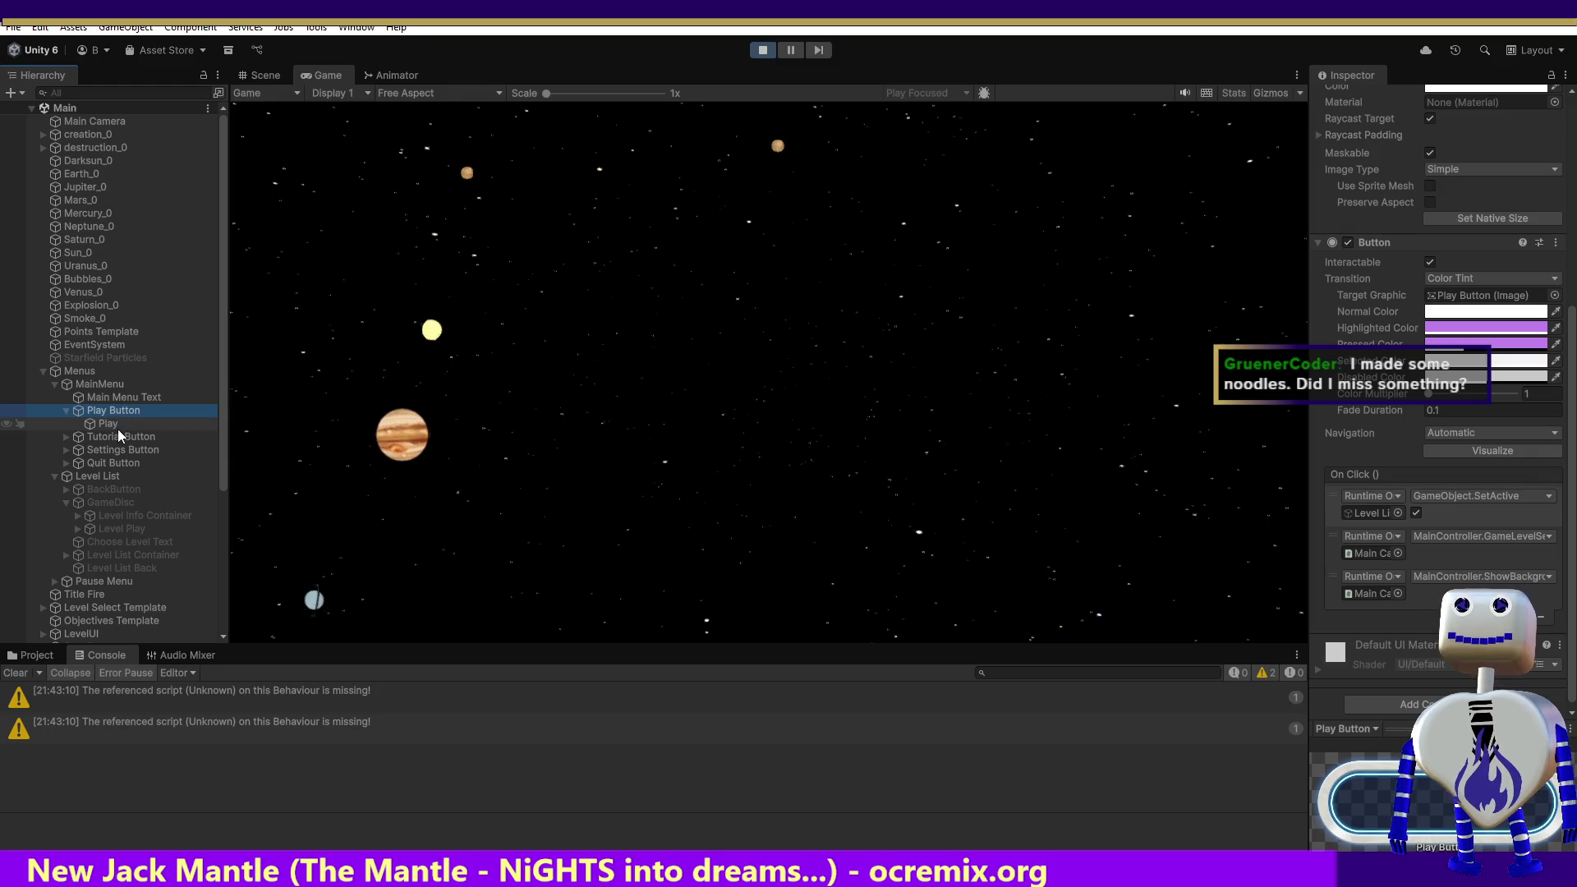
left_click(115, 502)
left_click(105, 514)
left_click(164, 529)
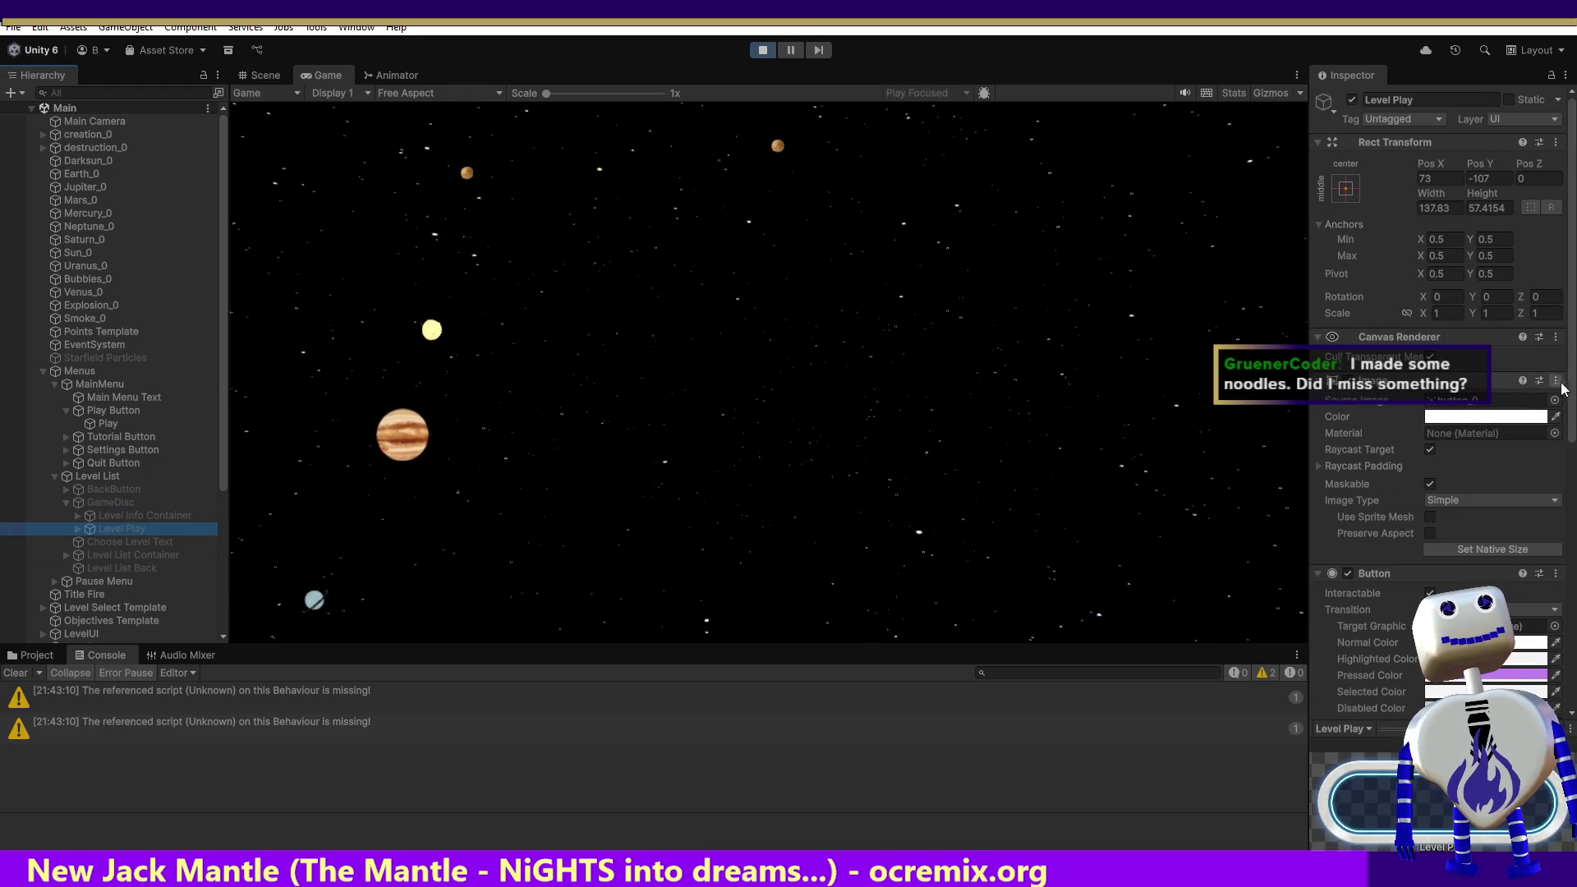
scroll(1437, 410, "down", 10)
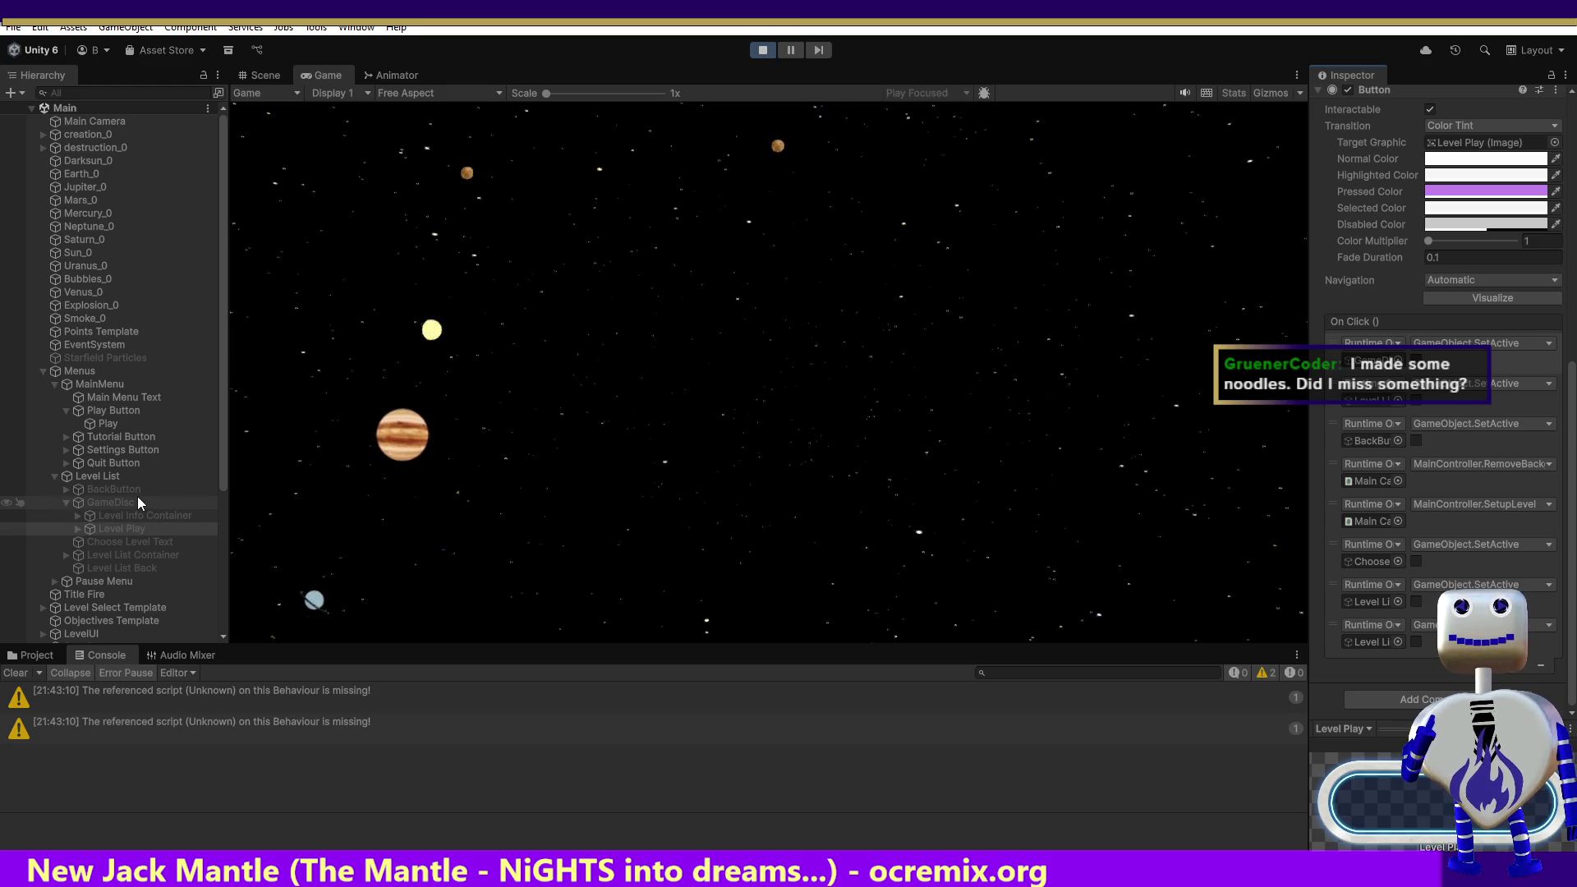
Step: Check the Play label and Main Menu Text, reselect Play Button, then select Level List
left_click(119, 423)
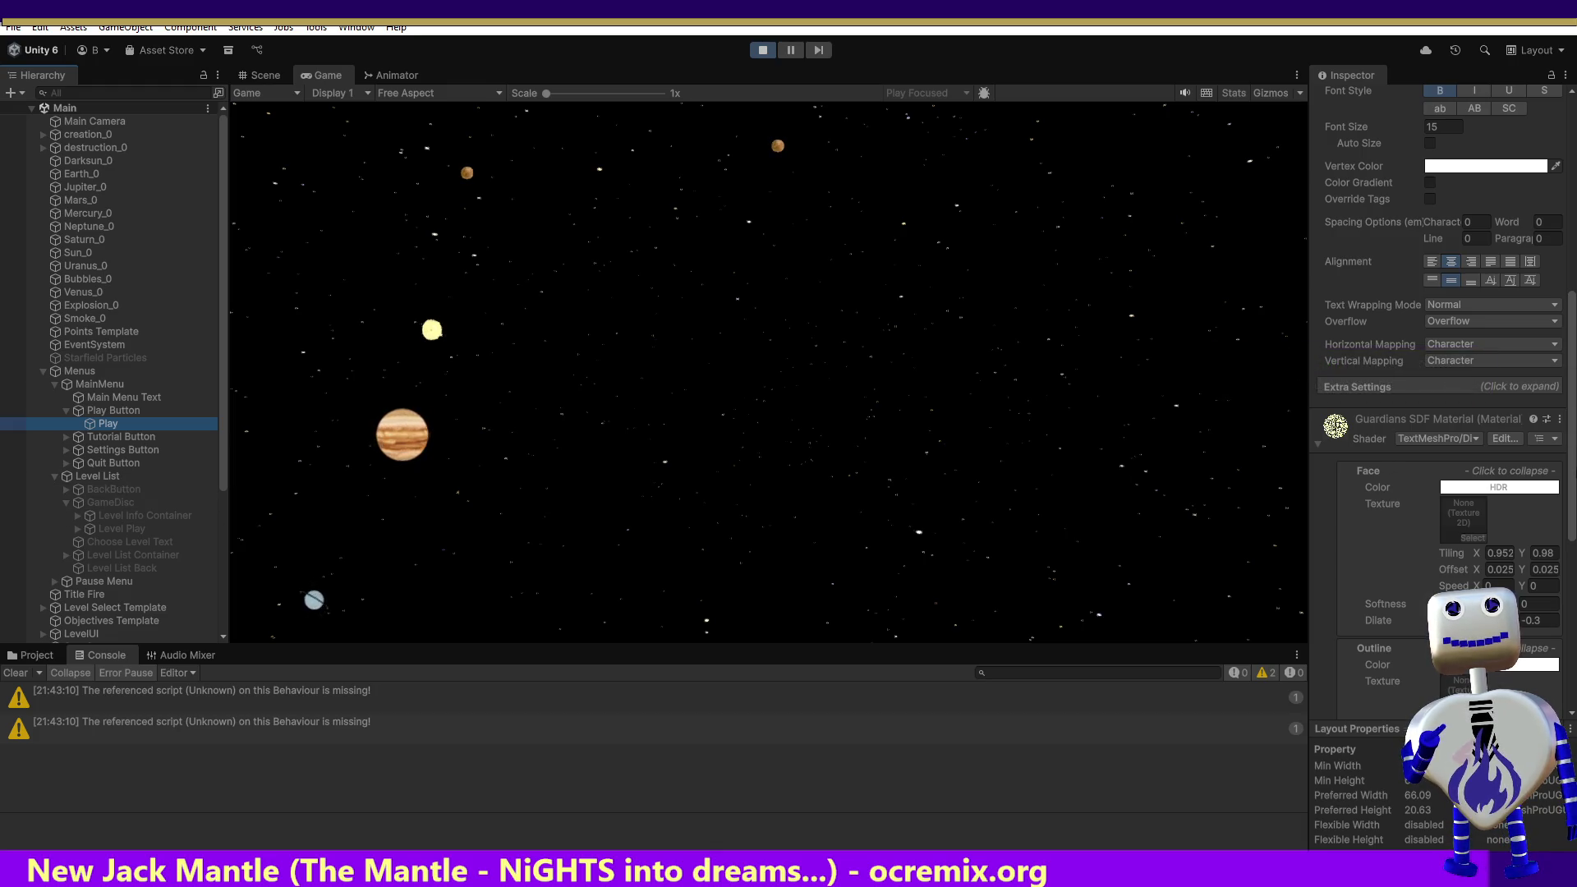
left_click(109, 400)
left_click(108, 413)
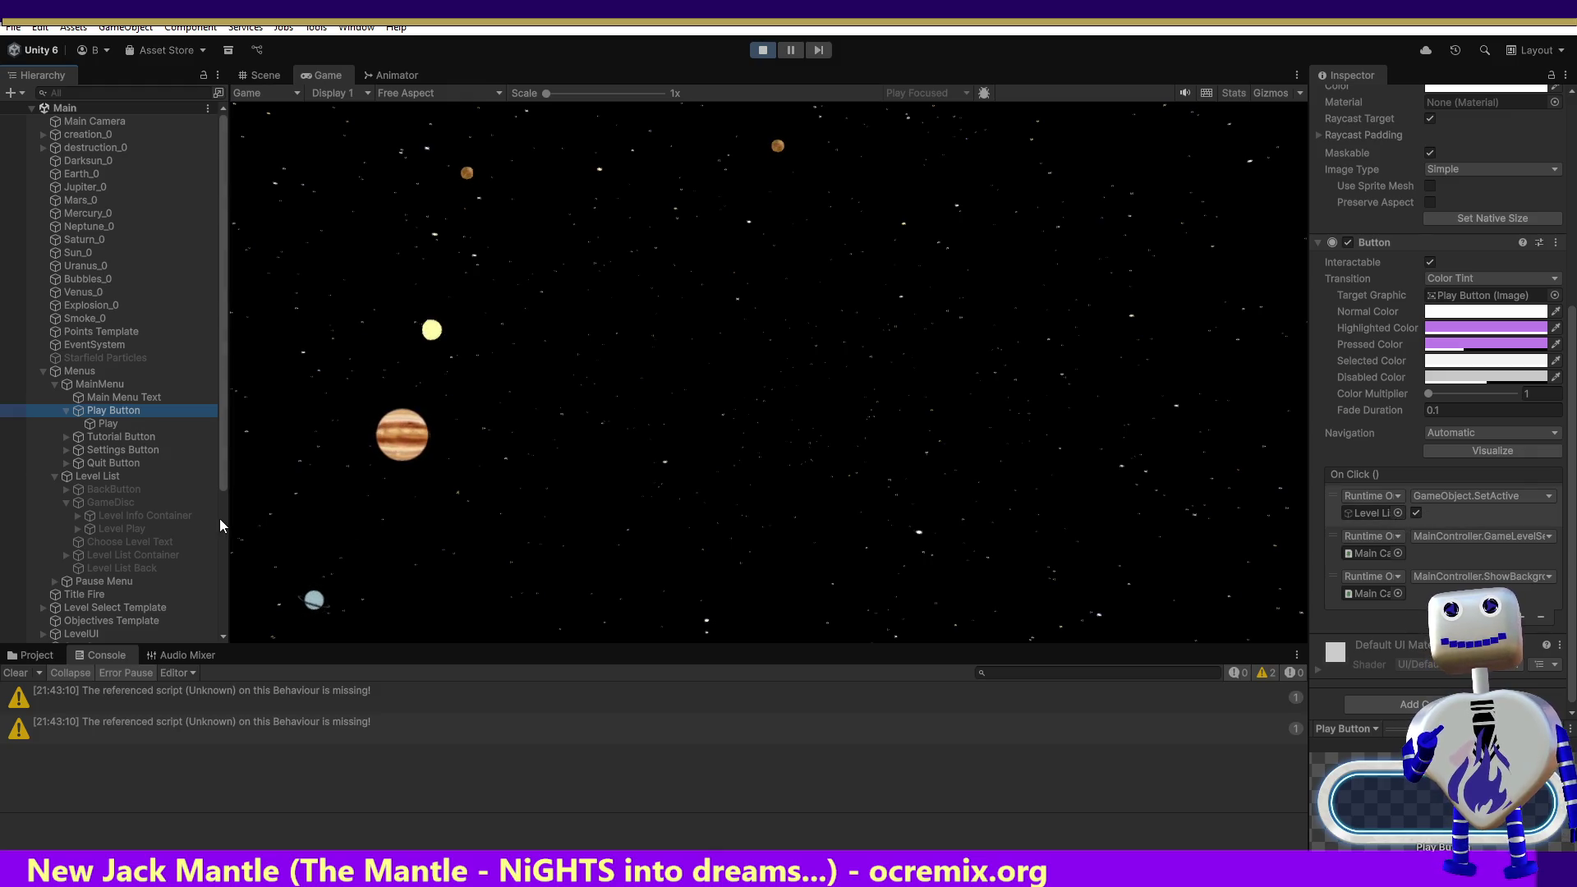
left_click(86, 480)
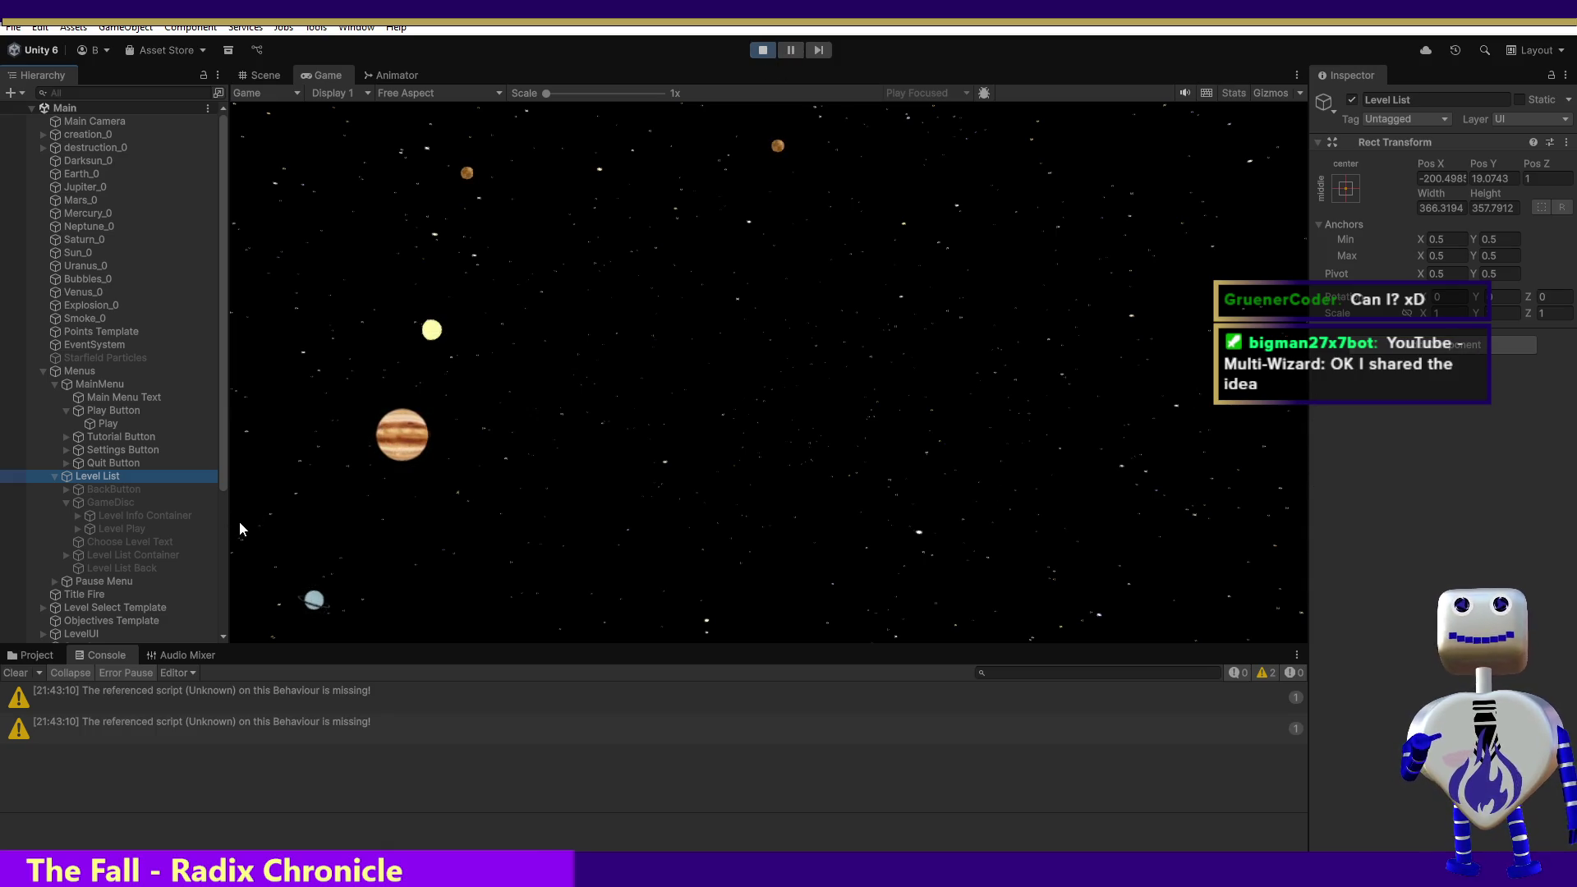
Step: Restart Play mode and display the Level Play button's On Click list under GameDisc
left_click(753, 51)
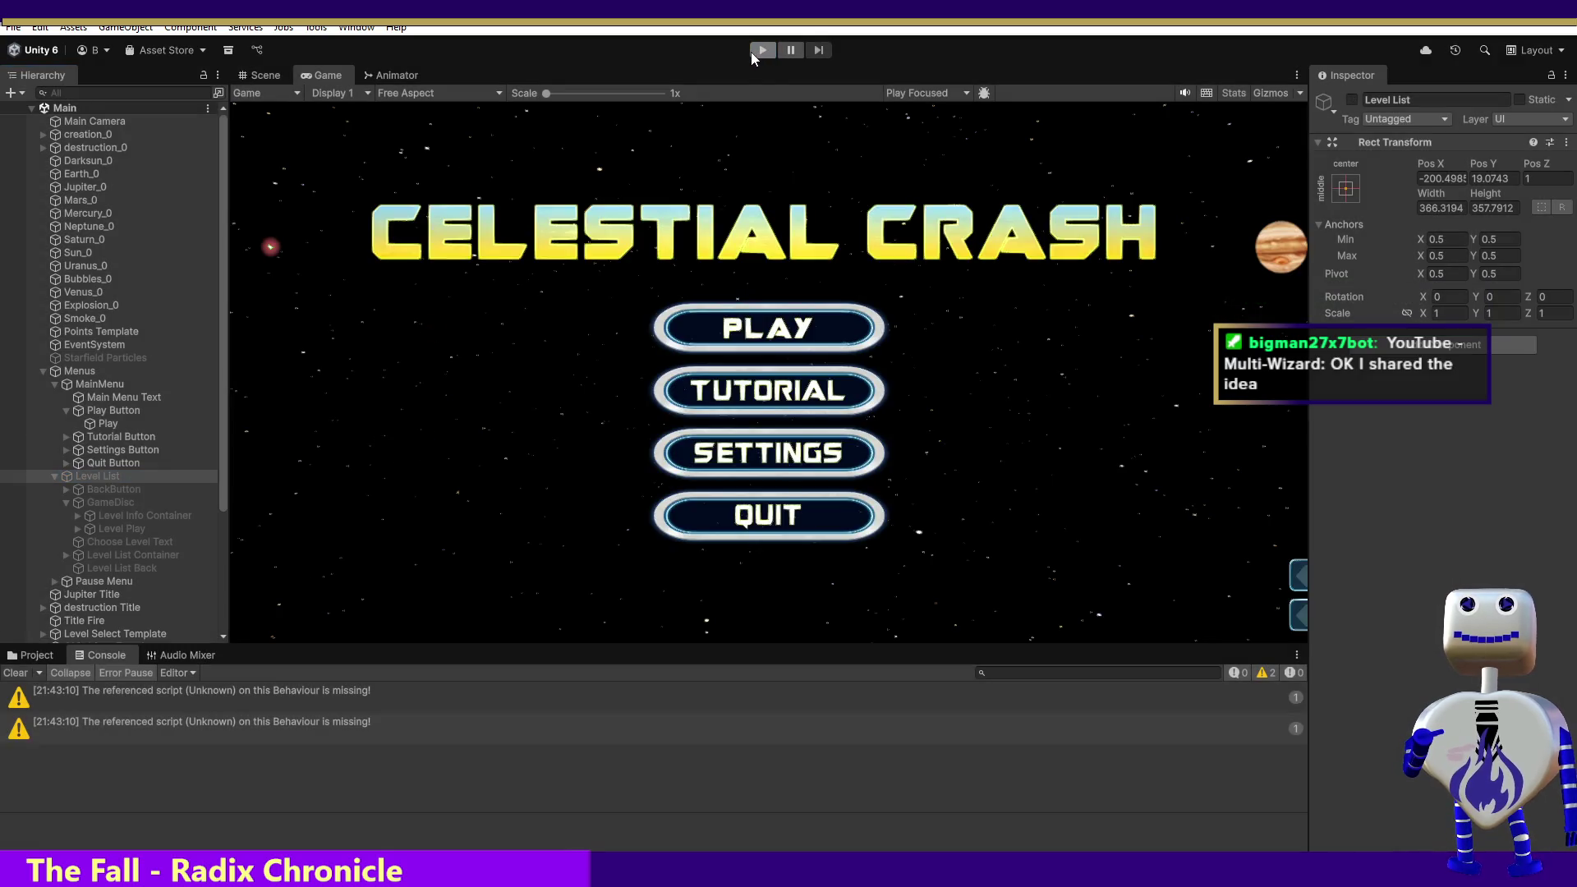
left_click(750, 52)
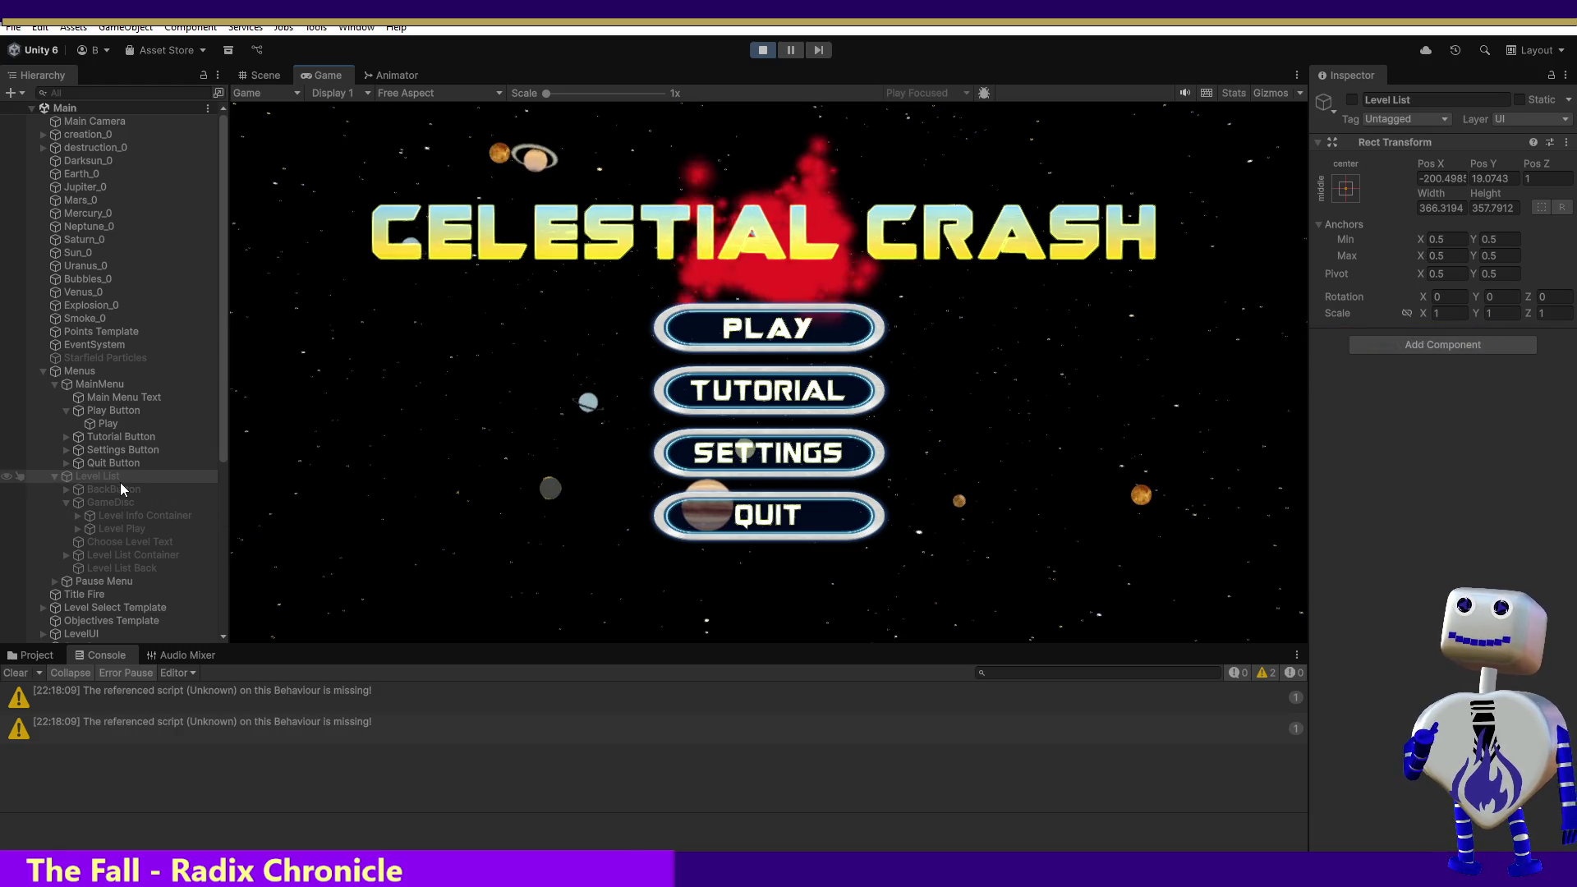
left_click(113, 504)
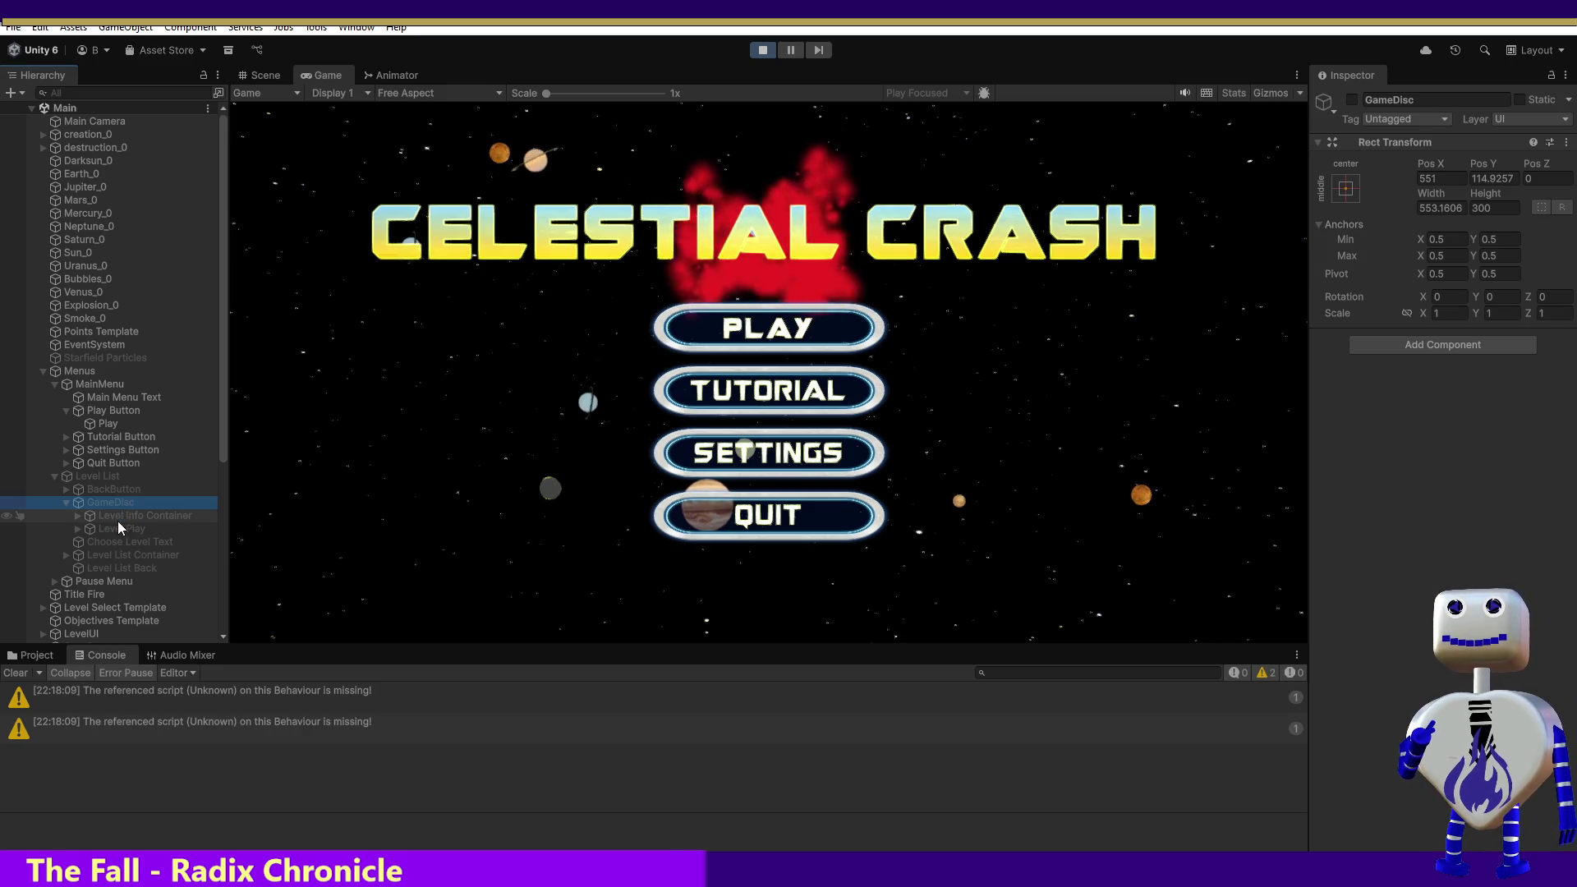
left_click(117, 525)
scroll(1560, 492, "down", 10)
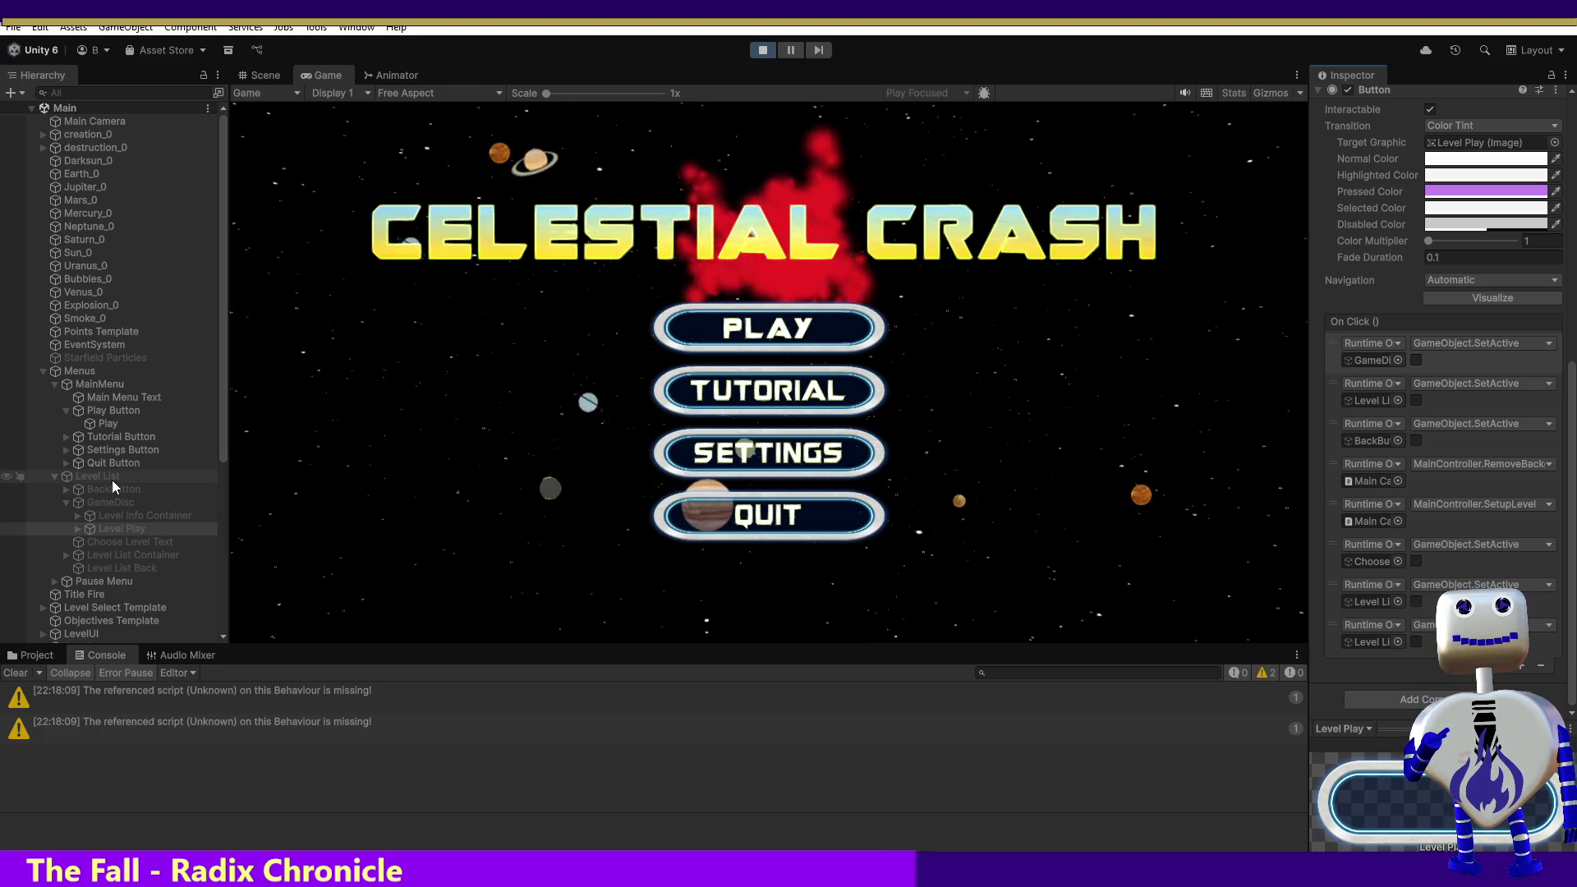
Step: Delete the GameDisc, Level List, BackButton and Choose SetActive entries from Level Play's On Click
left_click(1470, 362)
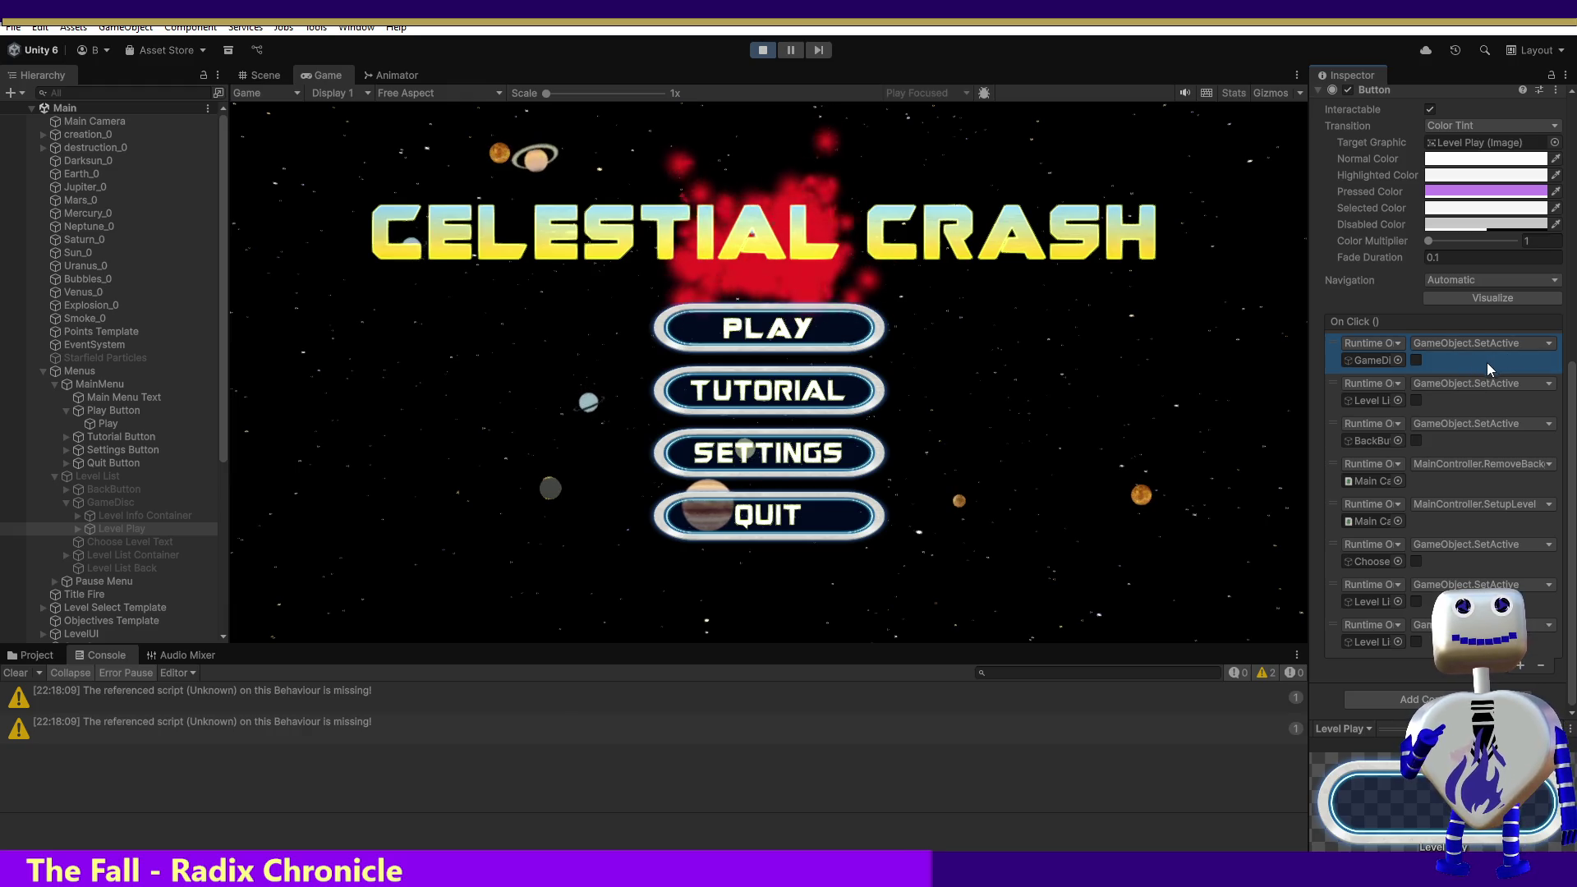
left_click(1540, 665)
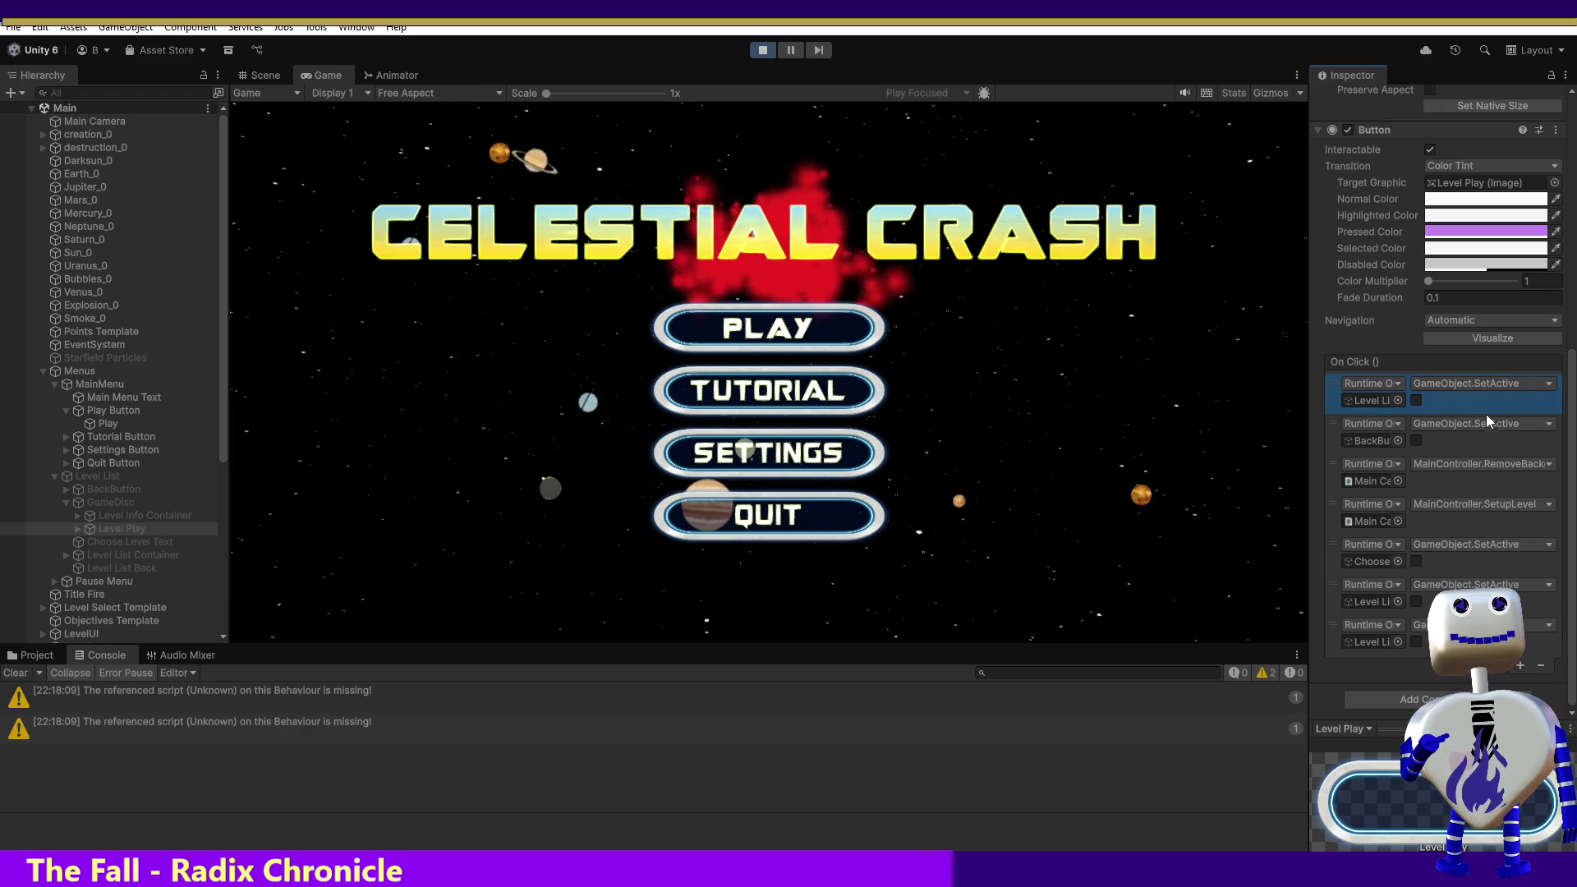
left_click(1541, 665)
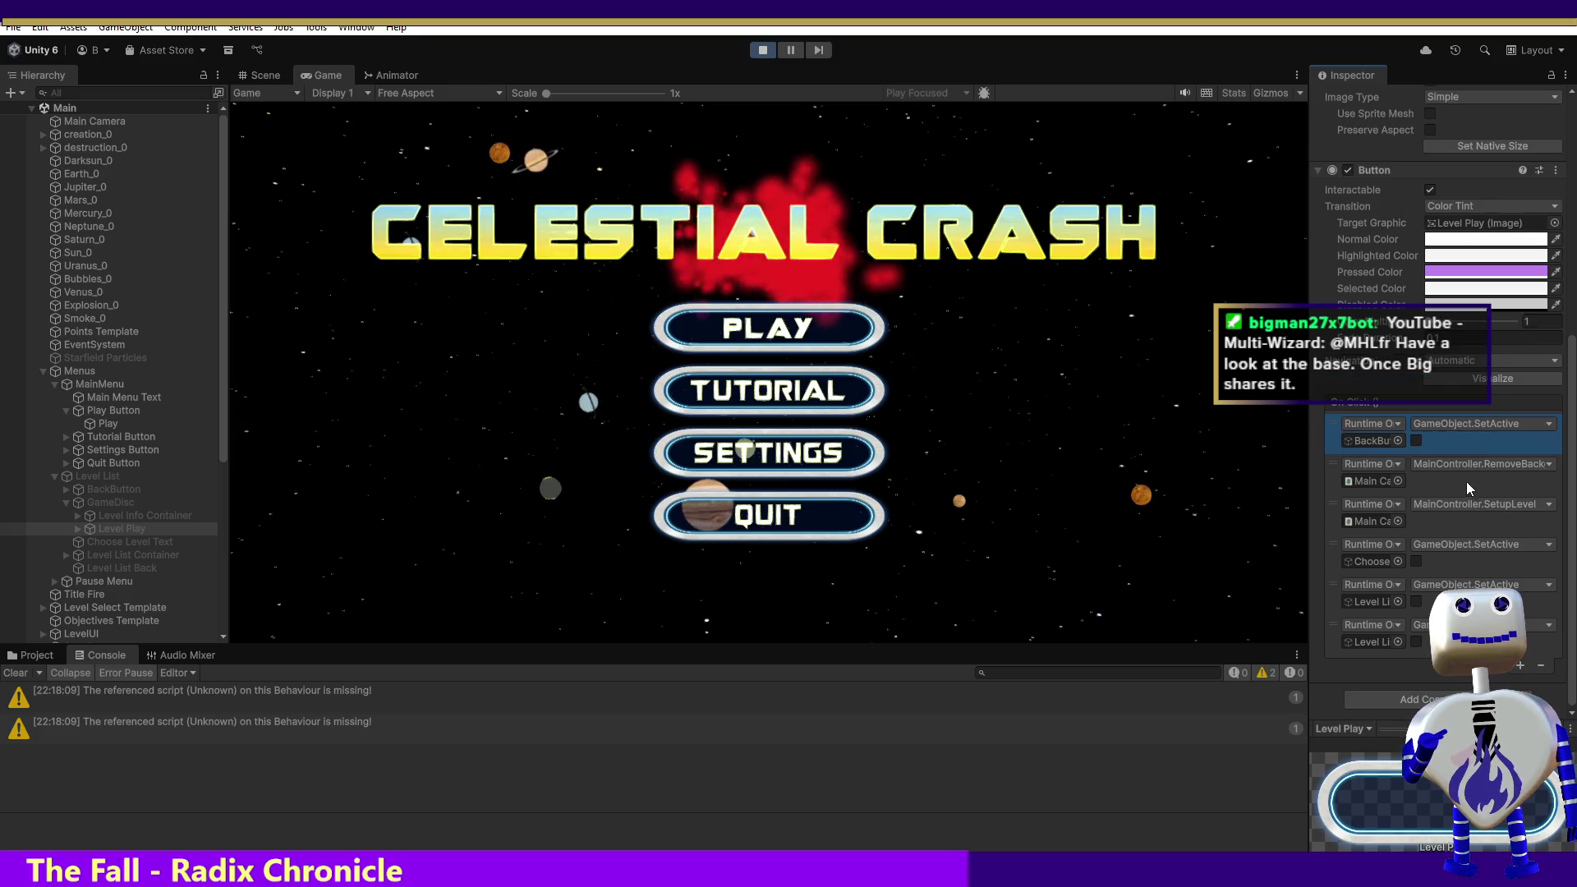
left_click(1541, 665)
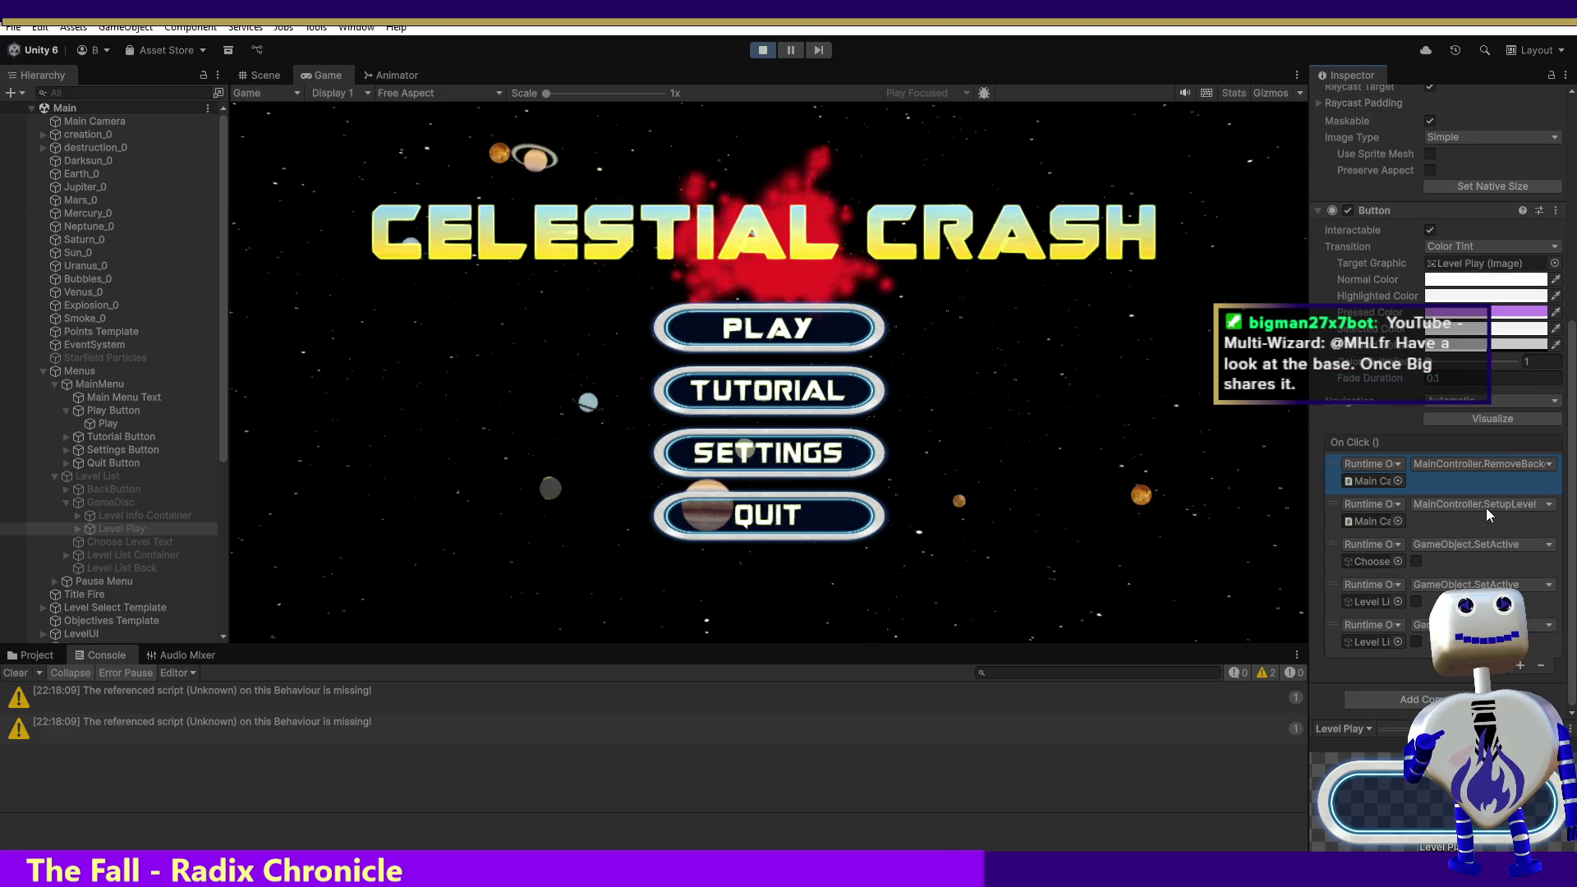
left_click(1478, 554)
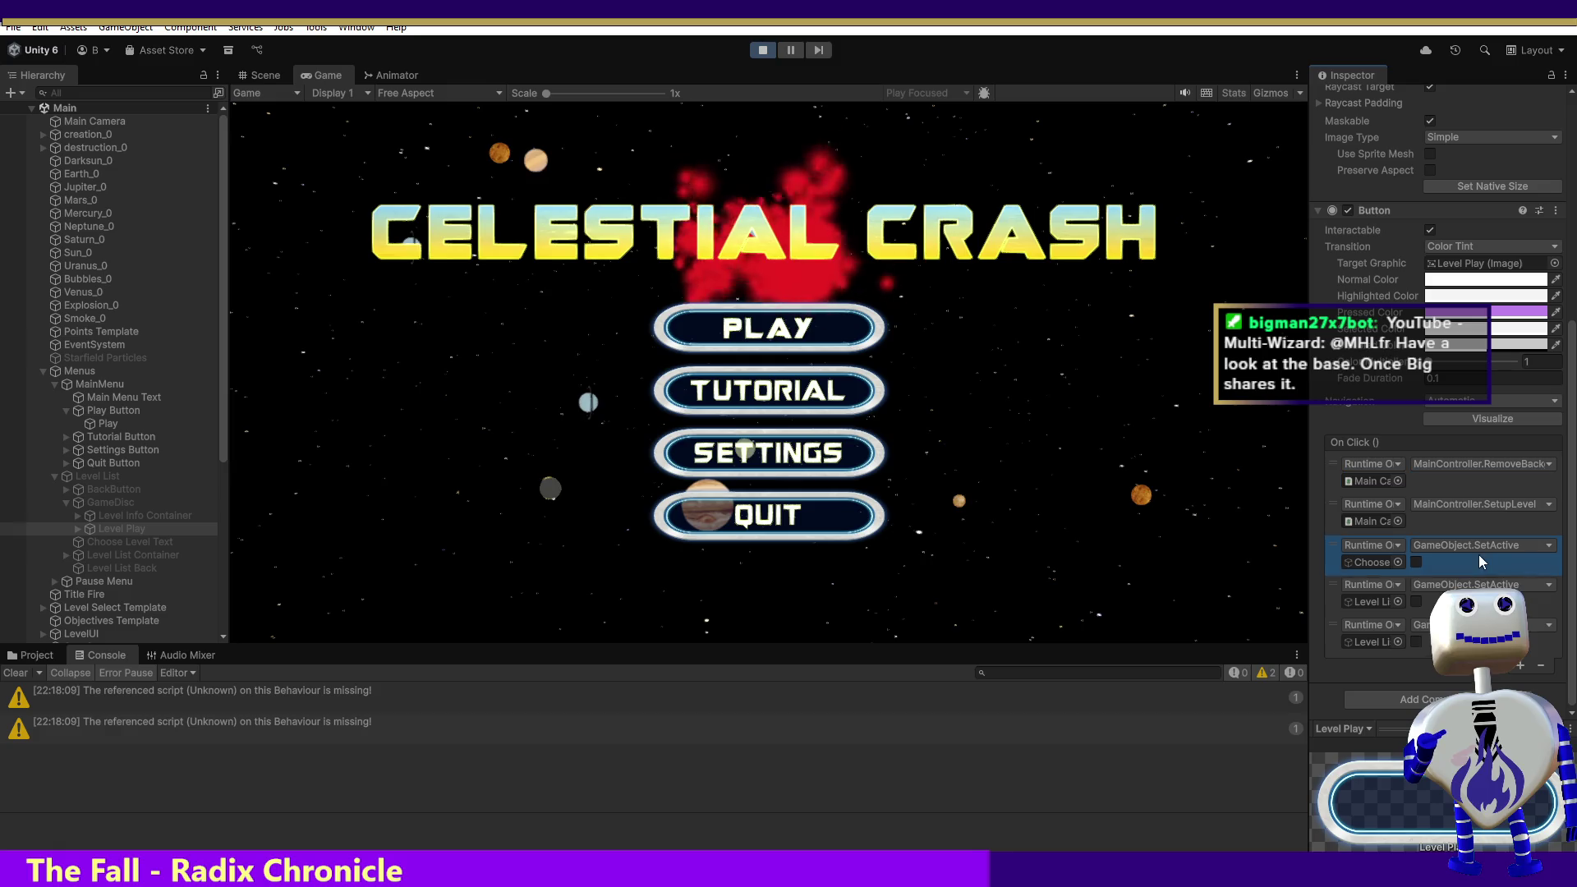
left_click(1541, 665)
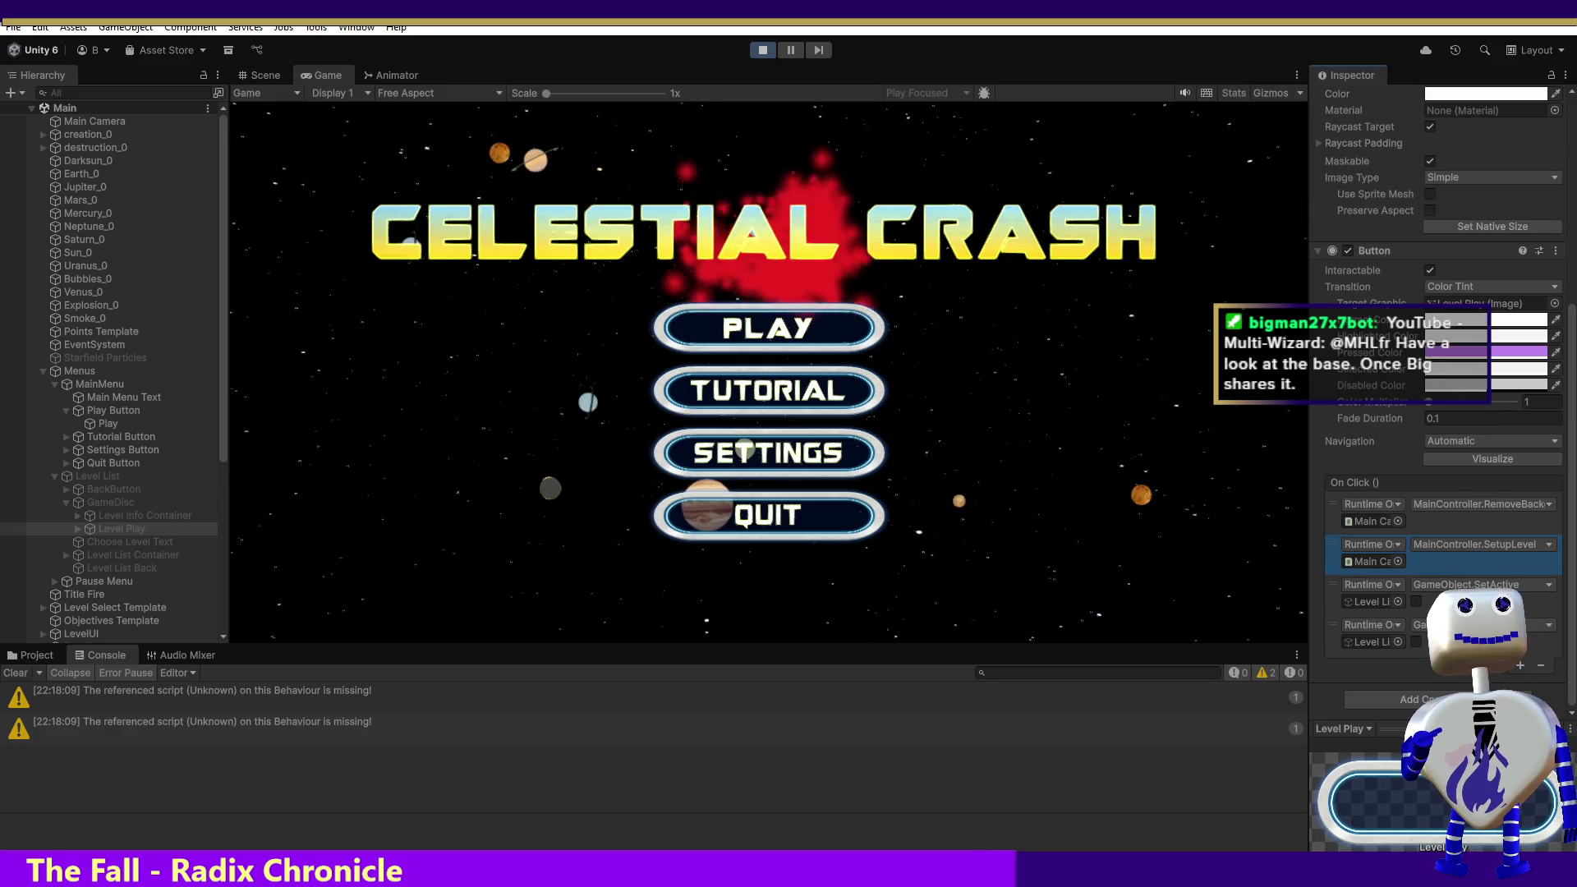
left_click(1541, 665)
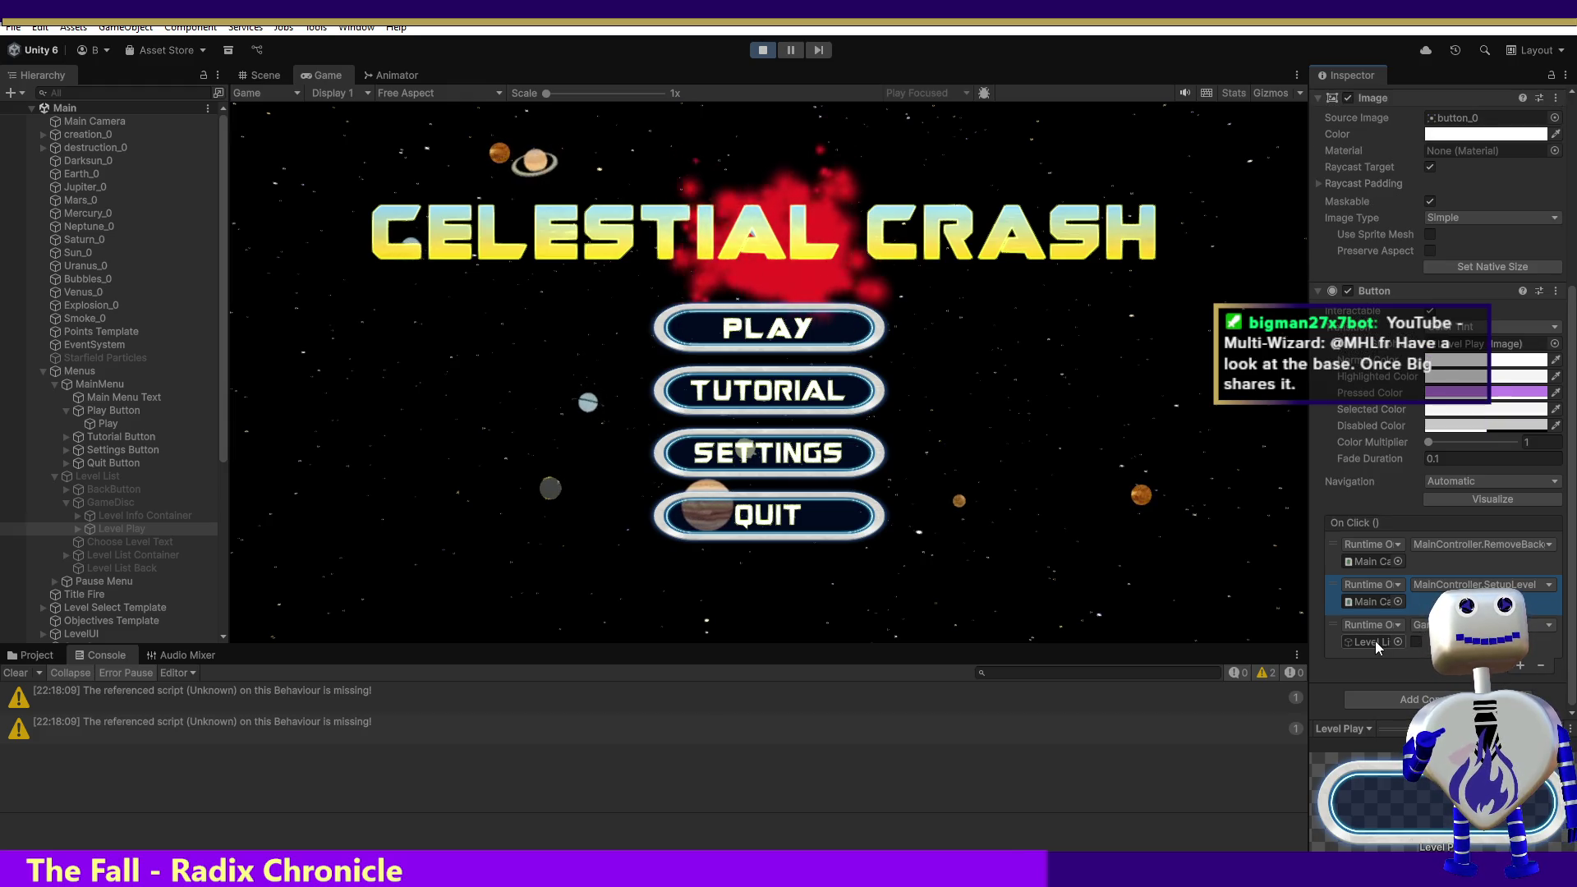
Step: Set the remaining SetActive event's target object to Level List
left_click_drag(109, 481, 1357, 643)
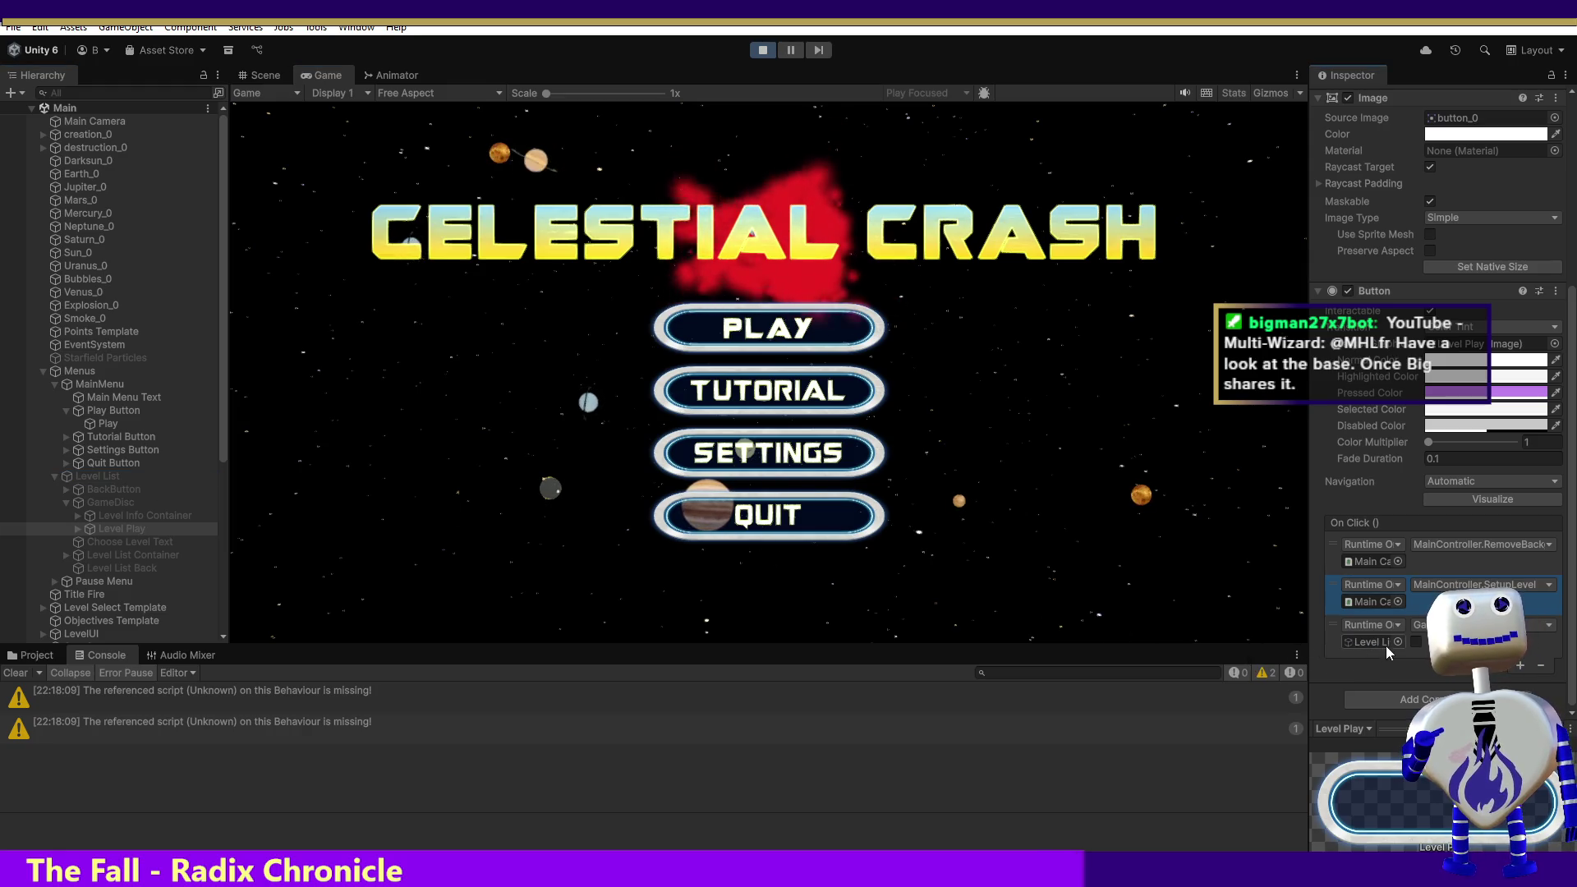
left_click(1397, 642)
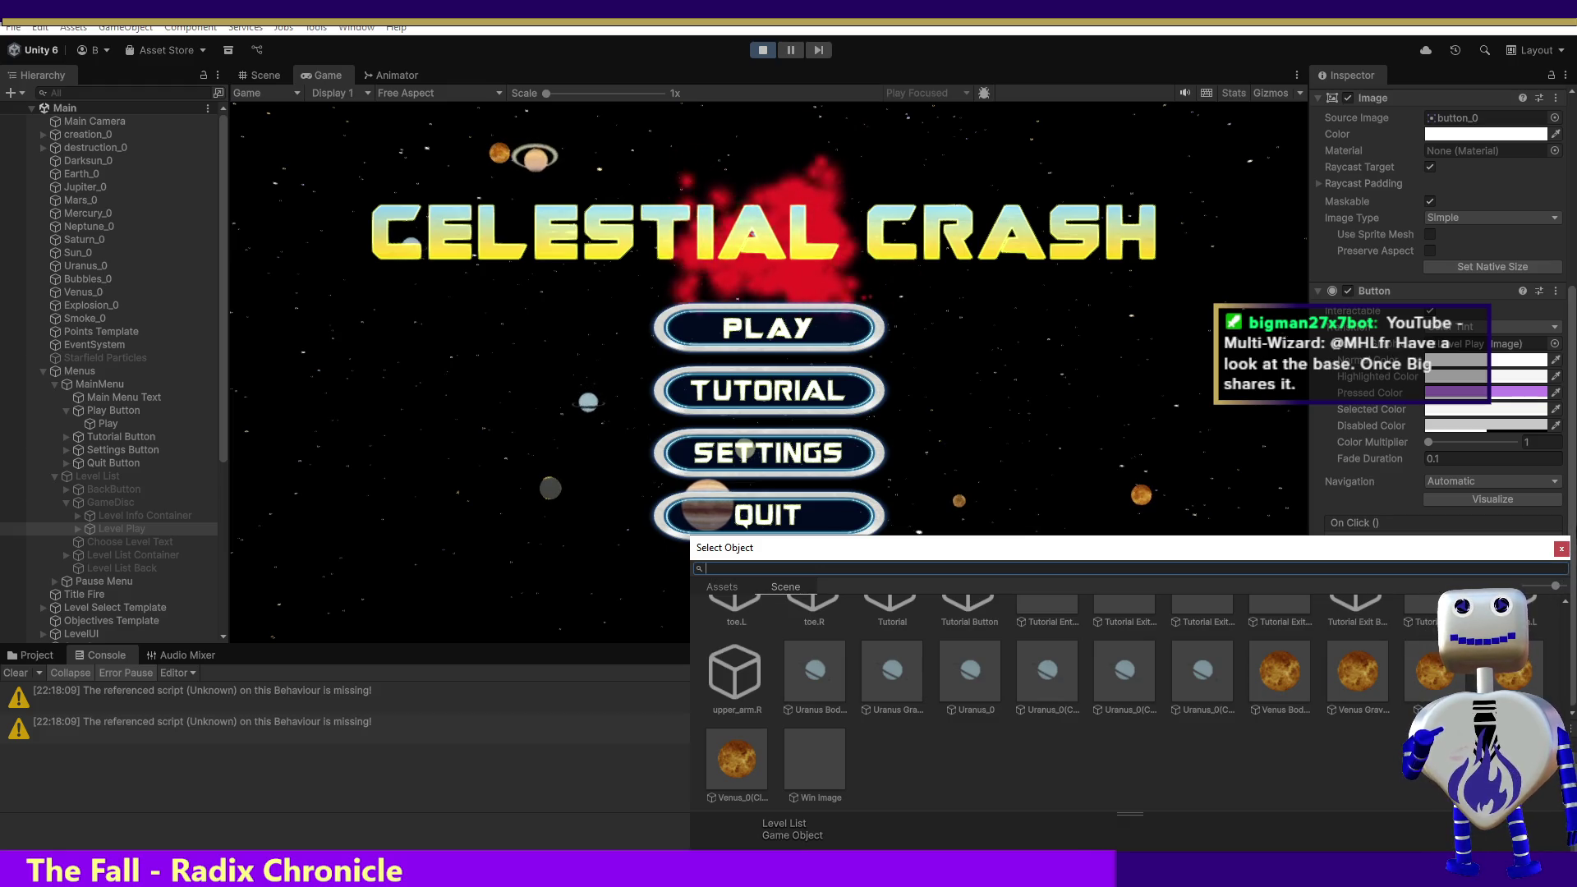
left_click(1555, 552)
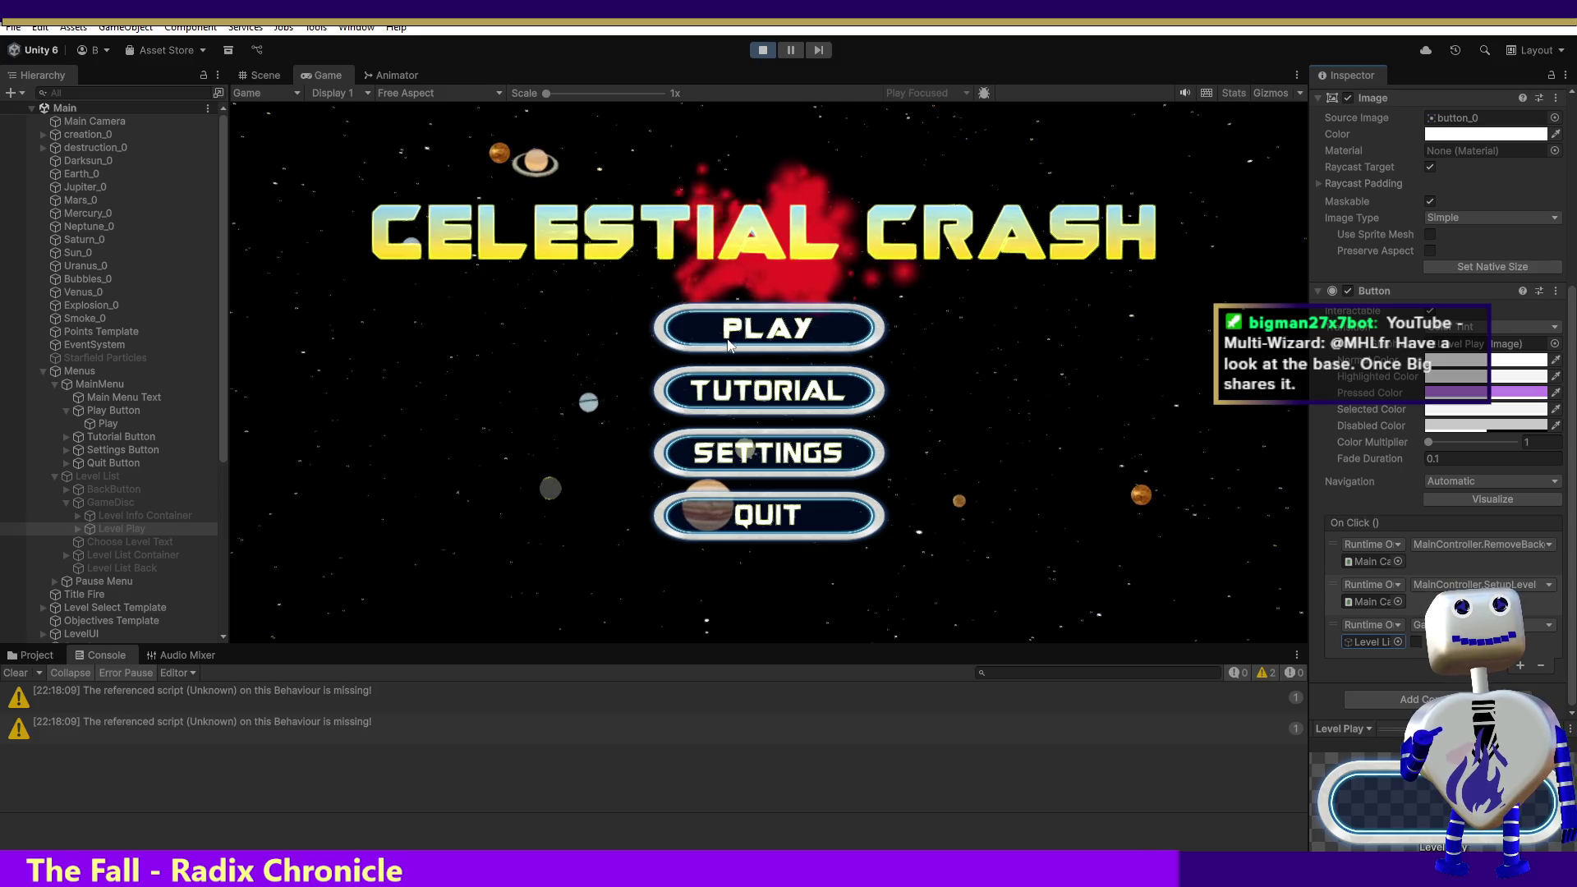
Step: Start the Tutorial level from the title menu via PLAY, Tutorial and PLAY
left_click(741, 322)
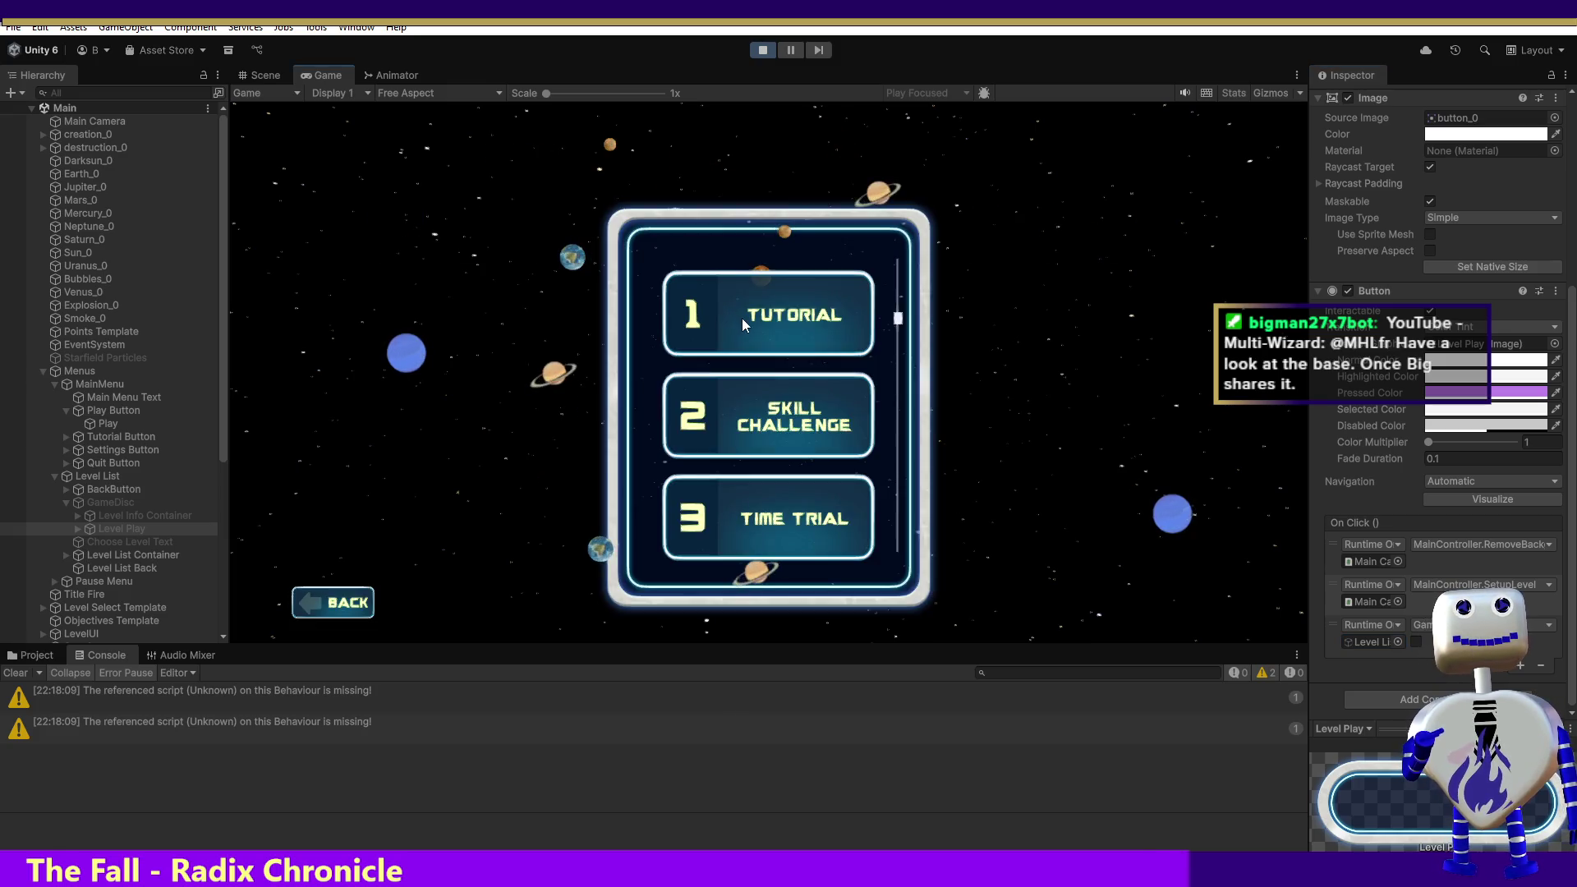
left_click(799, 320)
left_click(1096, 406)
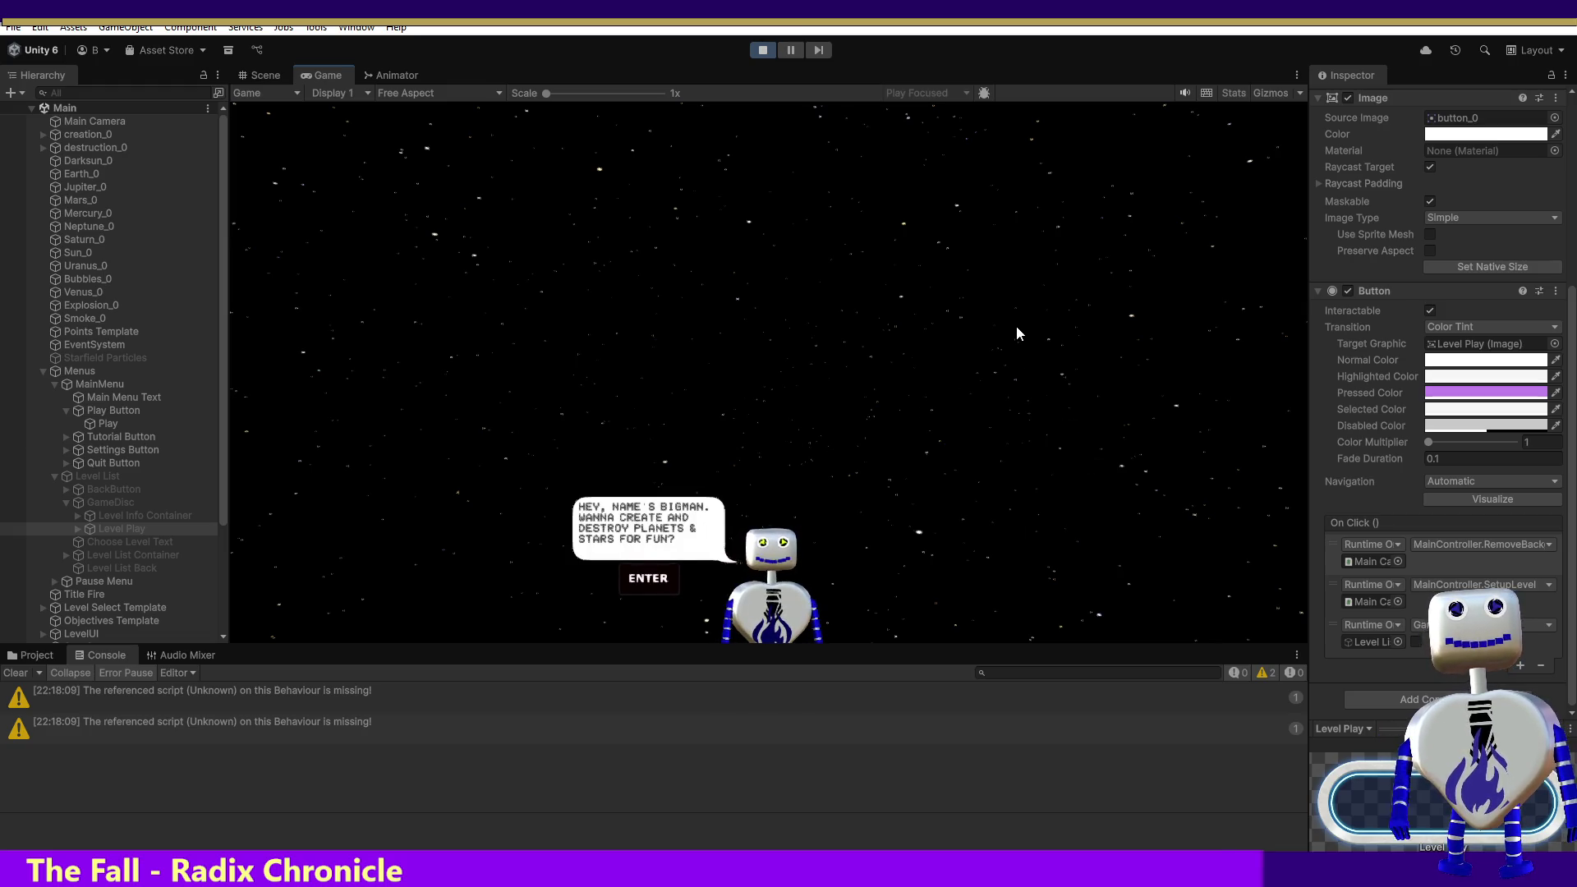
Step: Advance the tutorial dialogue, destroy the new planet, view objectives, then leave for level selection
key("Return")
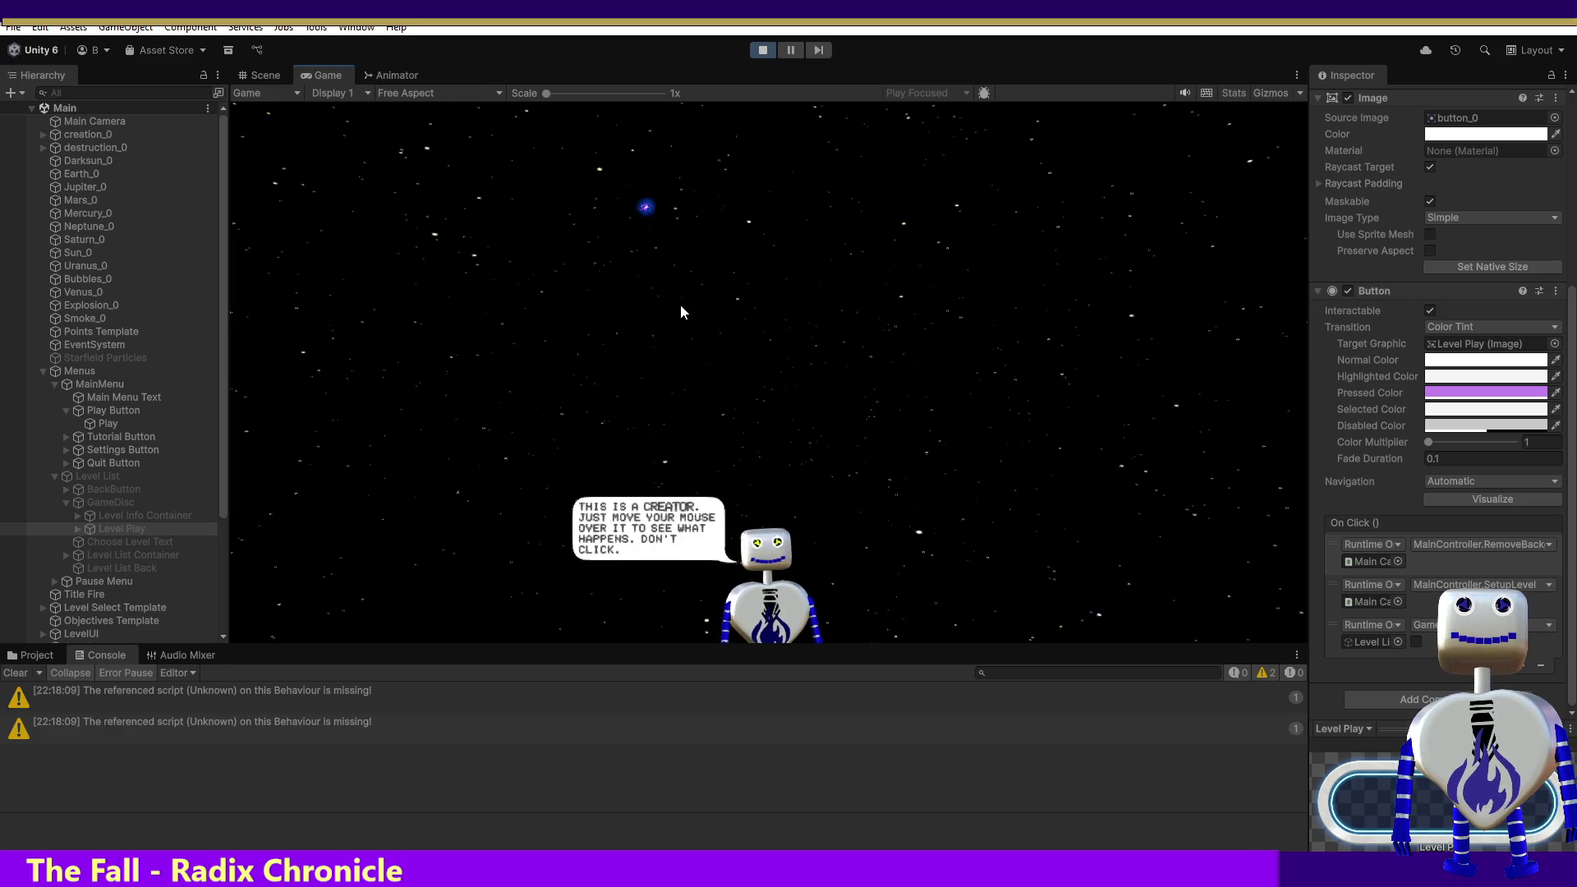
mouse_move(754, 293)
key("Return")
key("Return")
left_click(836, 368)
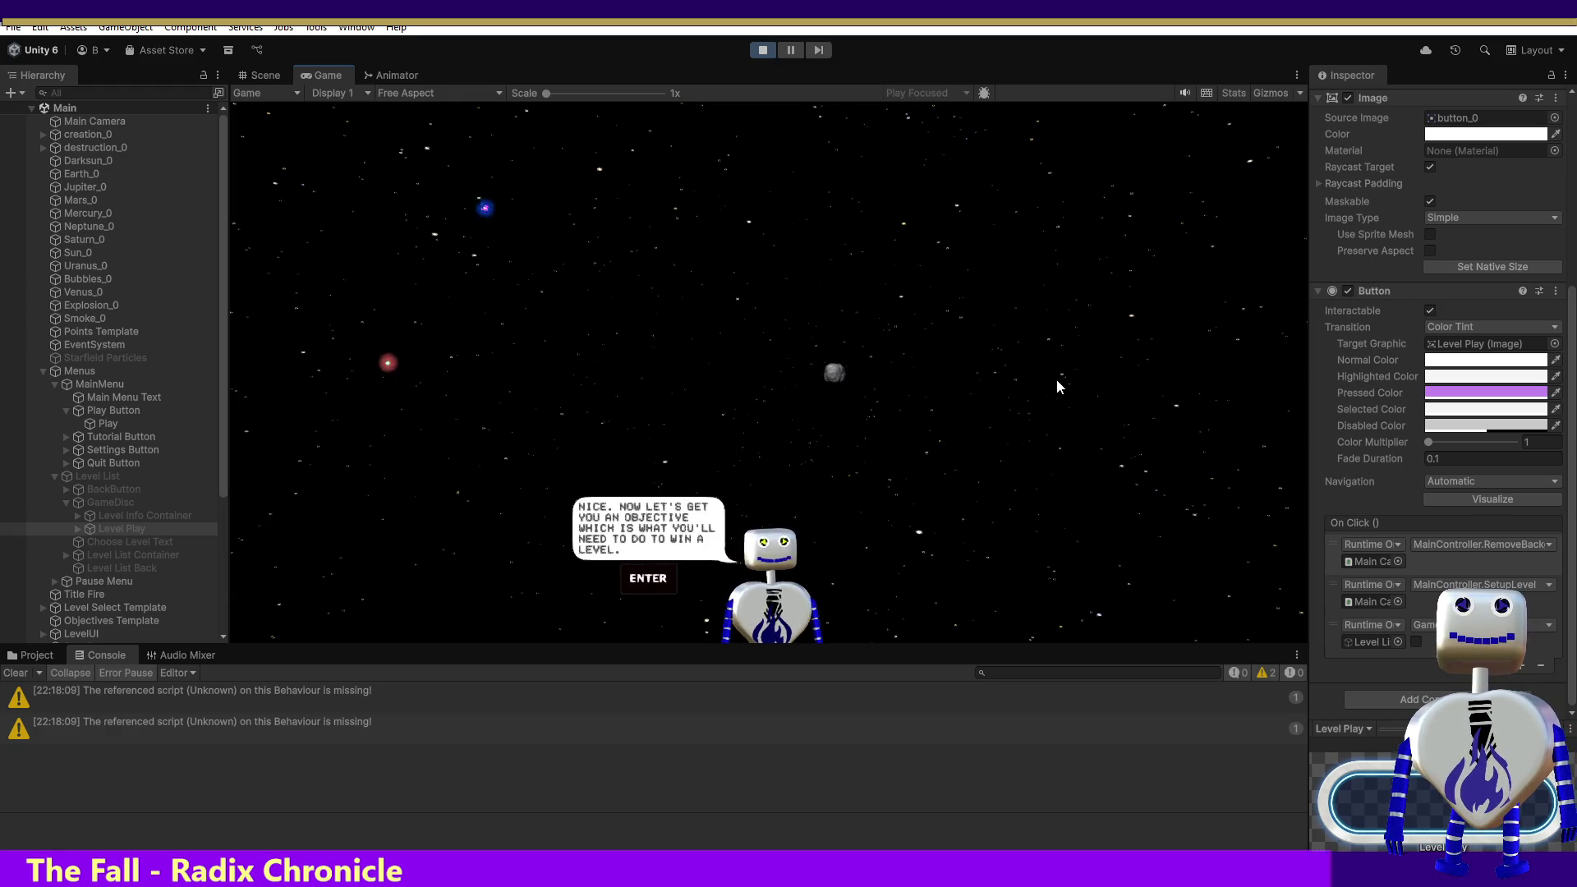
key("Return")
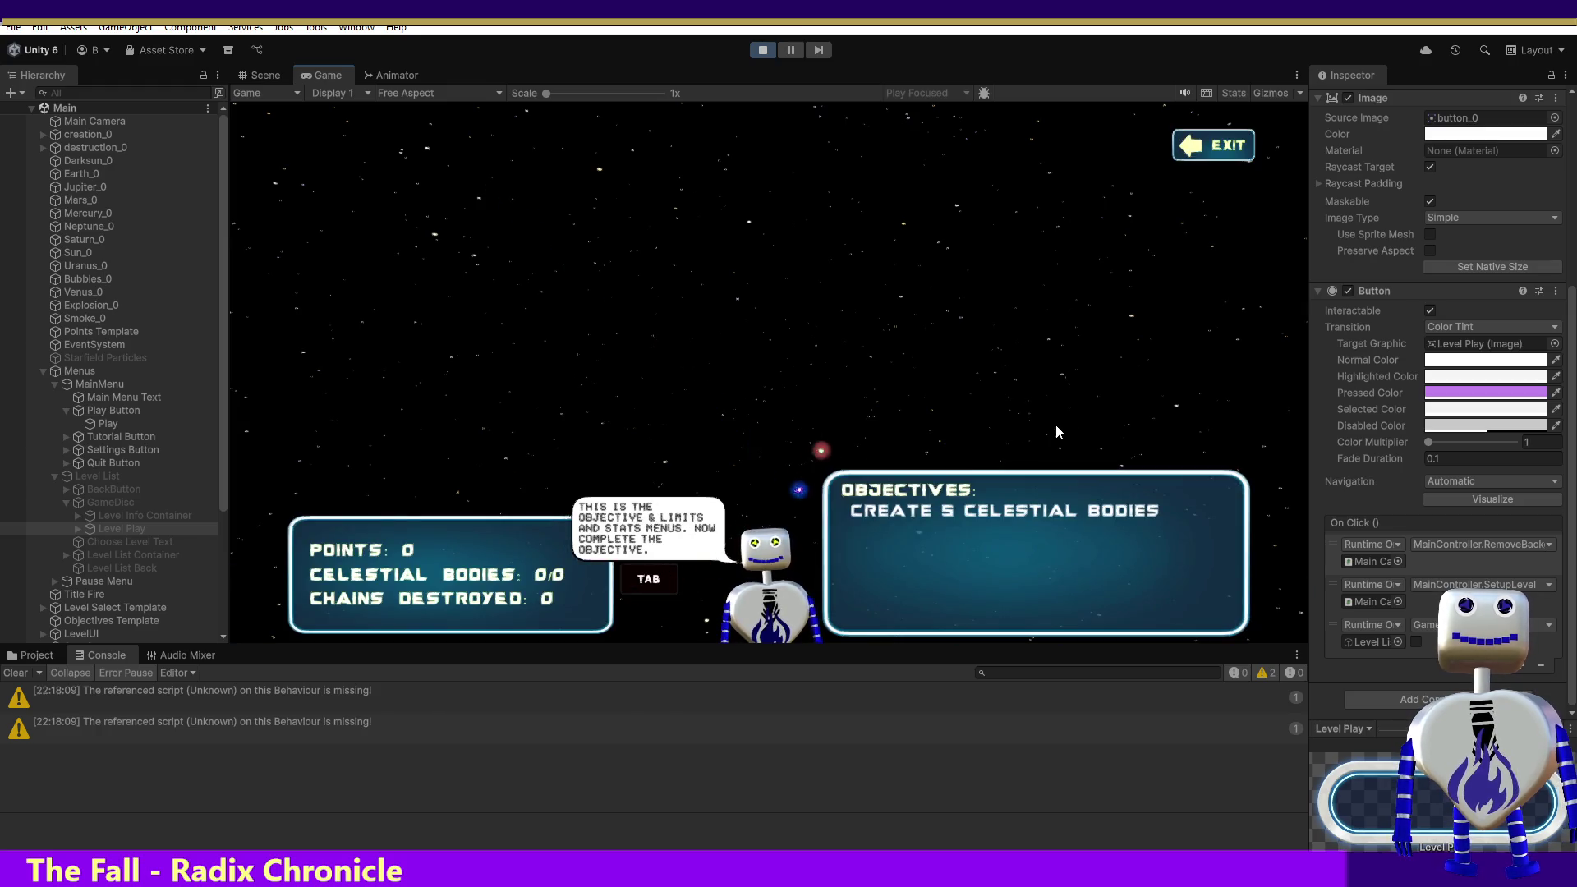
key("Tab")
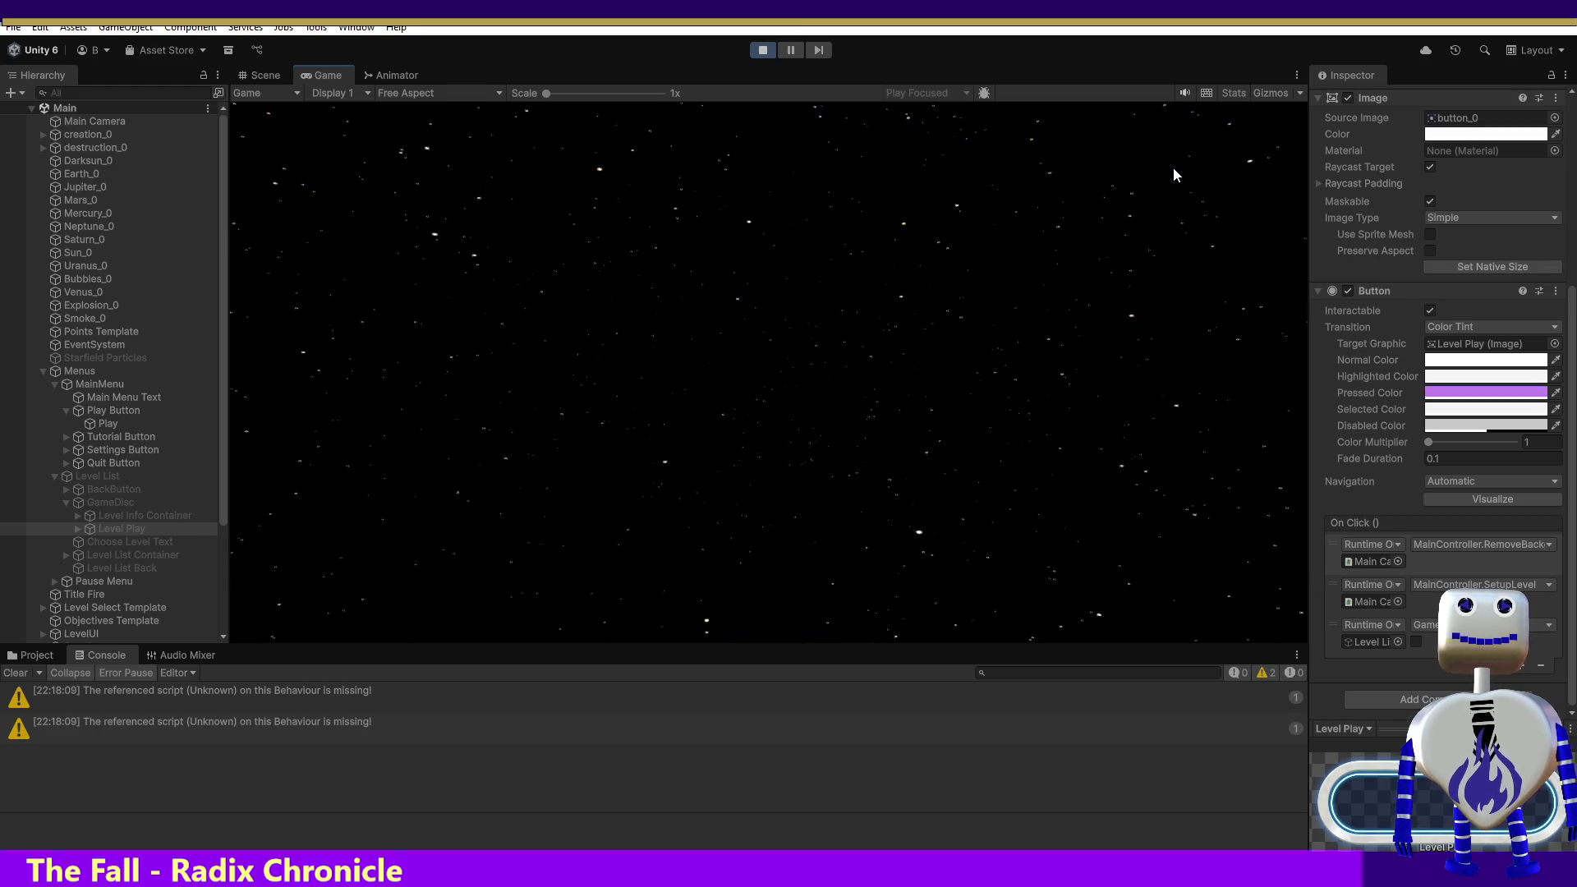
left_click(754, 341)
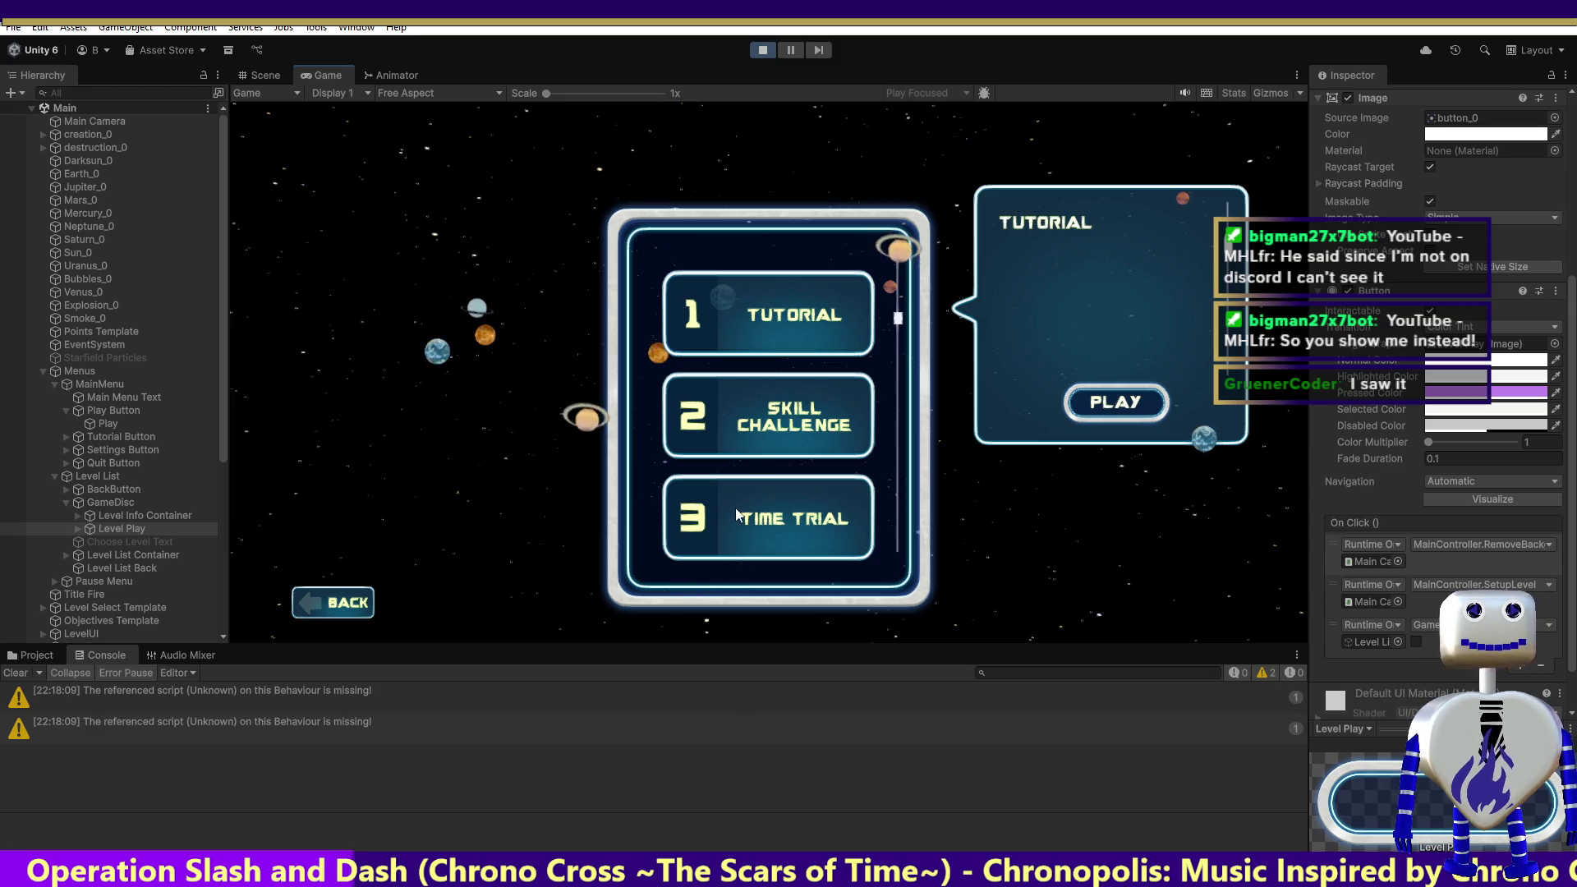
Step: Stop Play mode from the editor toolbar
left_click(767, 48)
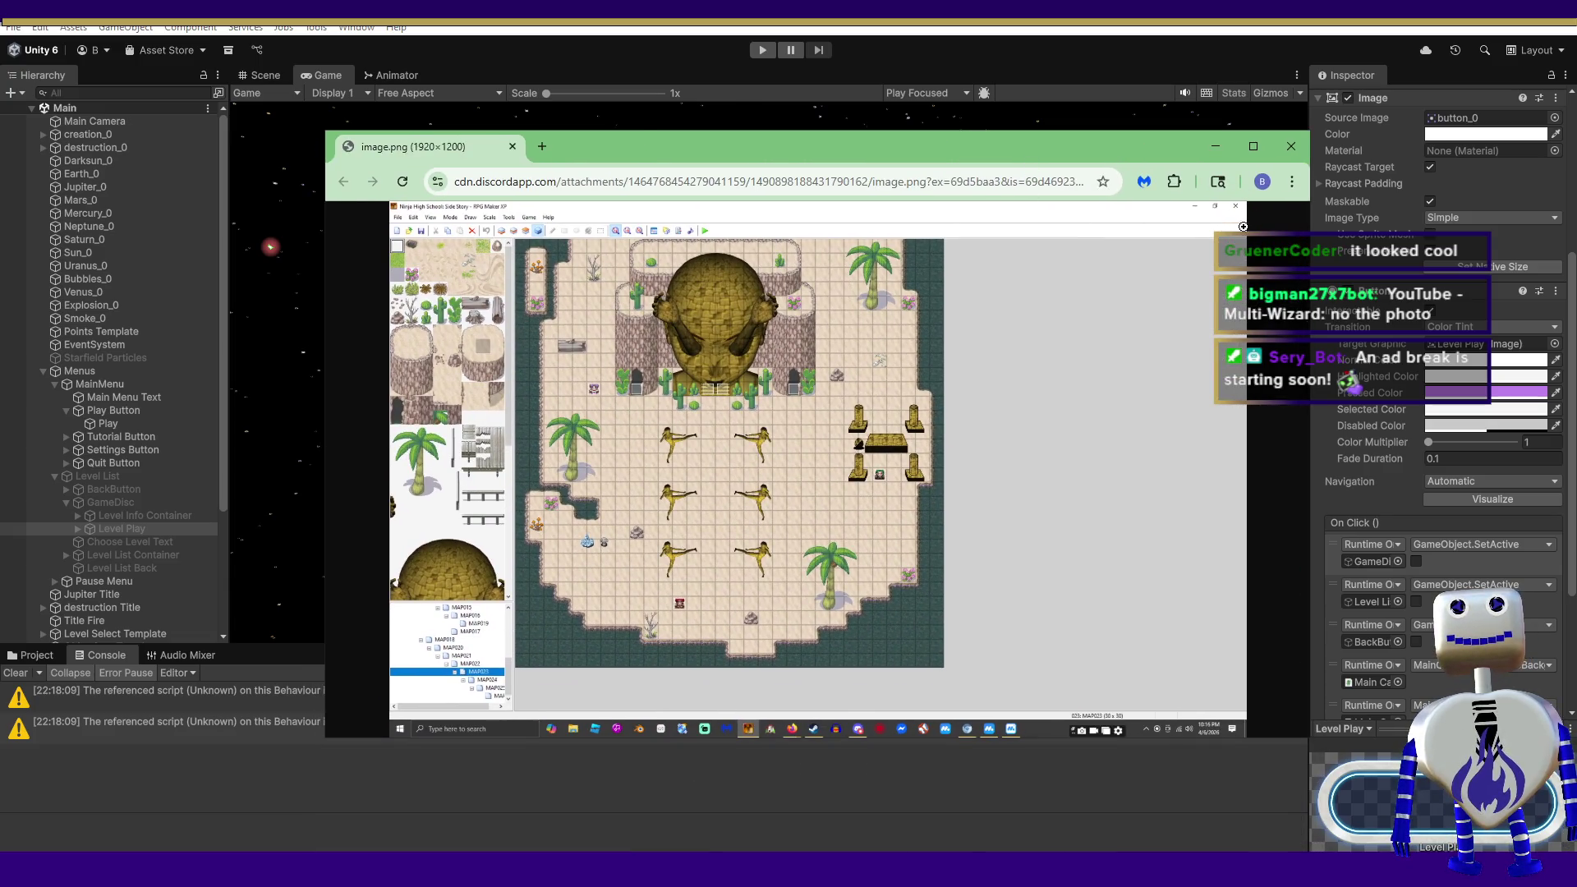
Step: Maximize Chrome and view the shared desert map screenshot at full-size zoom
left_click(1250, 147)
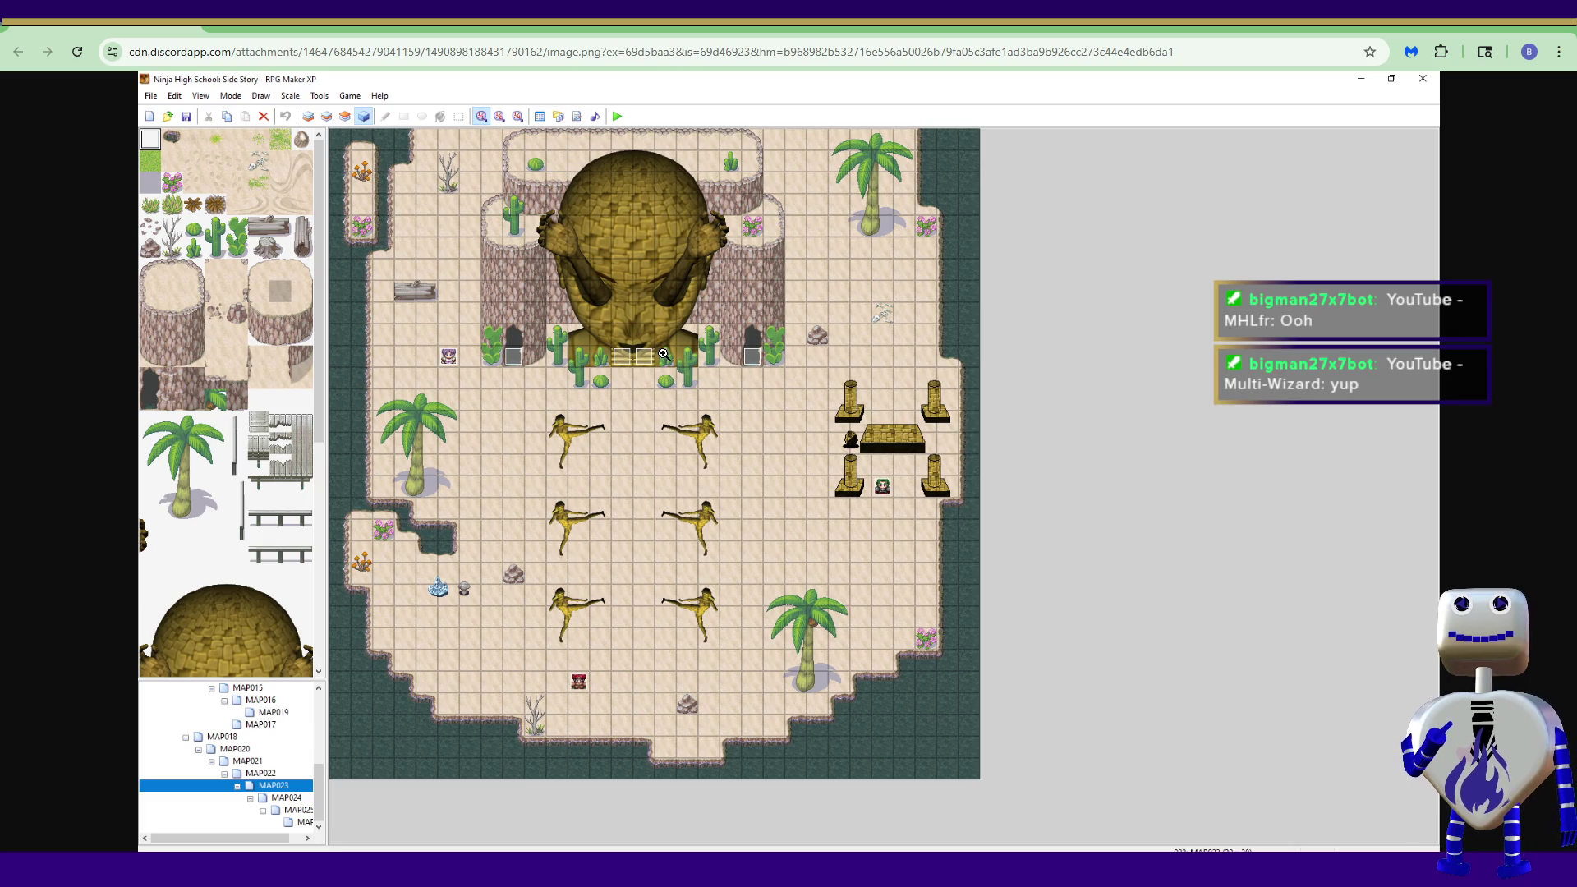
left_click(634, 332)
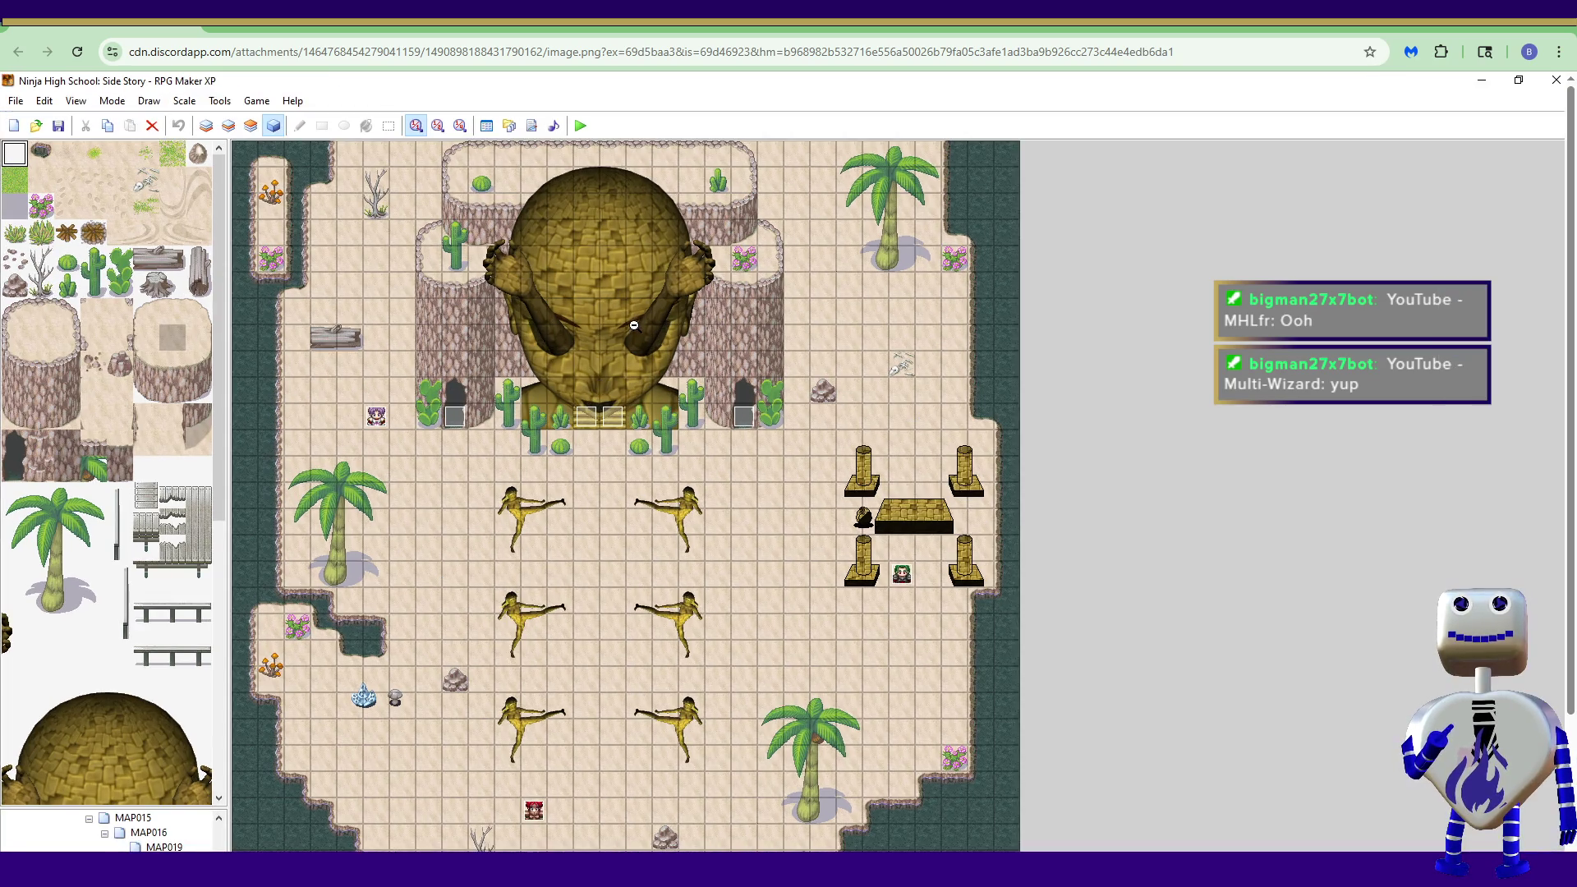
left_click(597, 329)
left_click(613, 322)
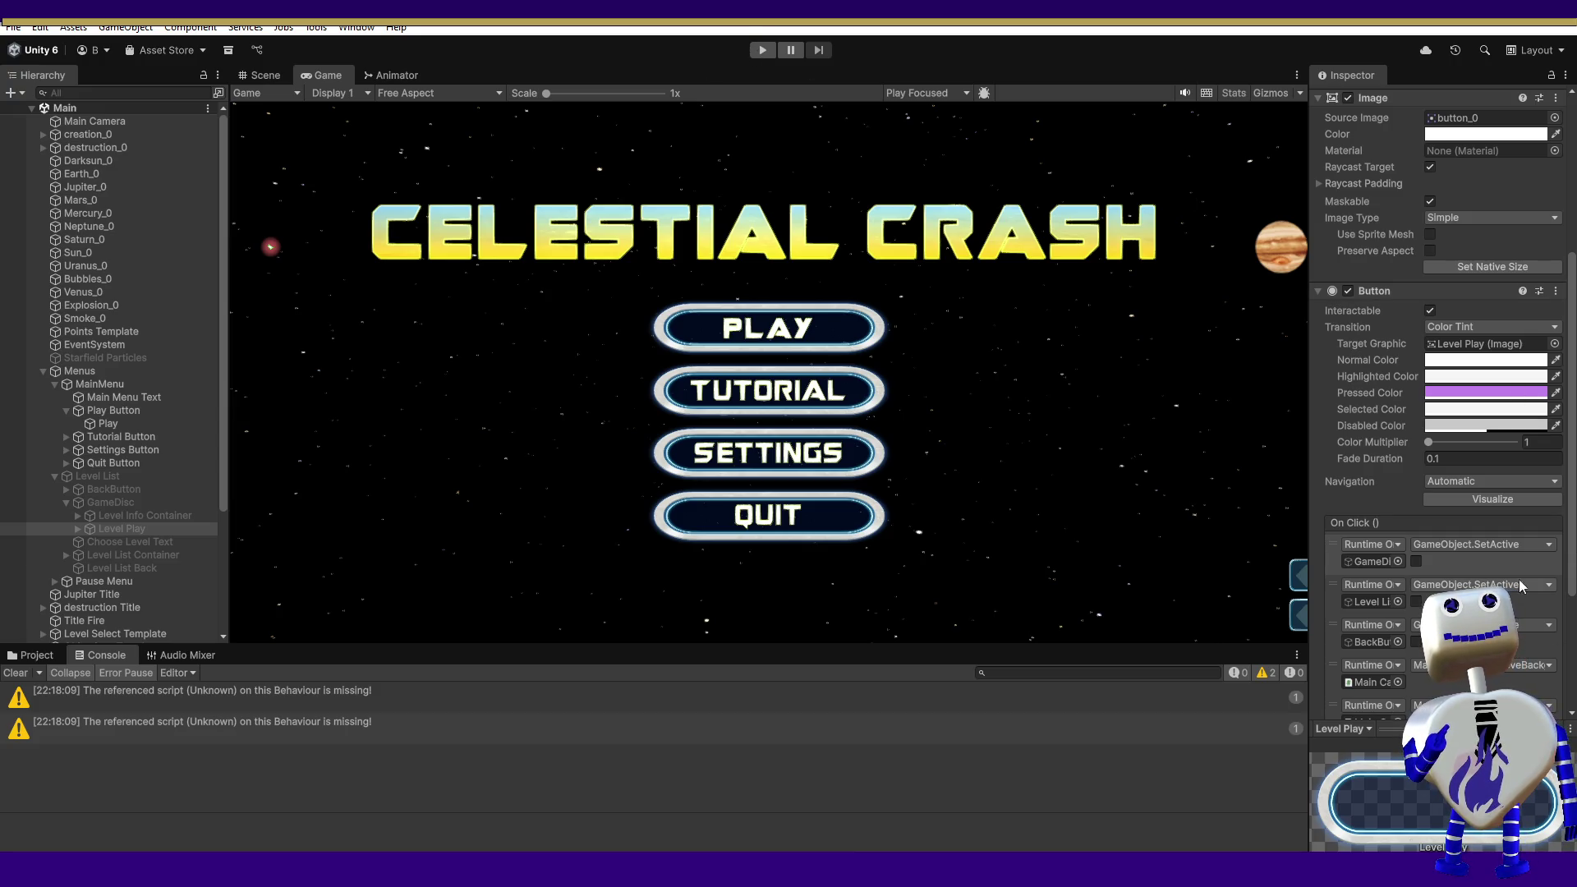
Step: Start Play mode and inspect the Play text and Level Play button components
scroll(1574, 566, "down", 5)
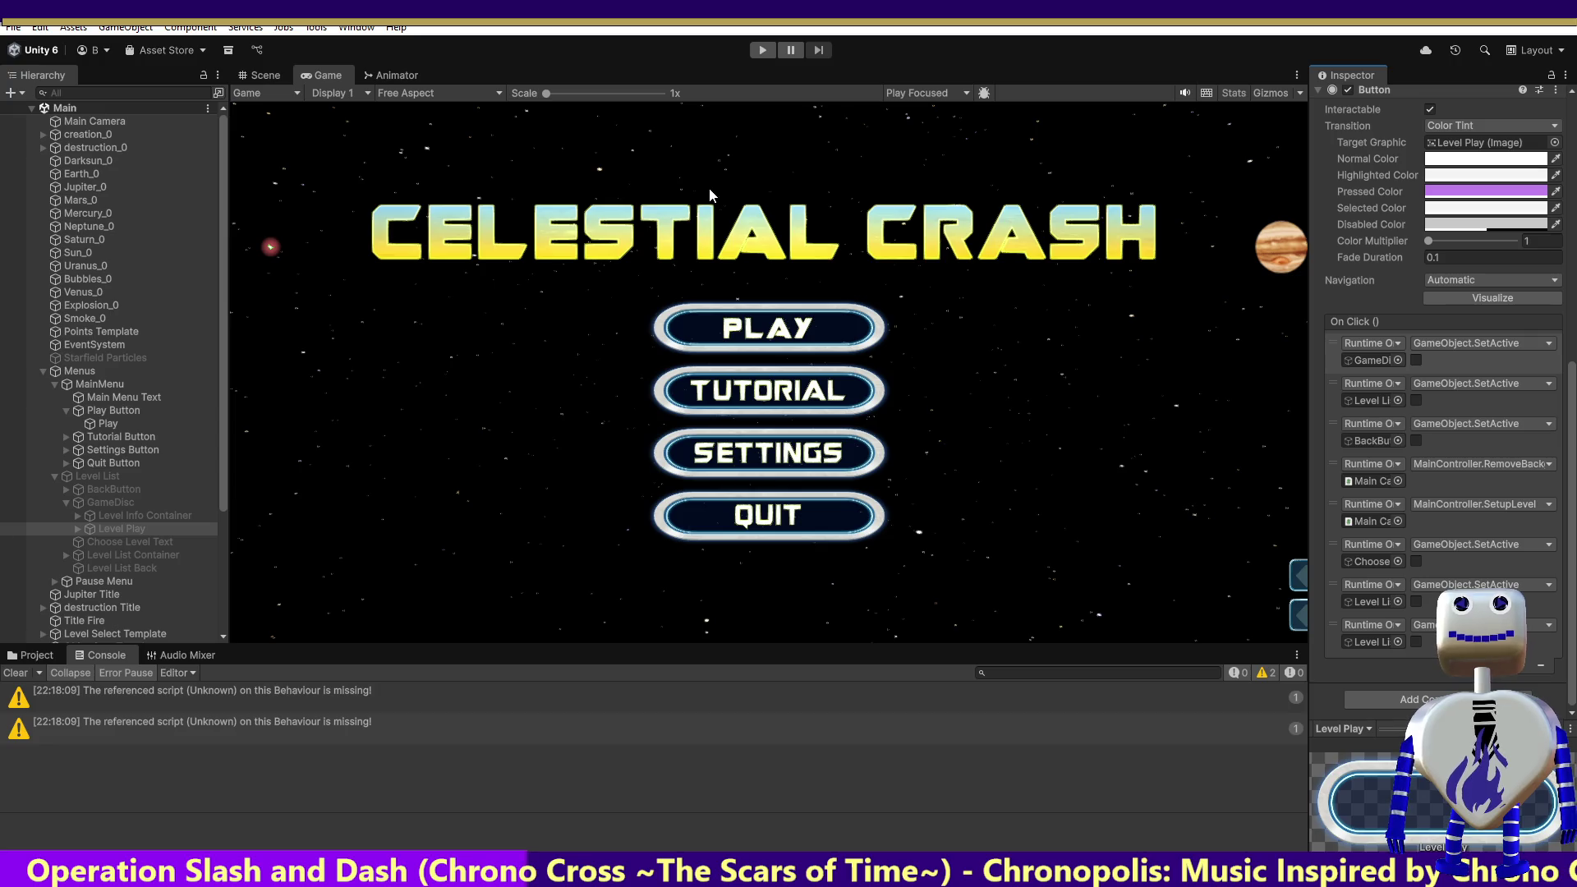
left_click(758, 53)
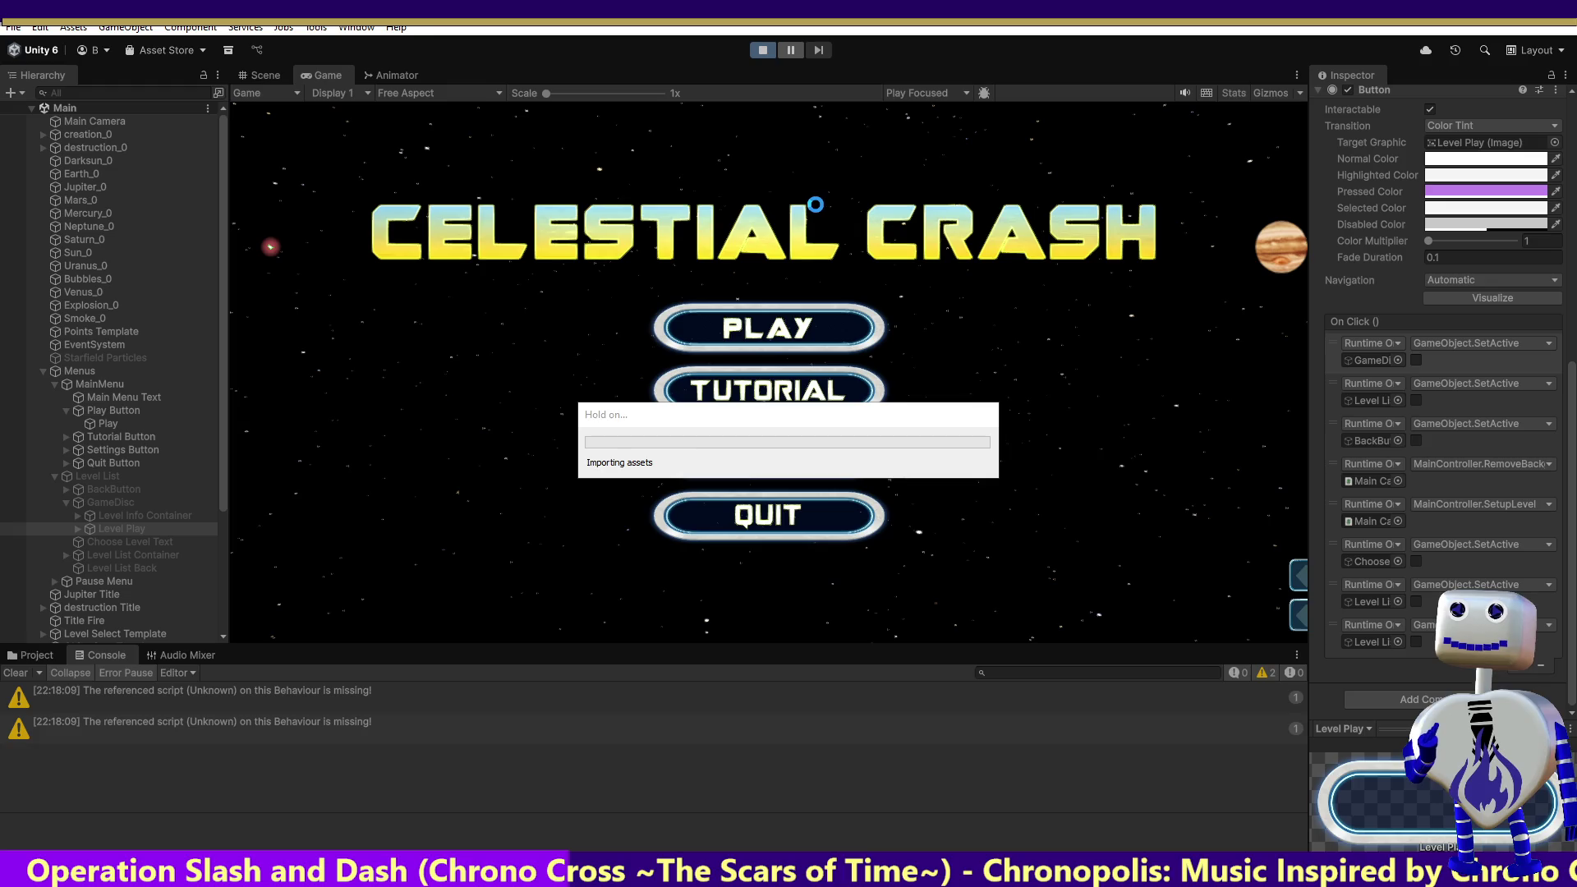
left_click(746, 291)
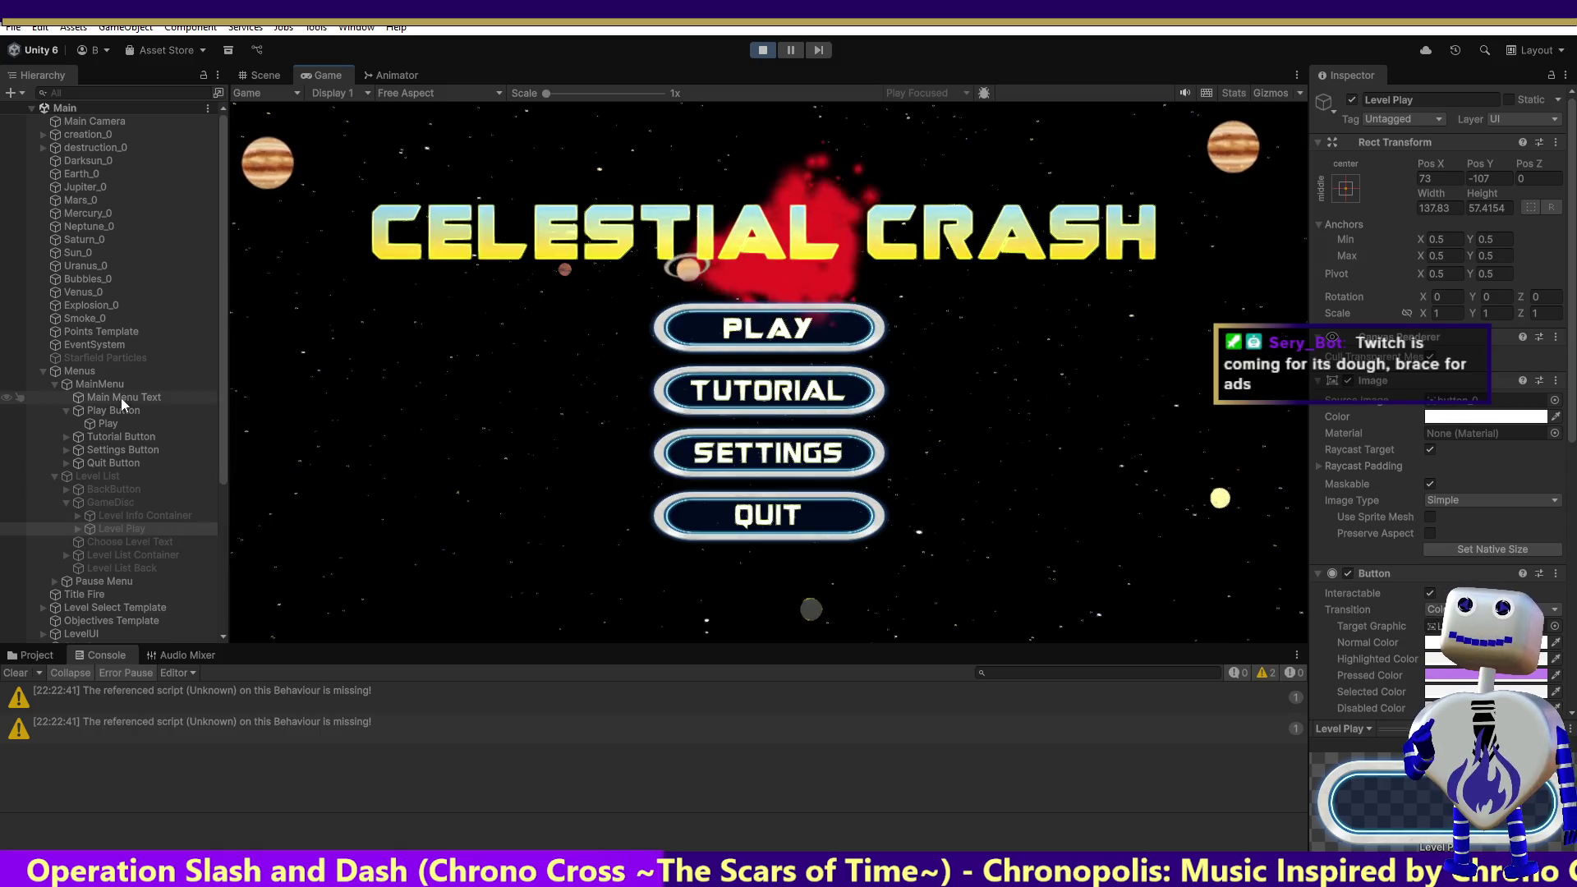
left_click(116, 423)
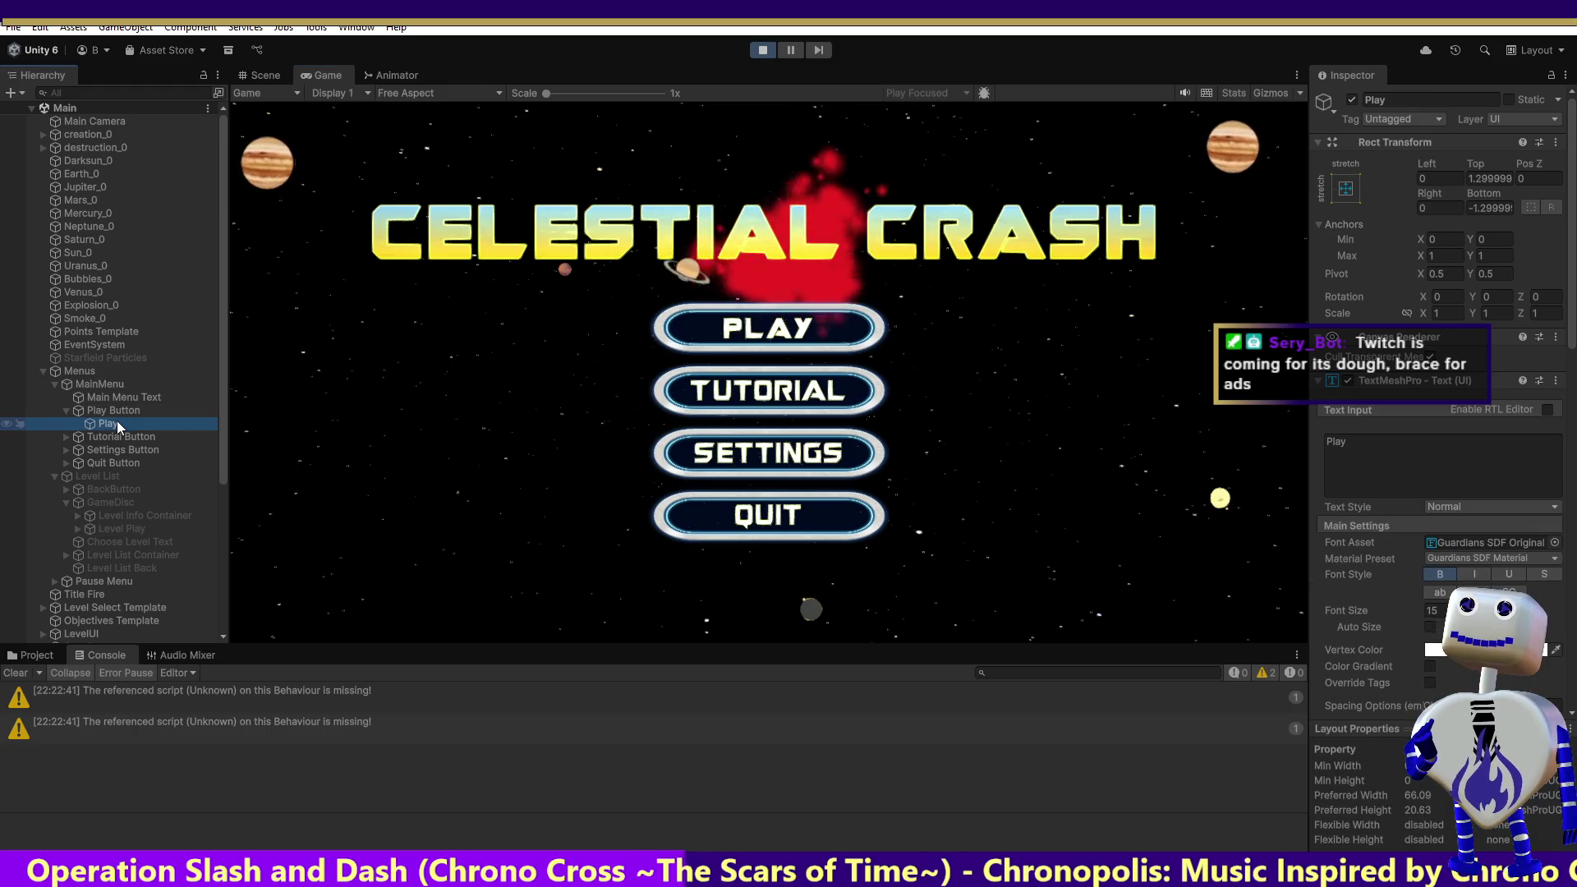
left_click(145, 528)
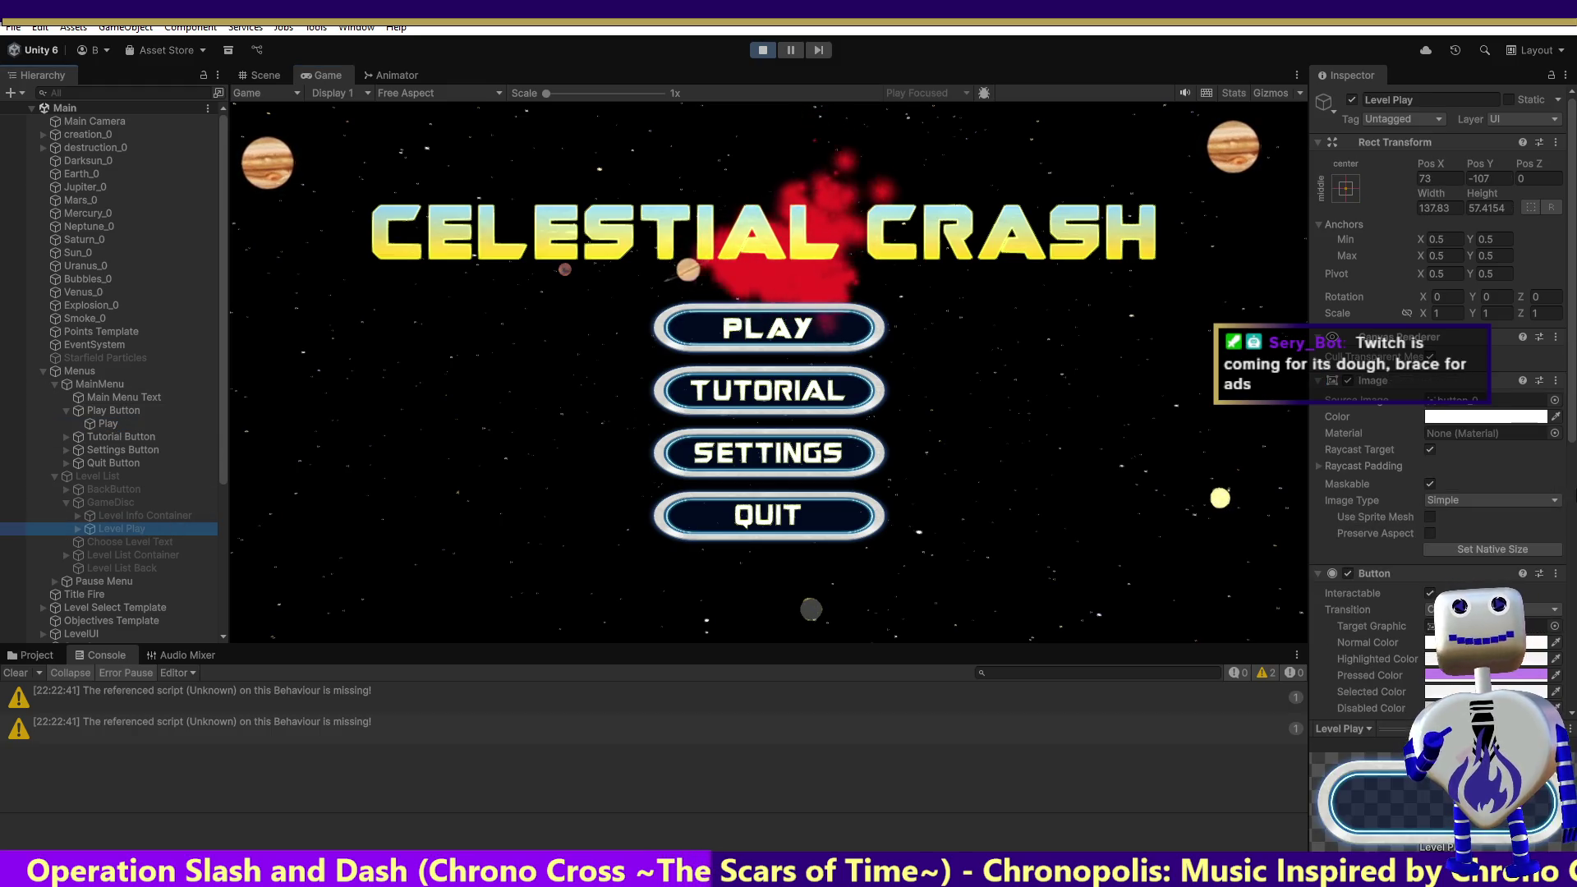
left_click(655, 309)
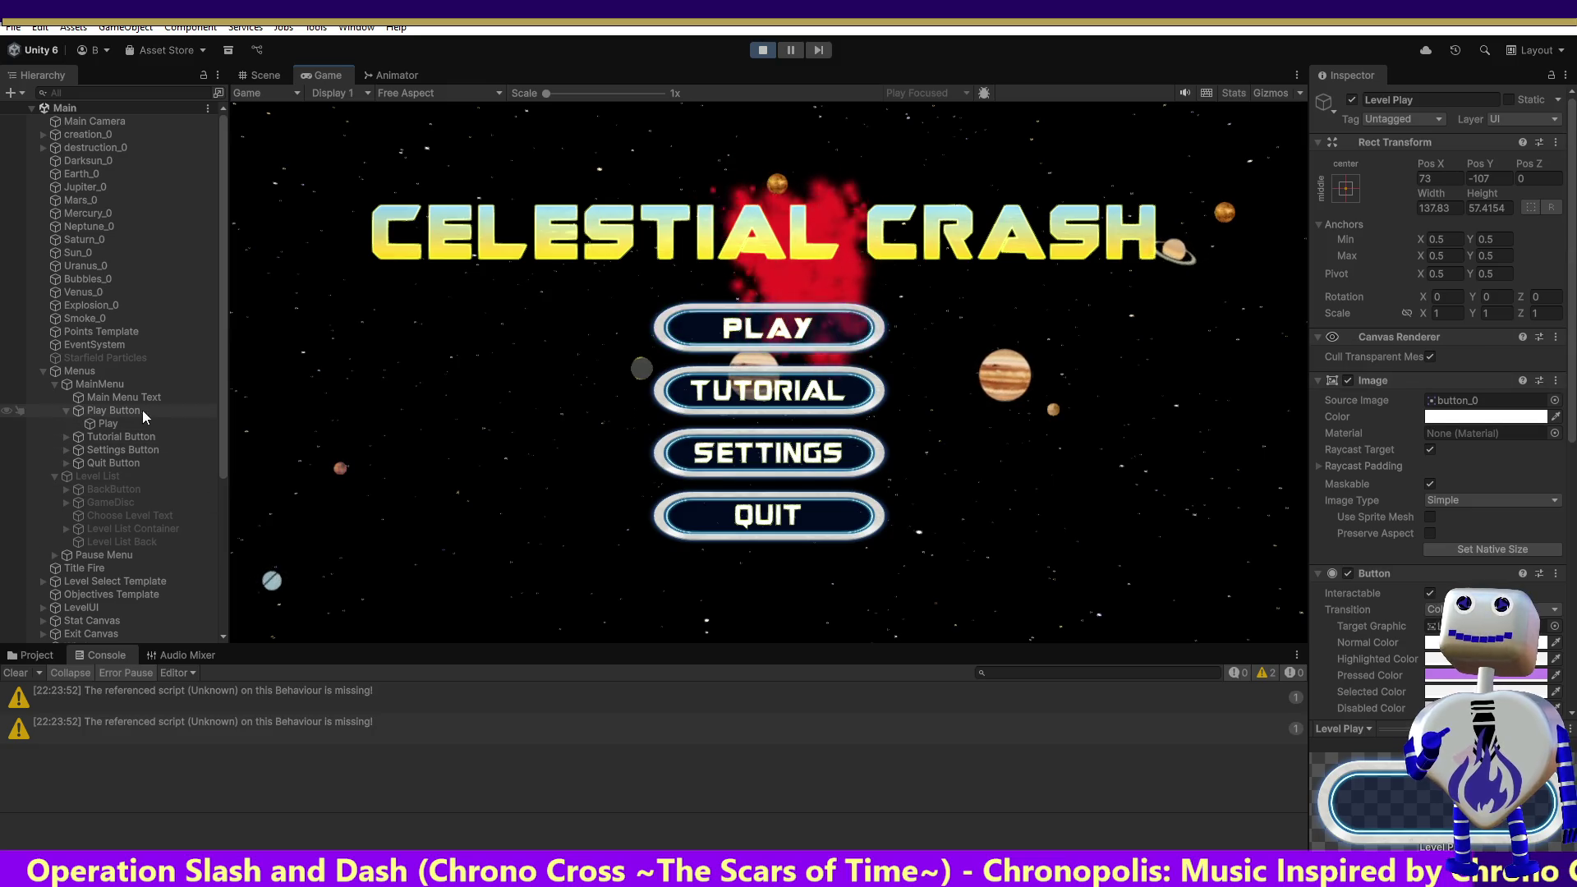
Step: Review Level List and Play Button, then show Level Play's On Click actions under GameDisc
left_click(97, 479)
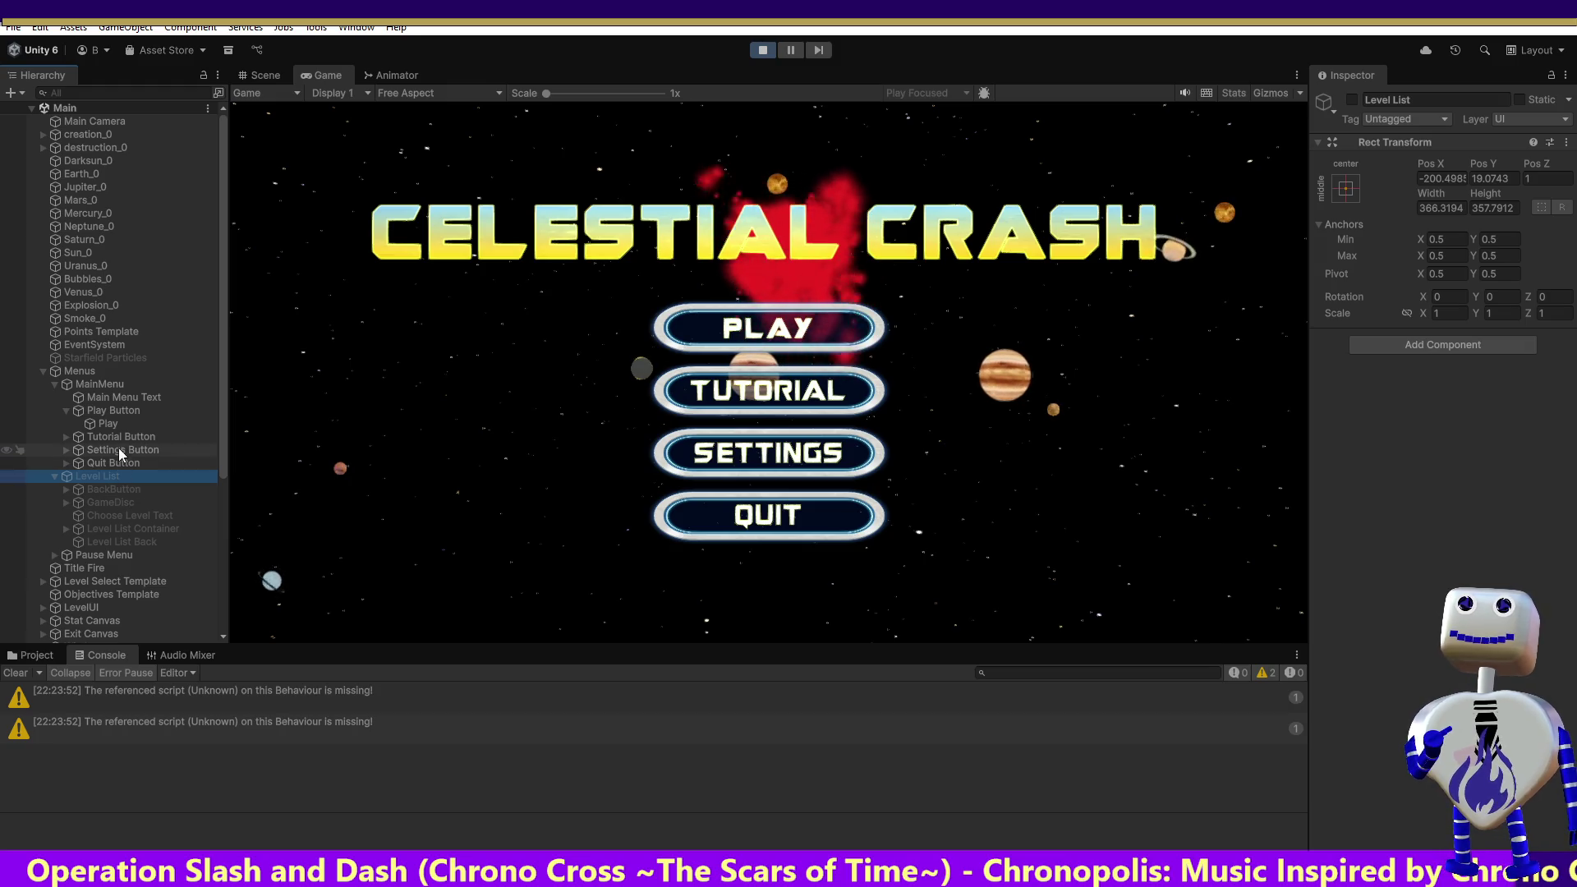
left_click(119, 411)
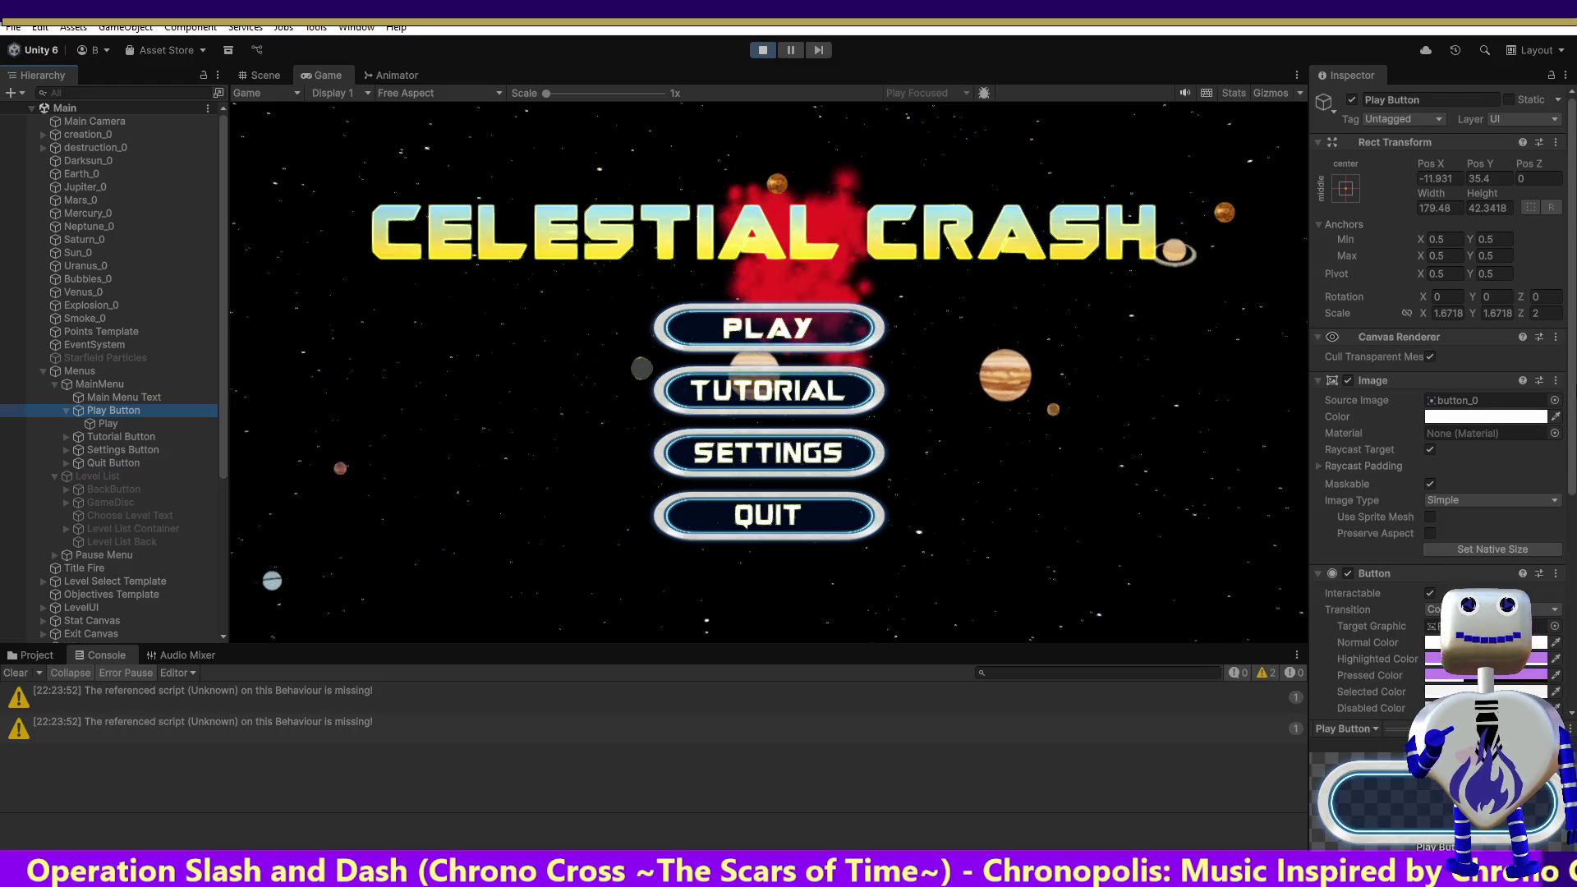
scroll(1523, 658, "down", 5)
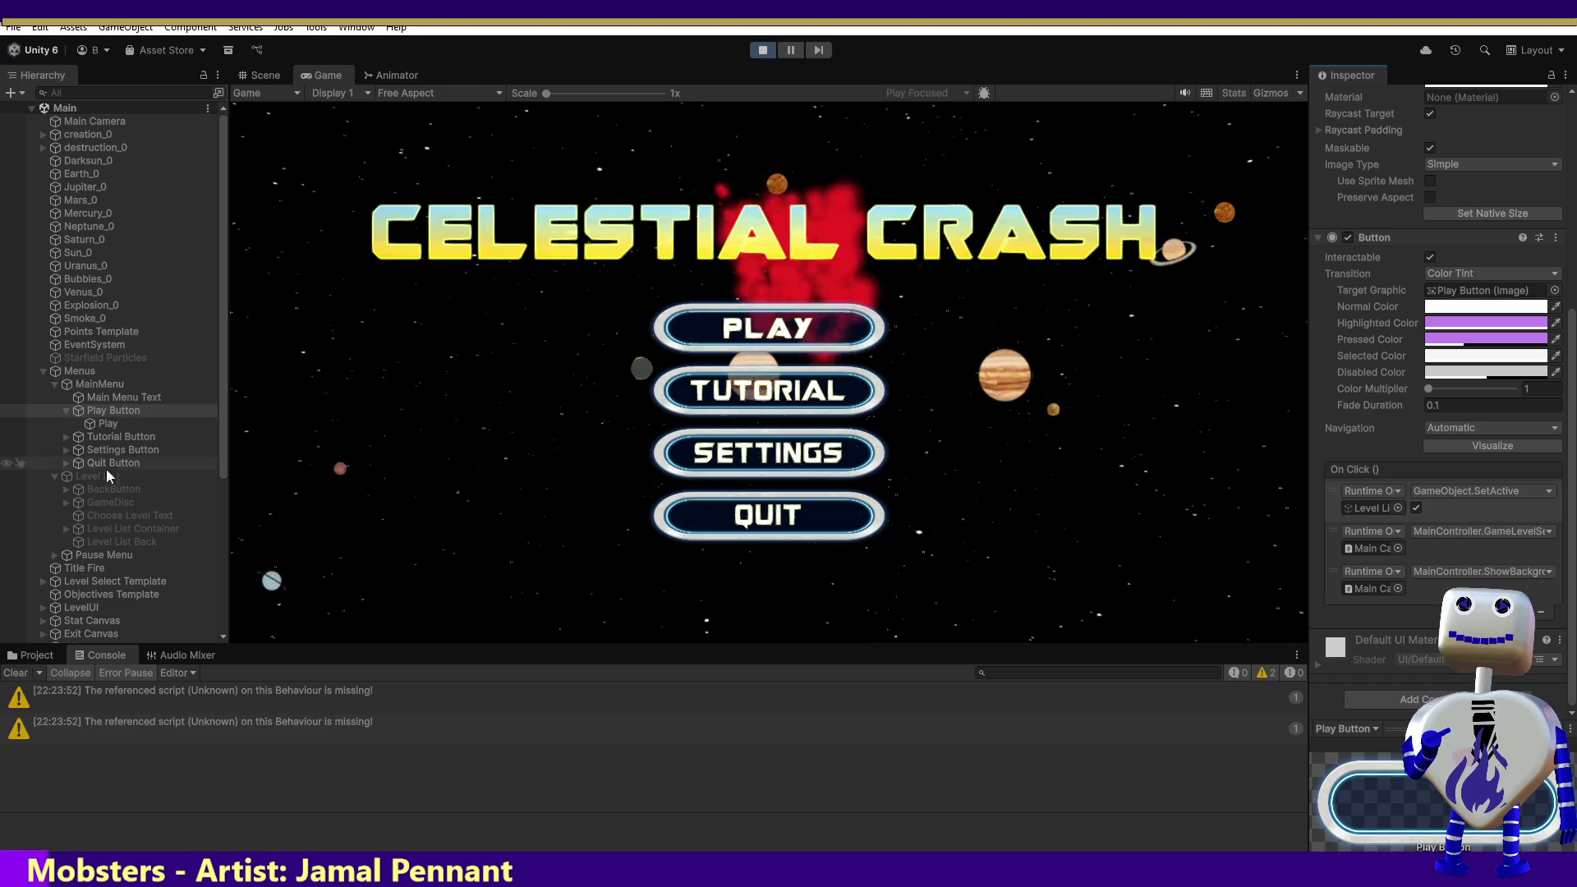
left_click(66, 502)
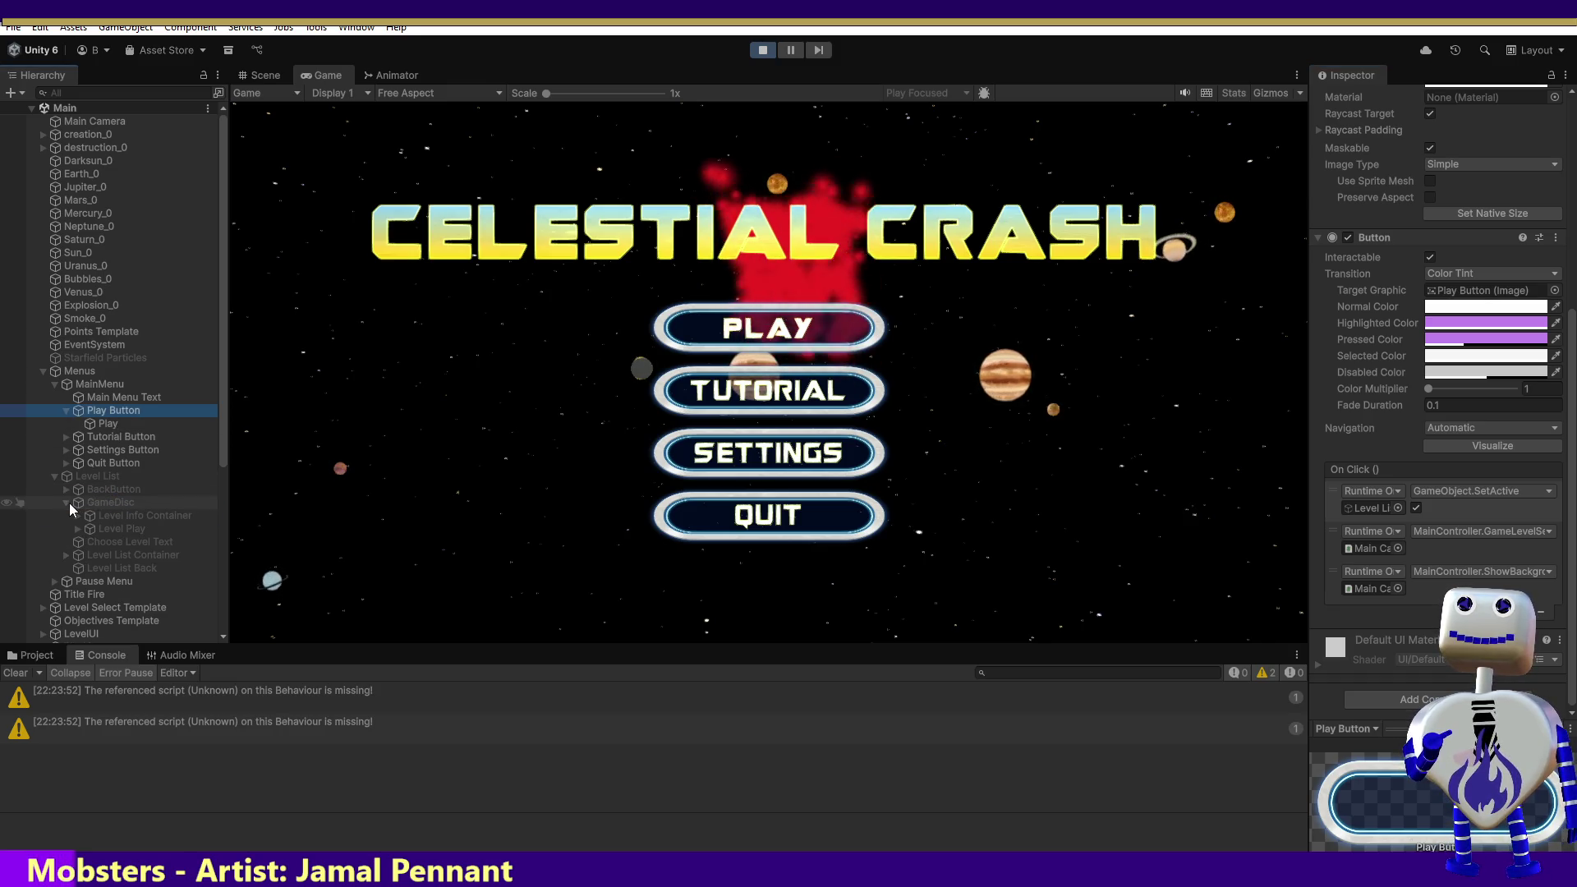
left_click(119, 529)
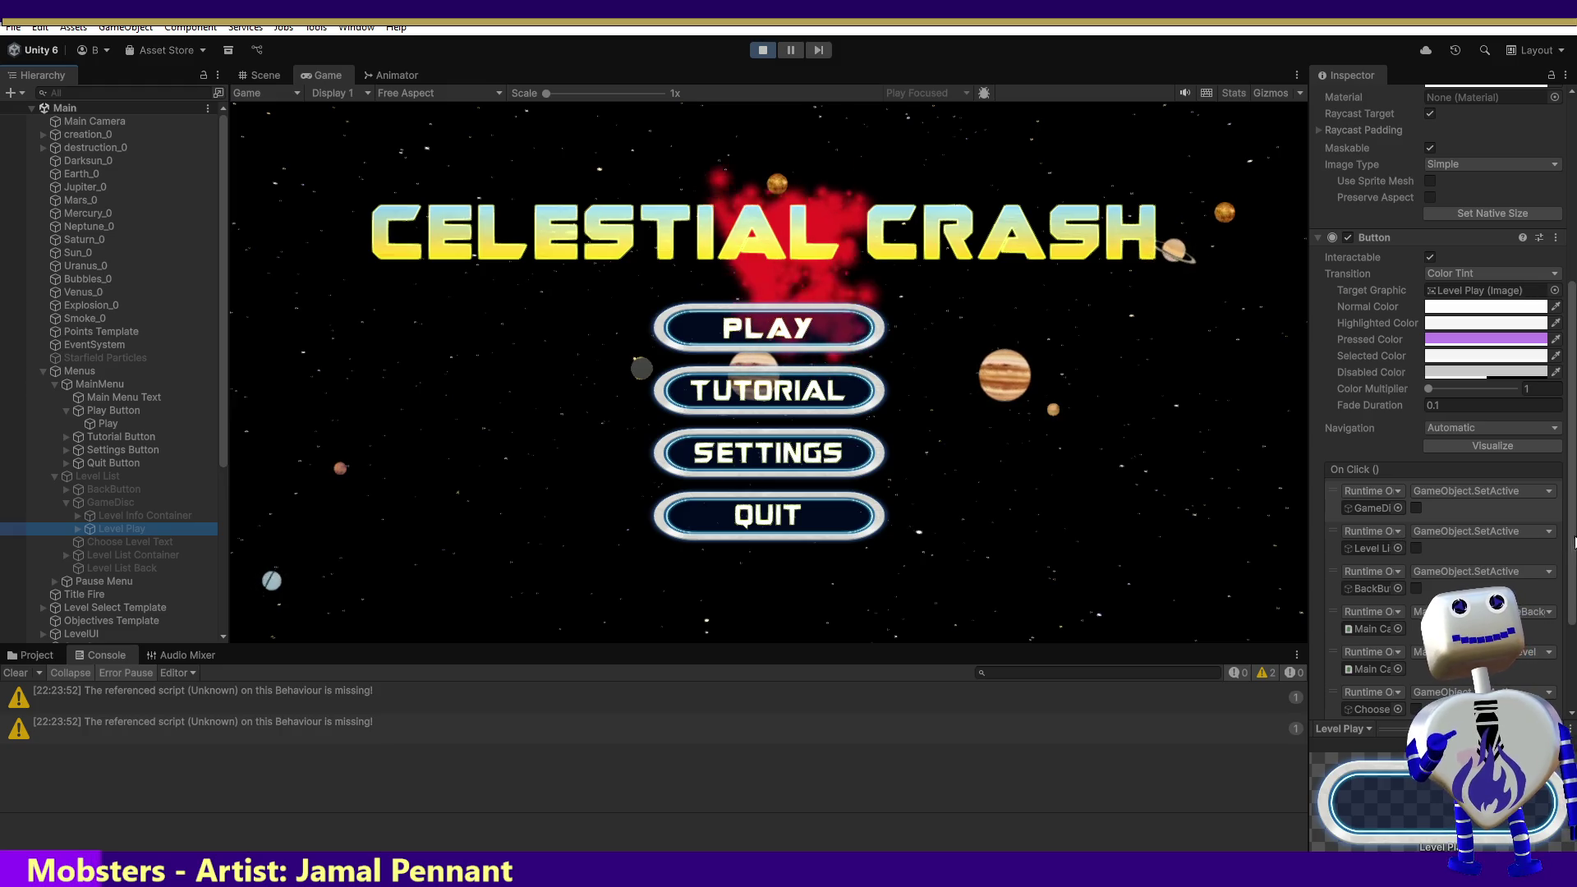
scroll(1437, 509, "down", 3)
Step: Check which scene objects the last and first On Click actions target
left_click(1368, 642)
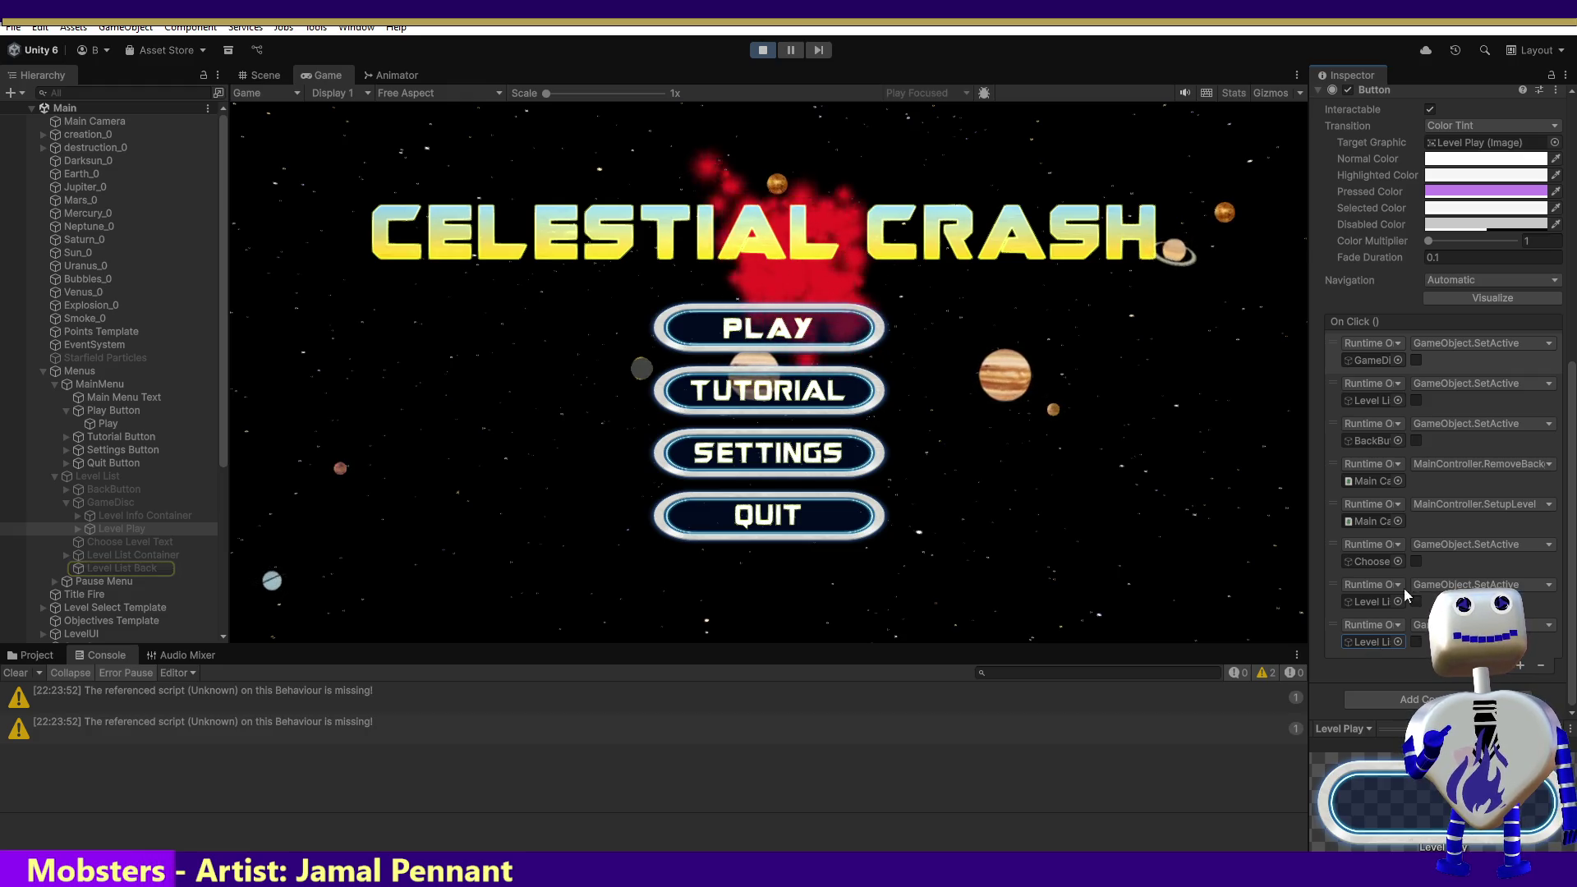
left_click(1450, 358)
left_click(1372, 359)
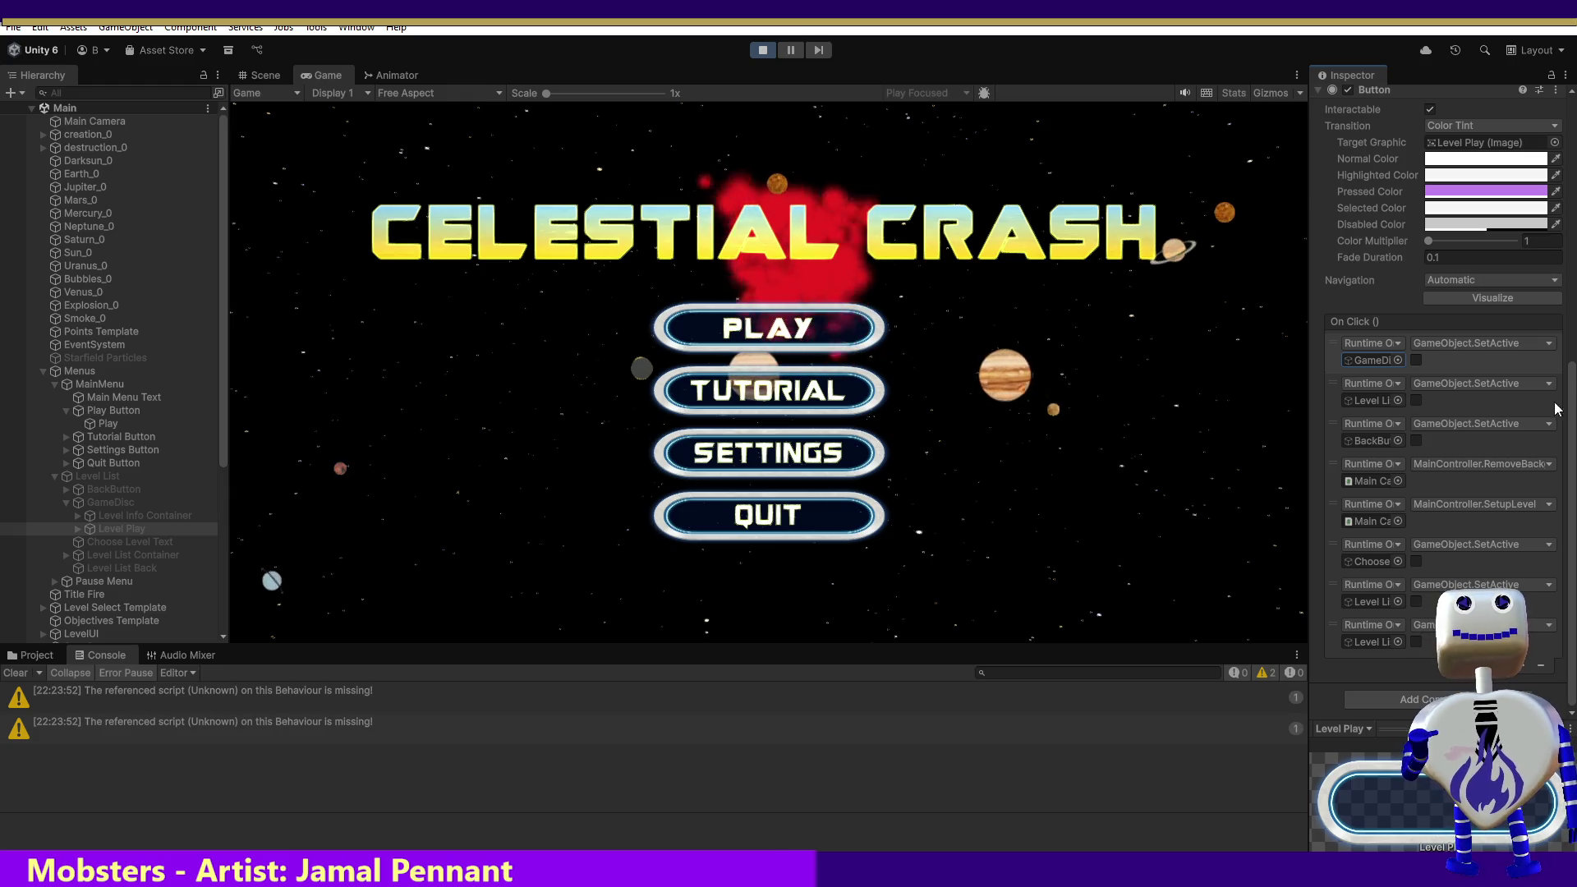
Step: Check the GameDisc and level list action targets, then remove the level list SetActive action
left_click(1396, 359)
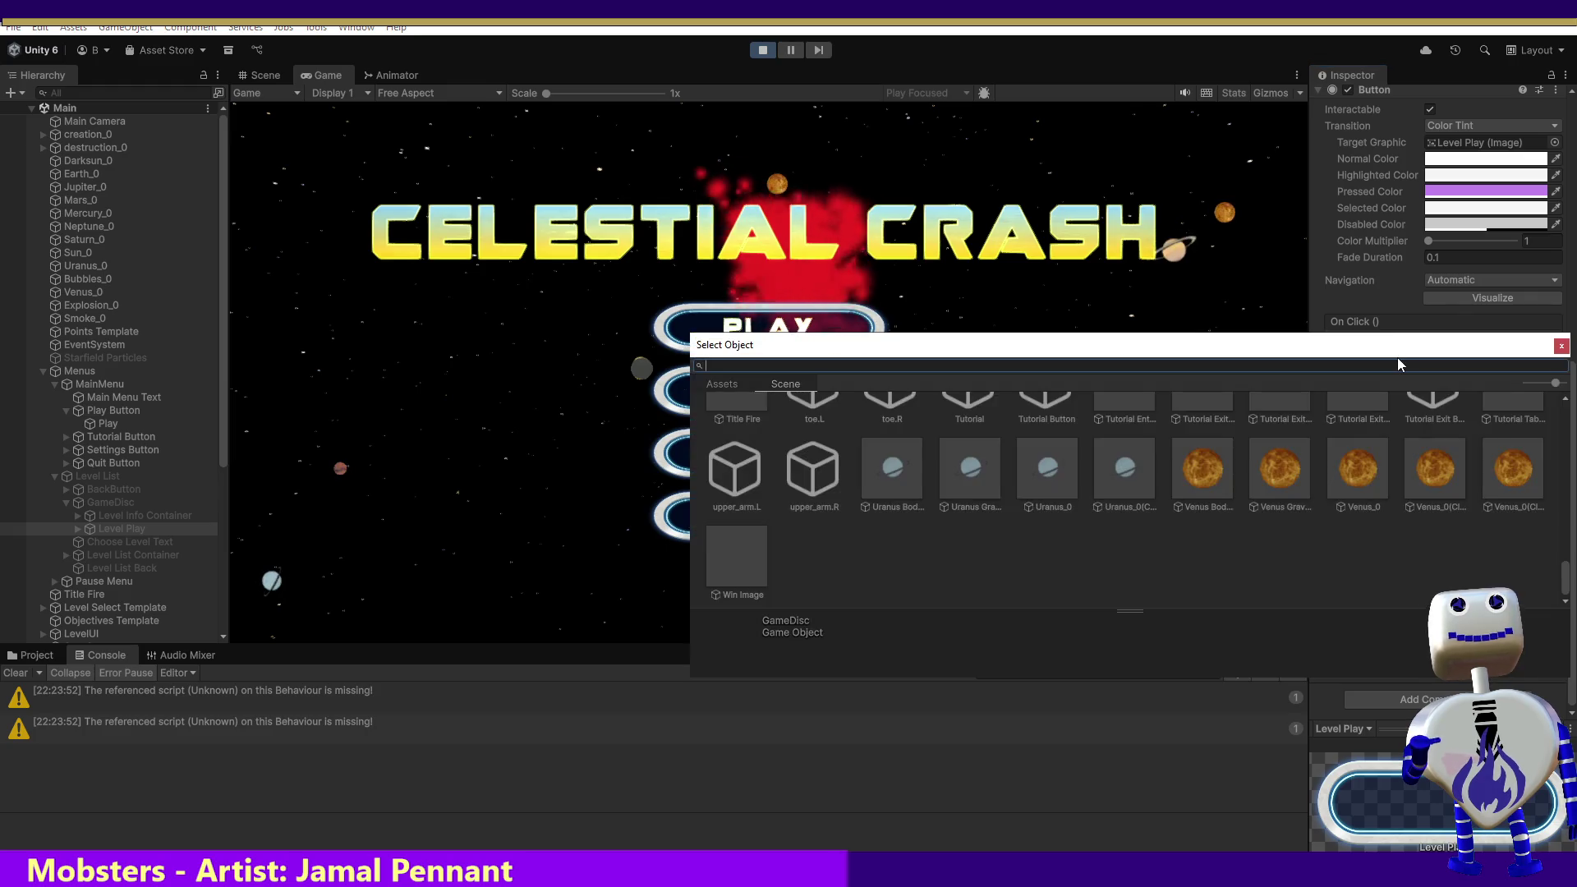
left_click(1560, 345)
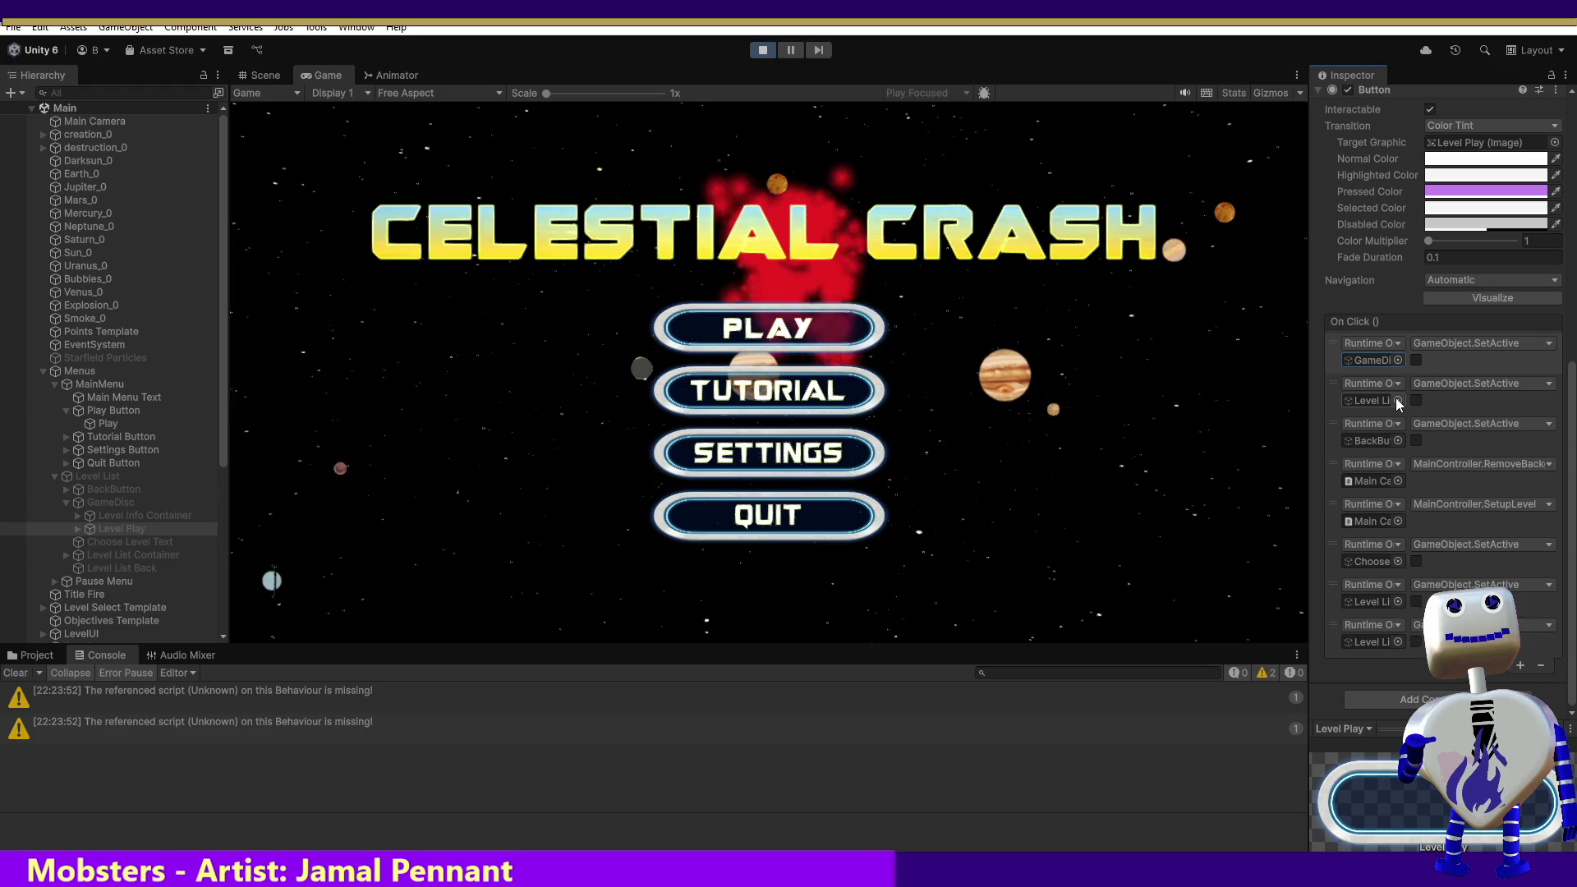
left_click(1396, 400)
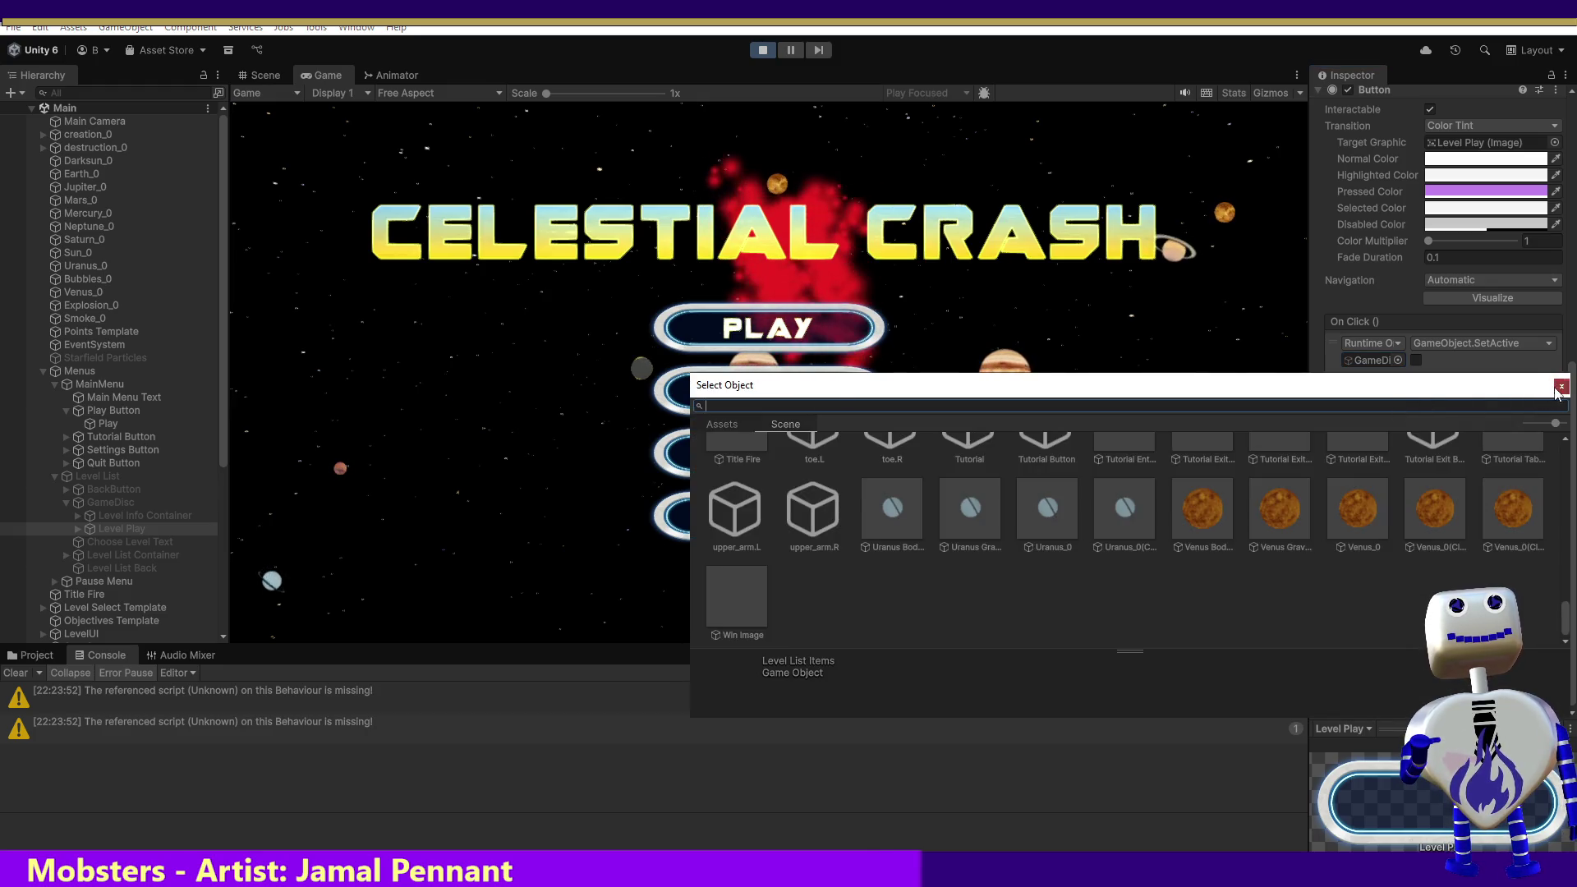
left_click(1560, 385)
left_click(1514, 399)
left_click(1540, 666)
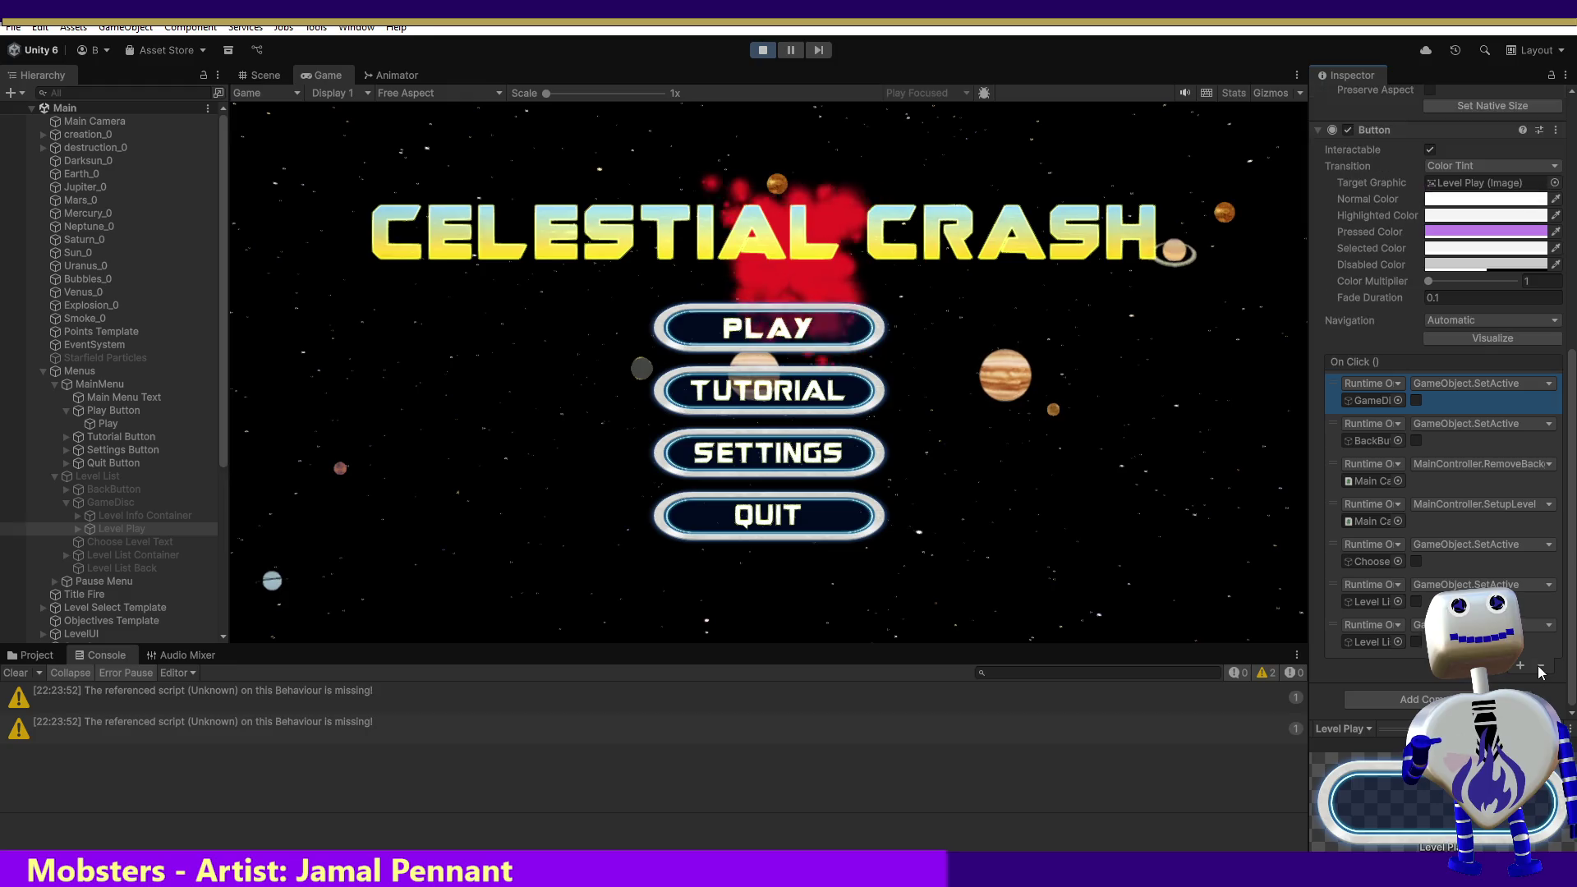
Step: Remove the BackButton, Choose and Level List Container SetActive actions; make BackButton the last target
left_click(1455, 442)
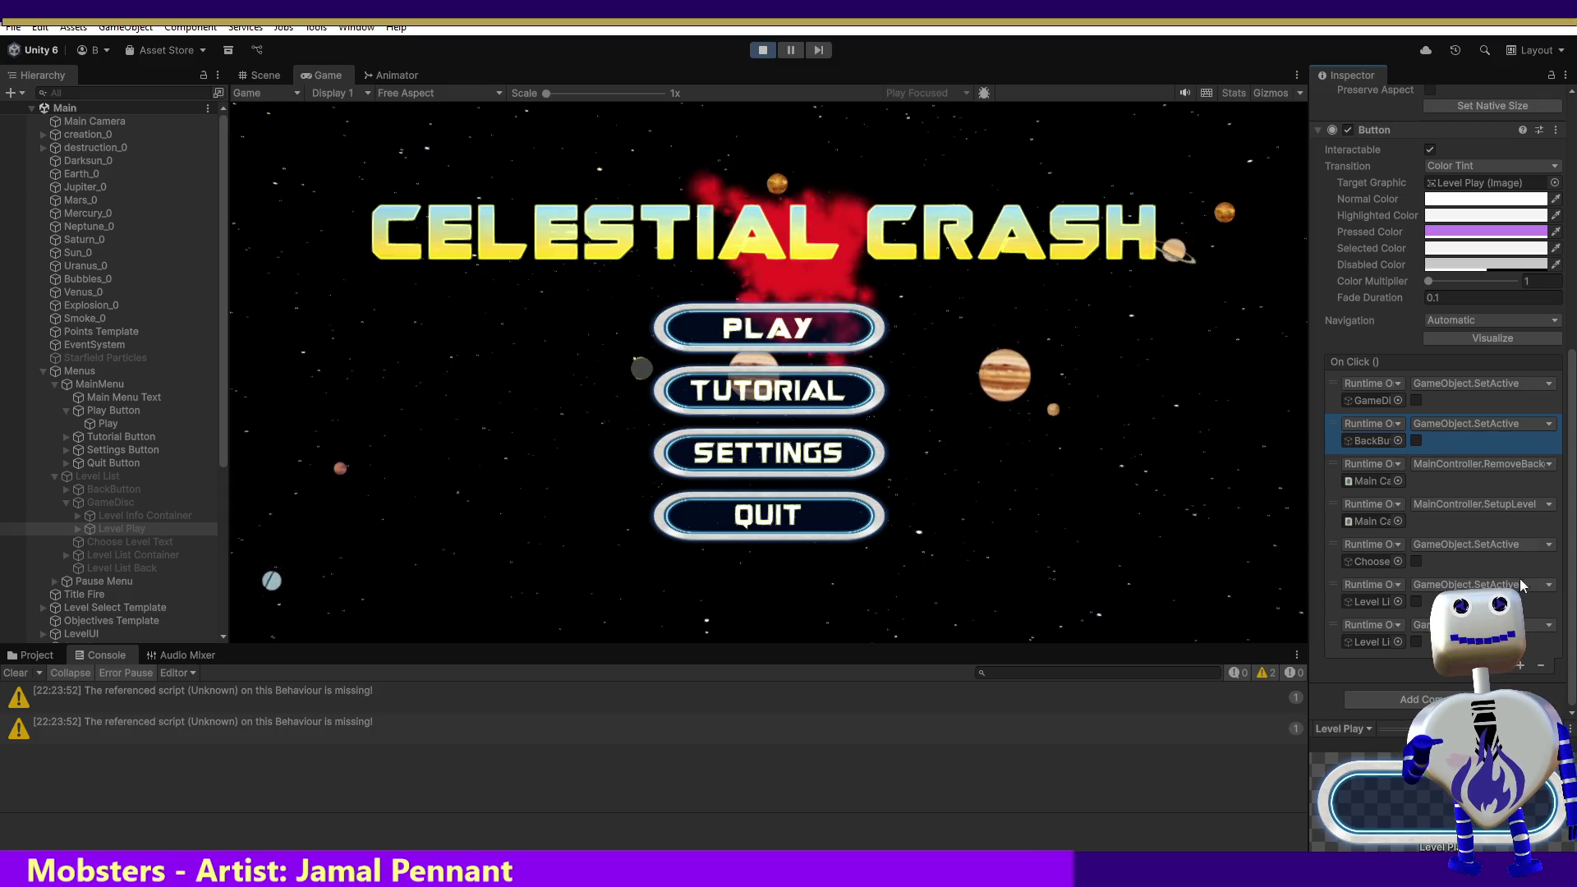
left_click(1542, 666)
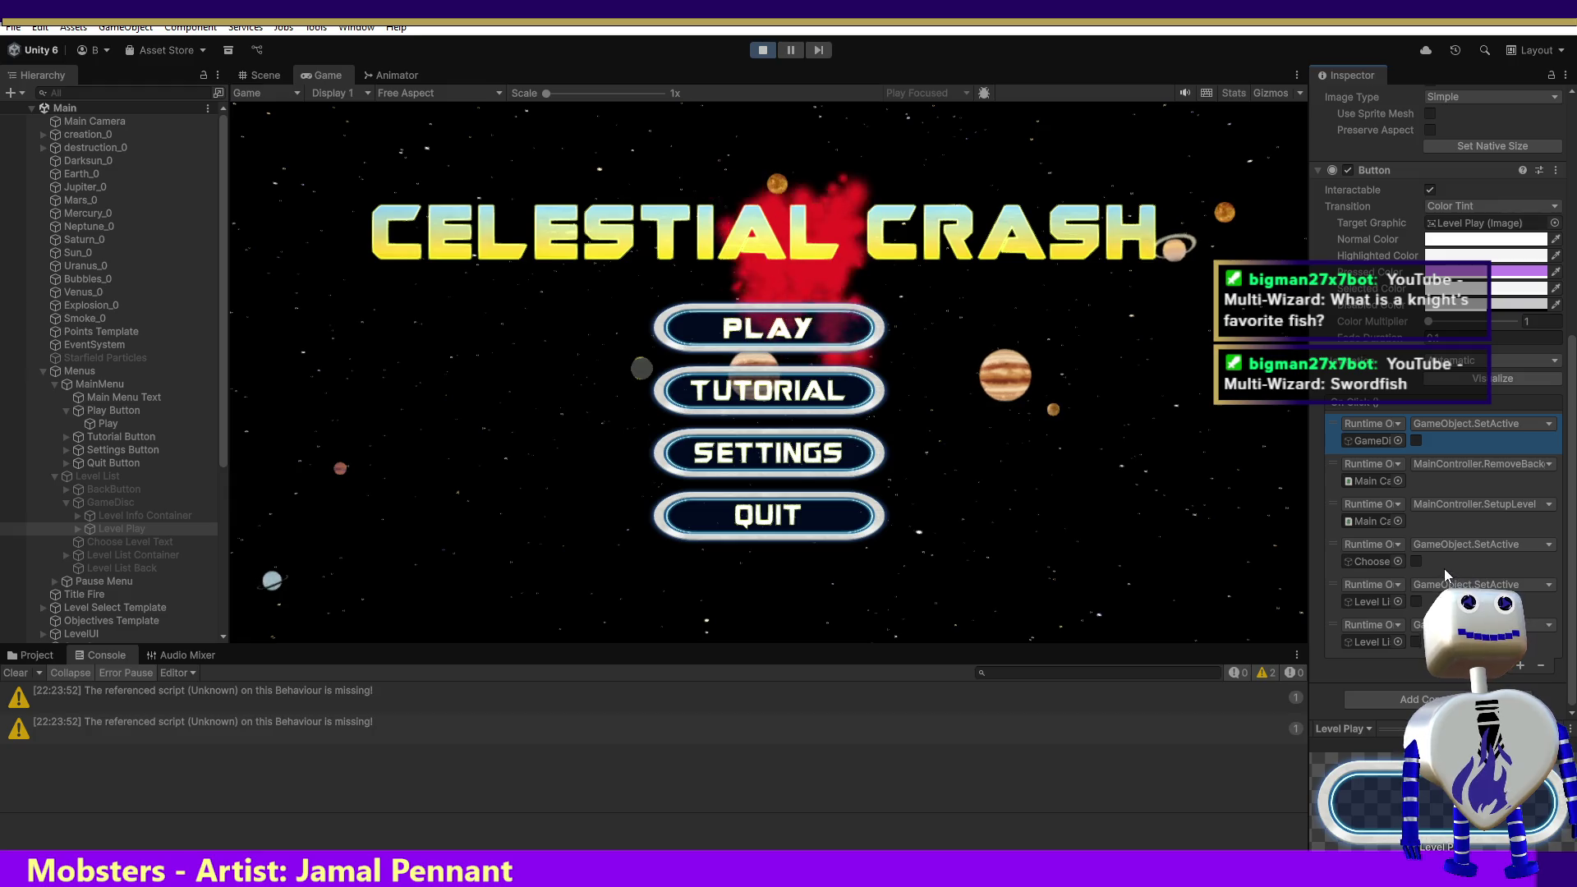
left_click(1443, 567)
left_click(1540, 665)
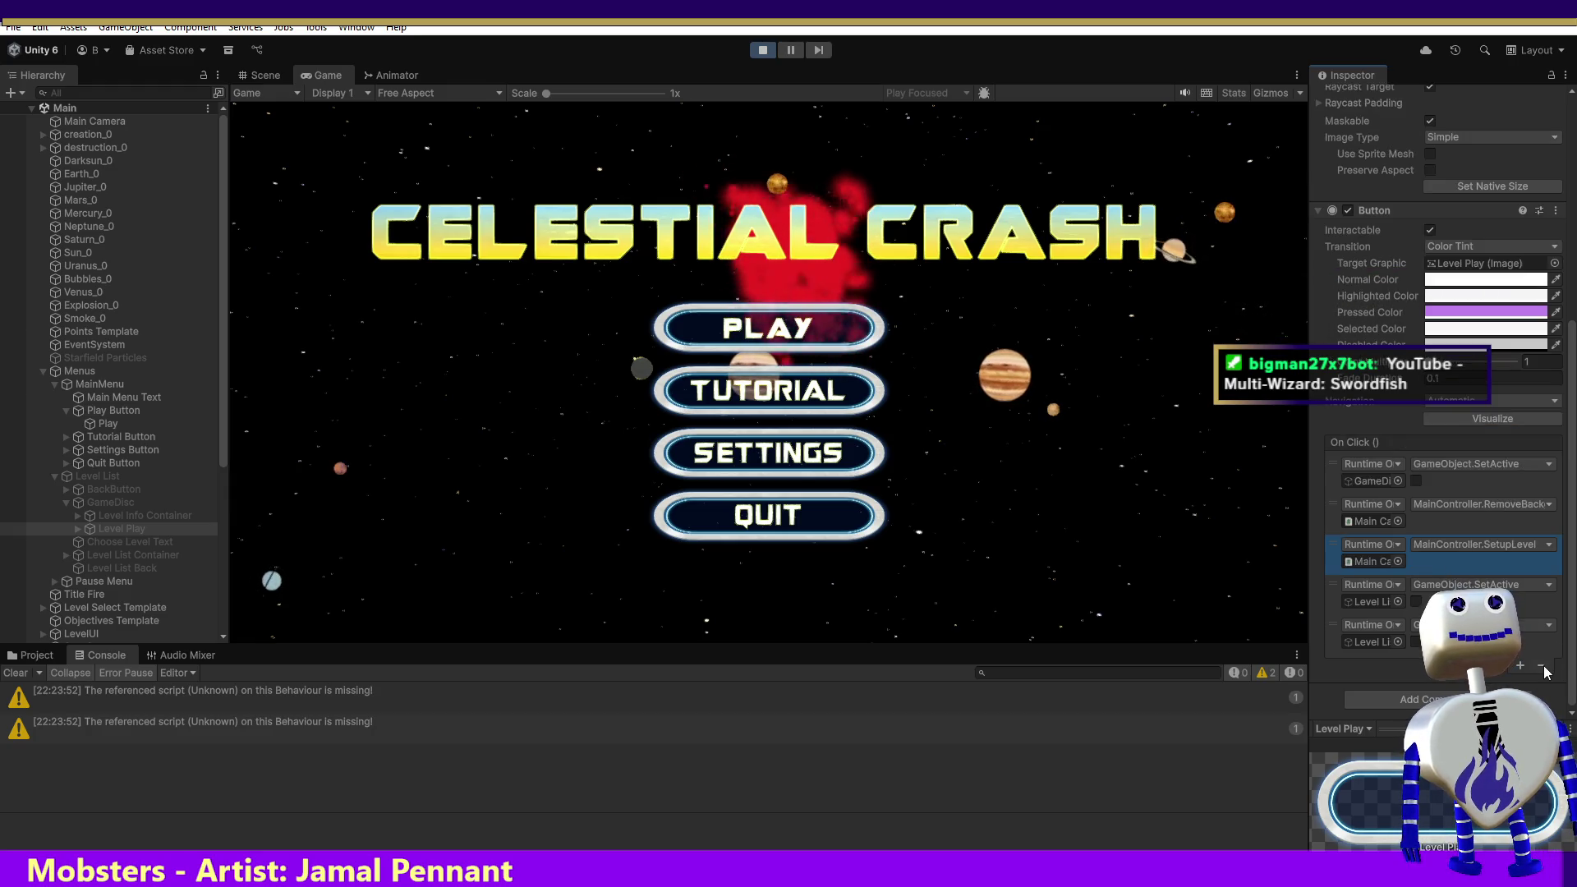
left_click(1376, 603)
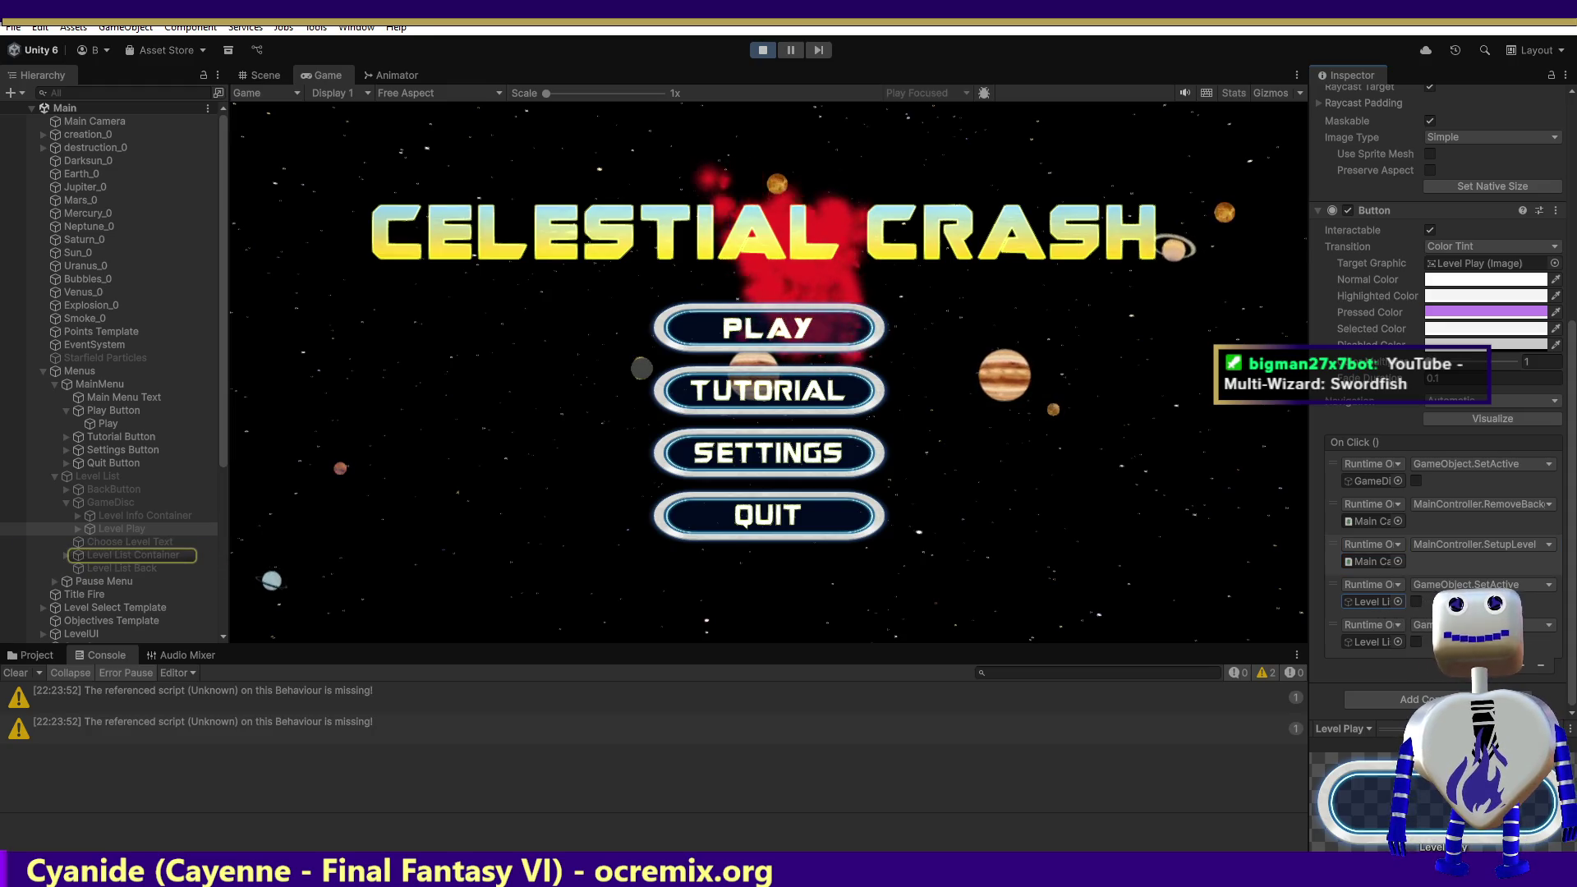
left_click(1529, 604)
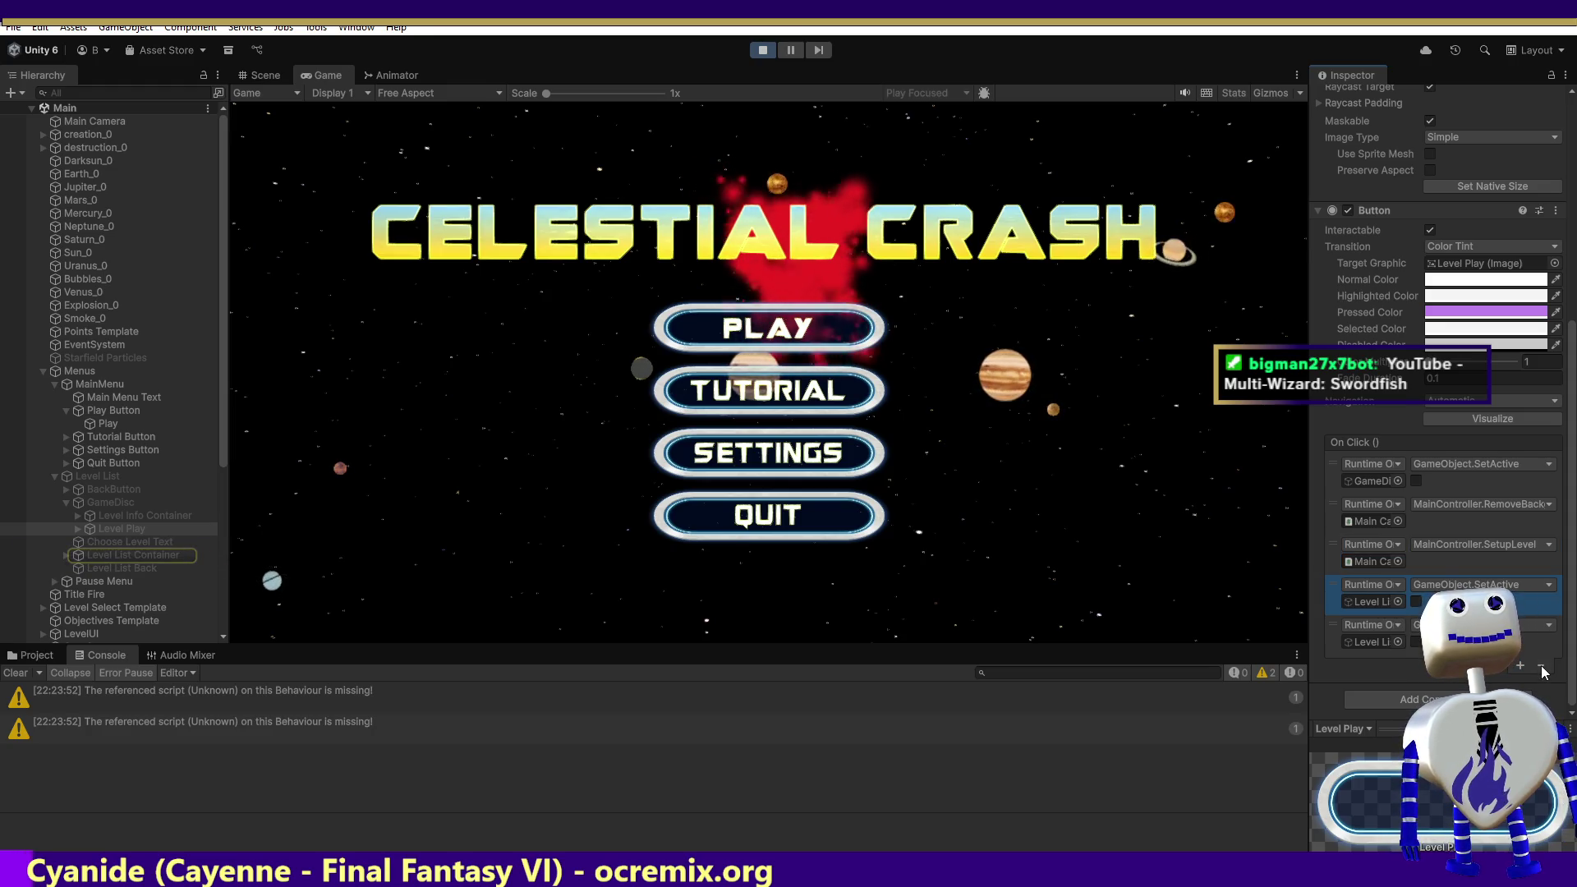
left_click(1540, 665)
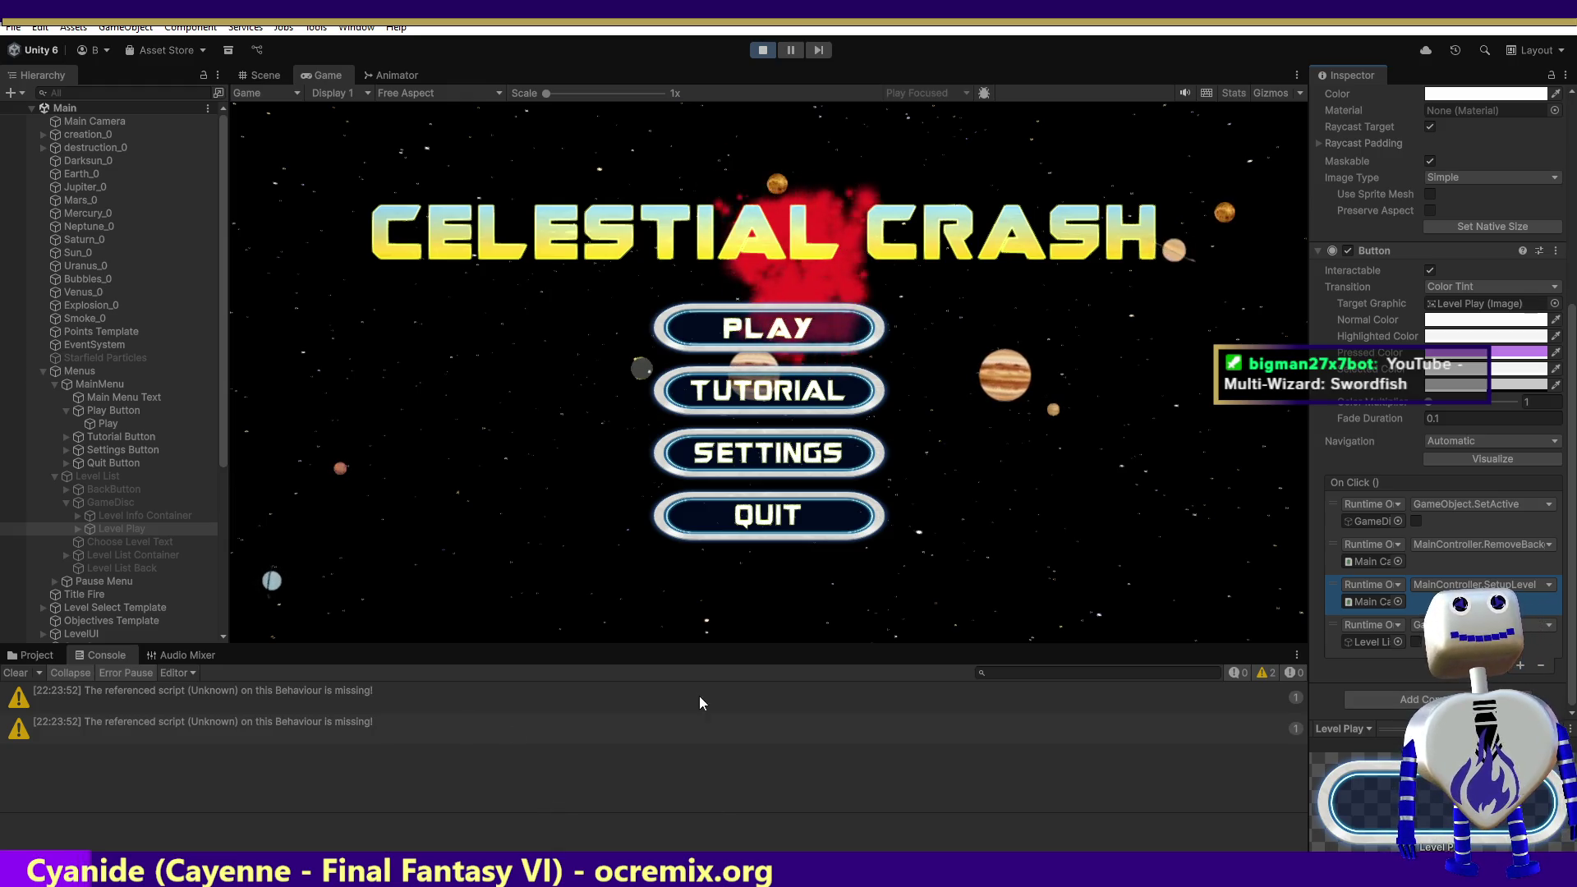
mouse_move(125, 488)
left_mouse_down()
mouse_move(115, 478)
mouse_move(657, 575)
mouse_move(1368, 647)
mouse_move(884, 708)
left_mouse_up()
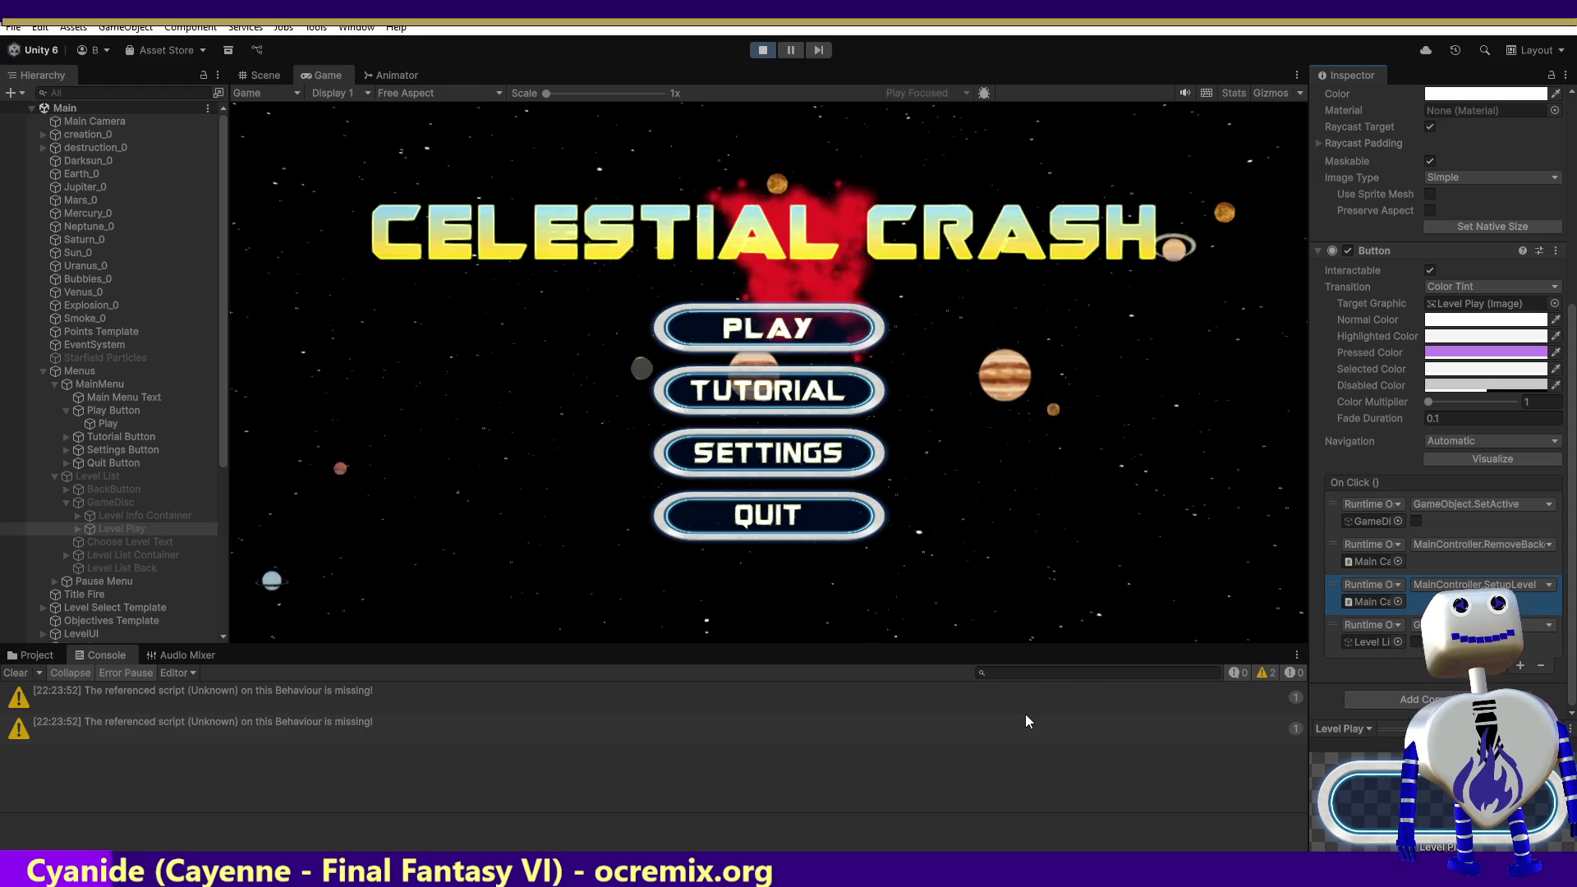
Step: Start the Tutorial level from the main menu's level selection
left_click(766, 328)
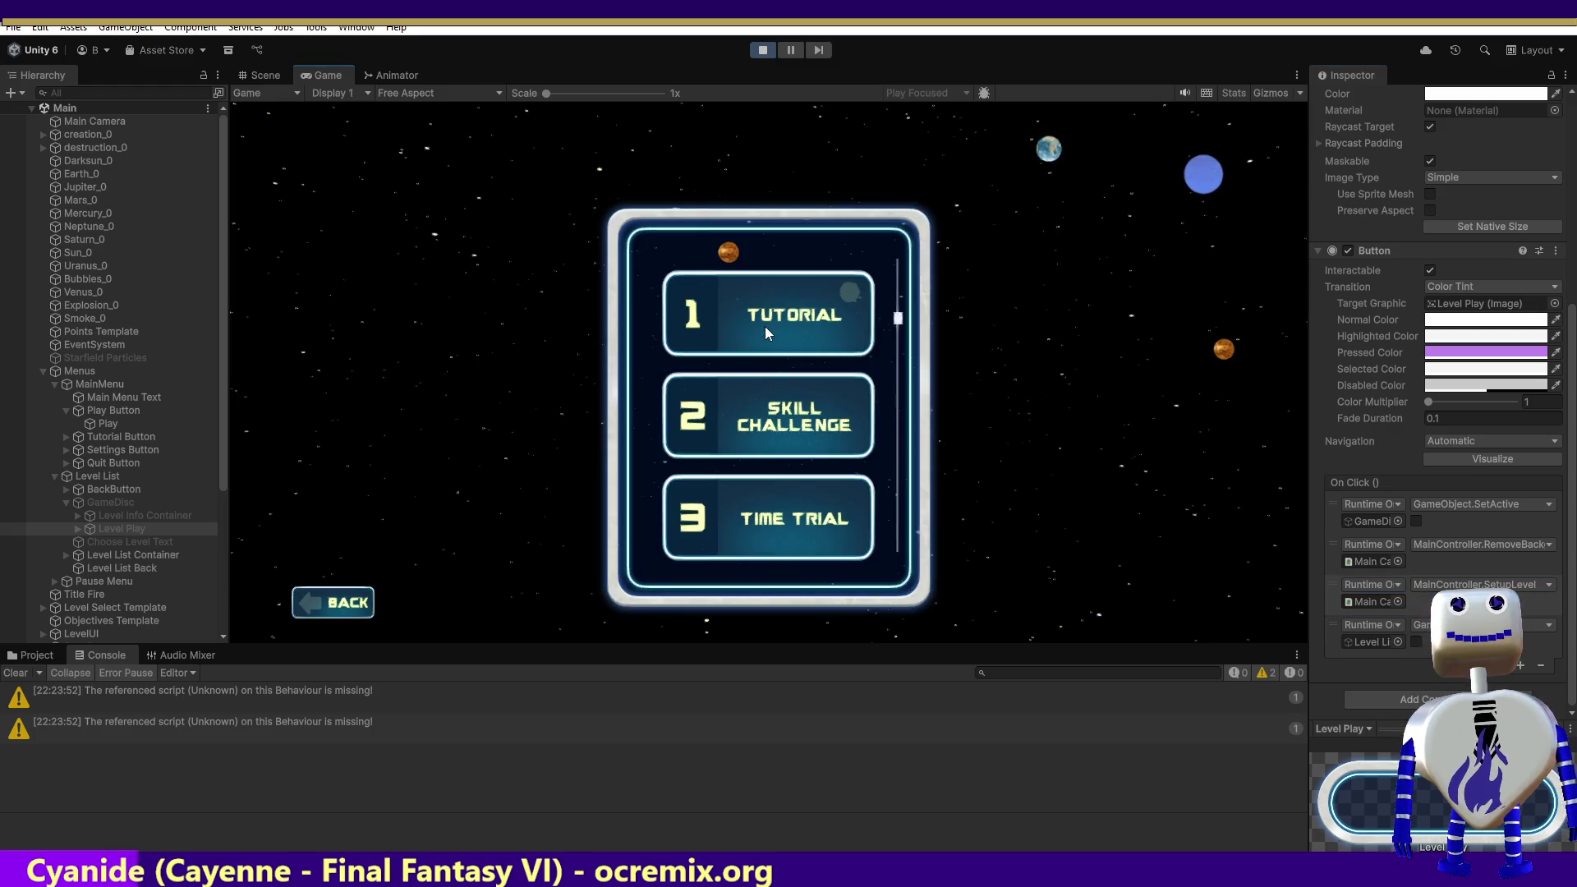
left_click(771, 324)
left_click(1125, 405)
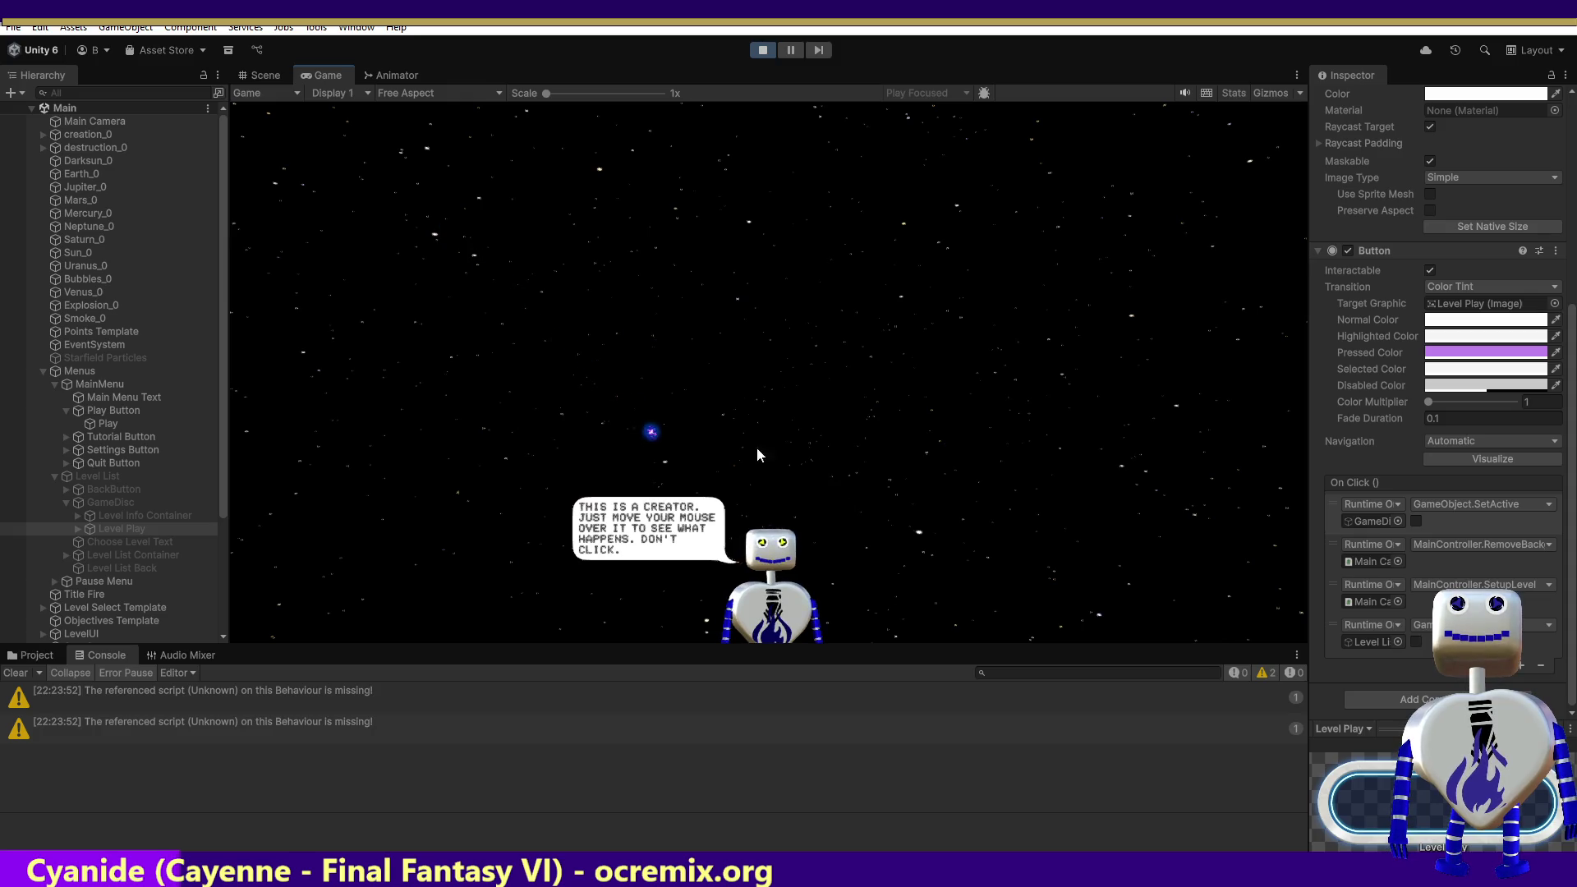
Step: Advance the tutorial dialogue, then press EXIT to return to the main menu
mouse_move(874, 230)
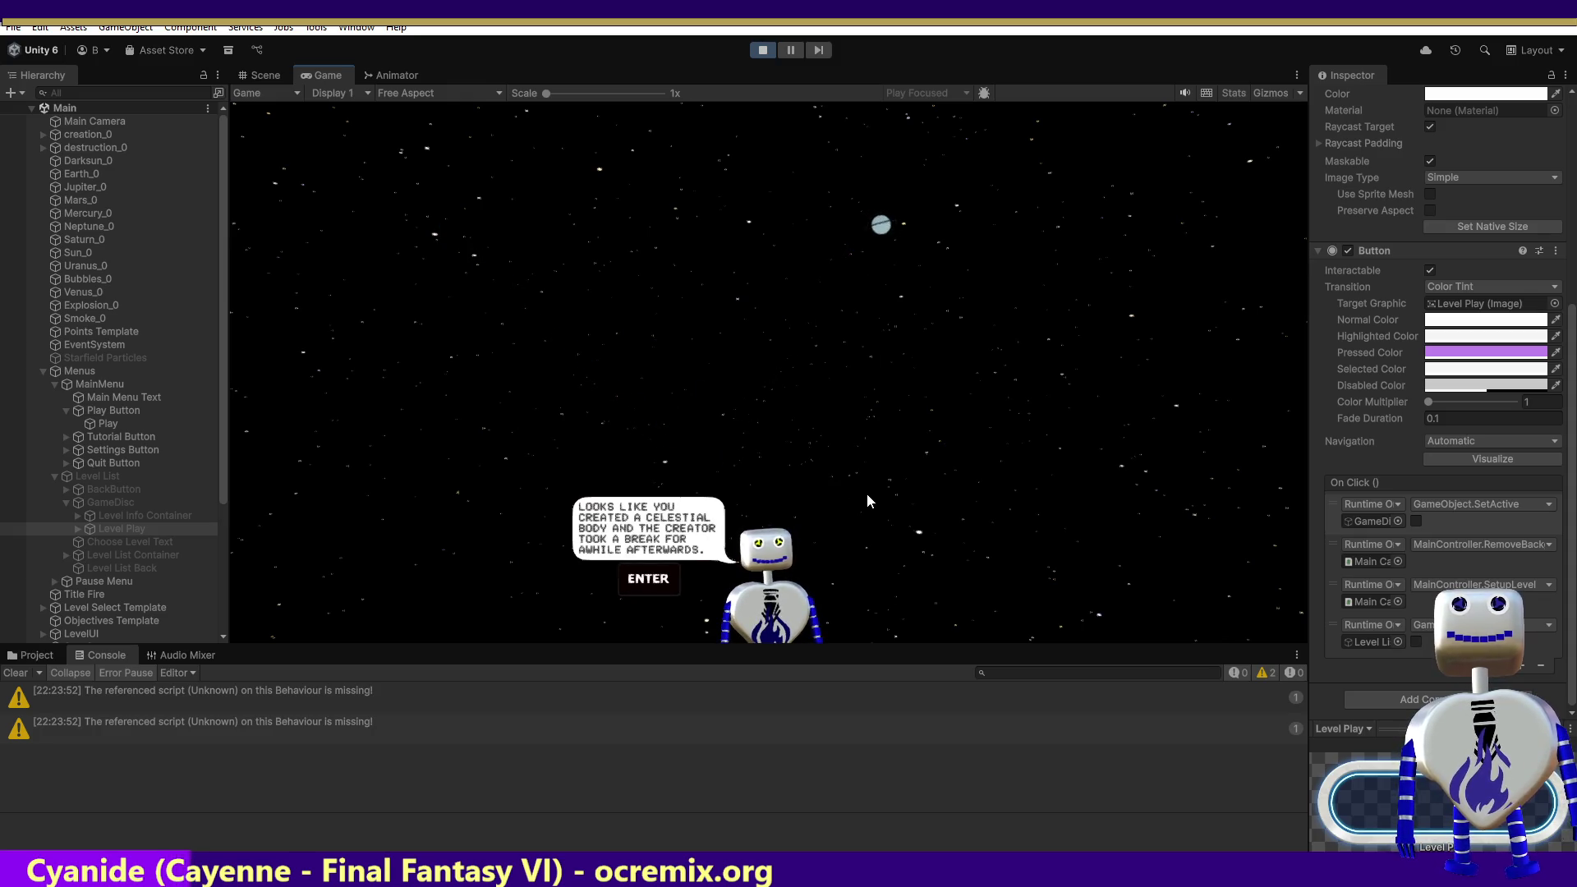
key("Return")
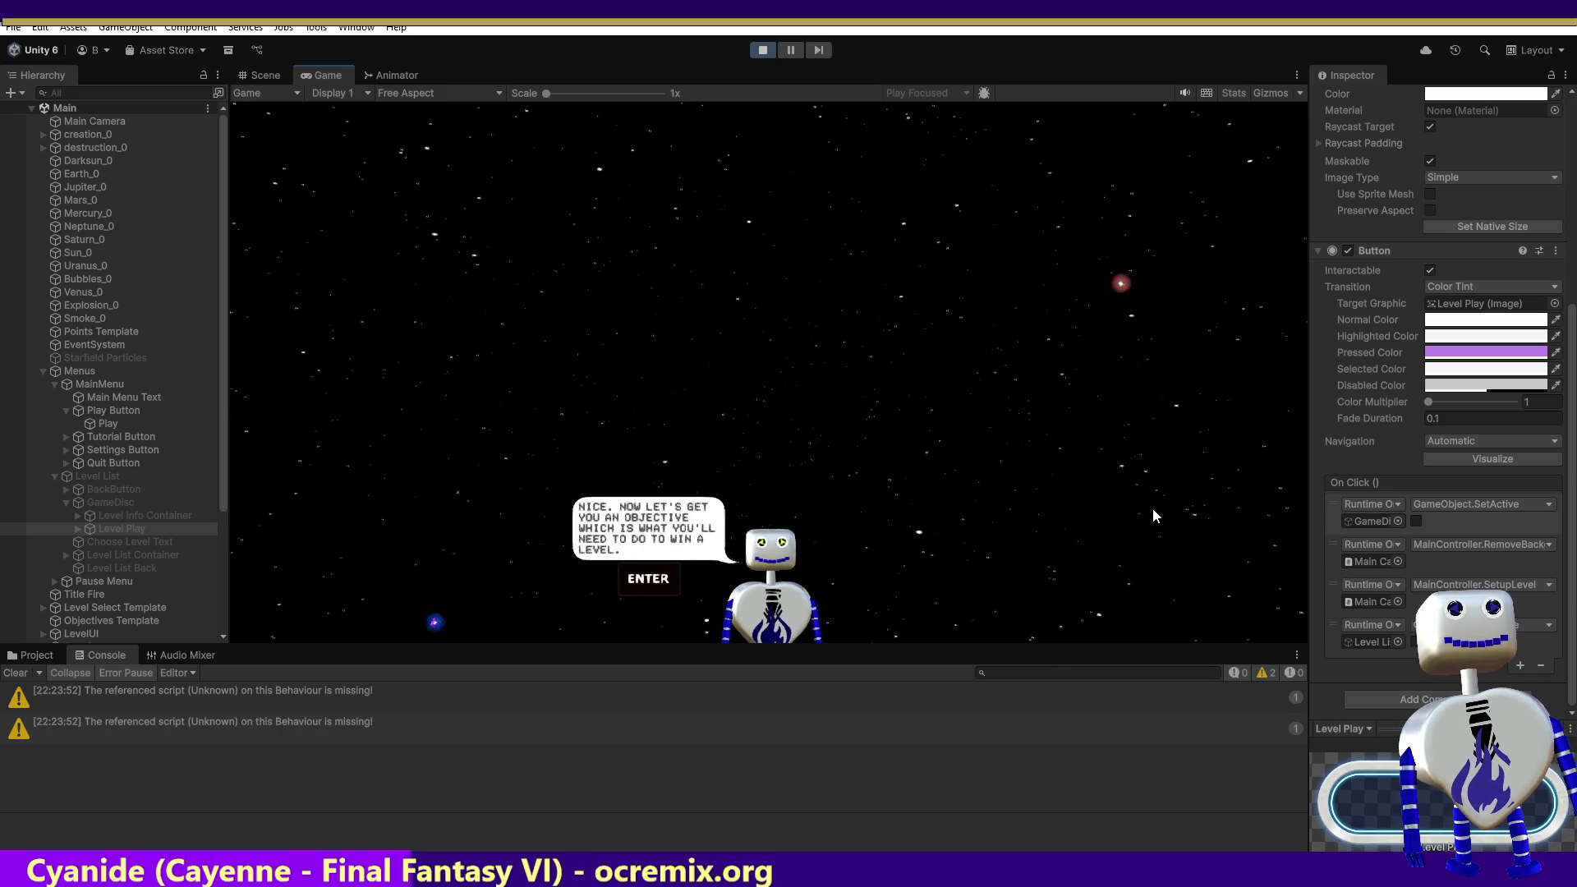
key("Return")
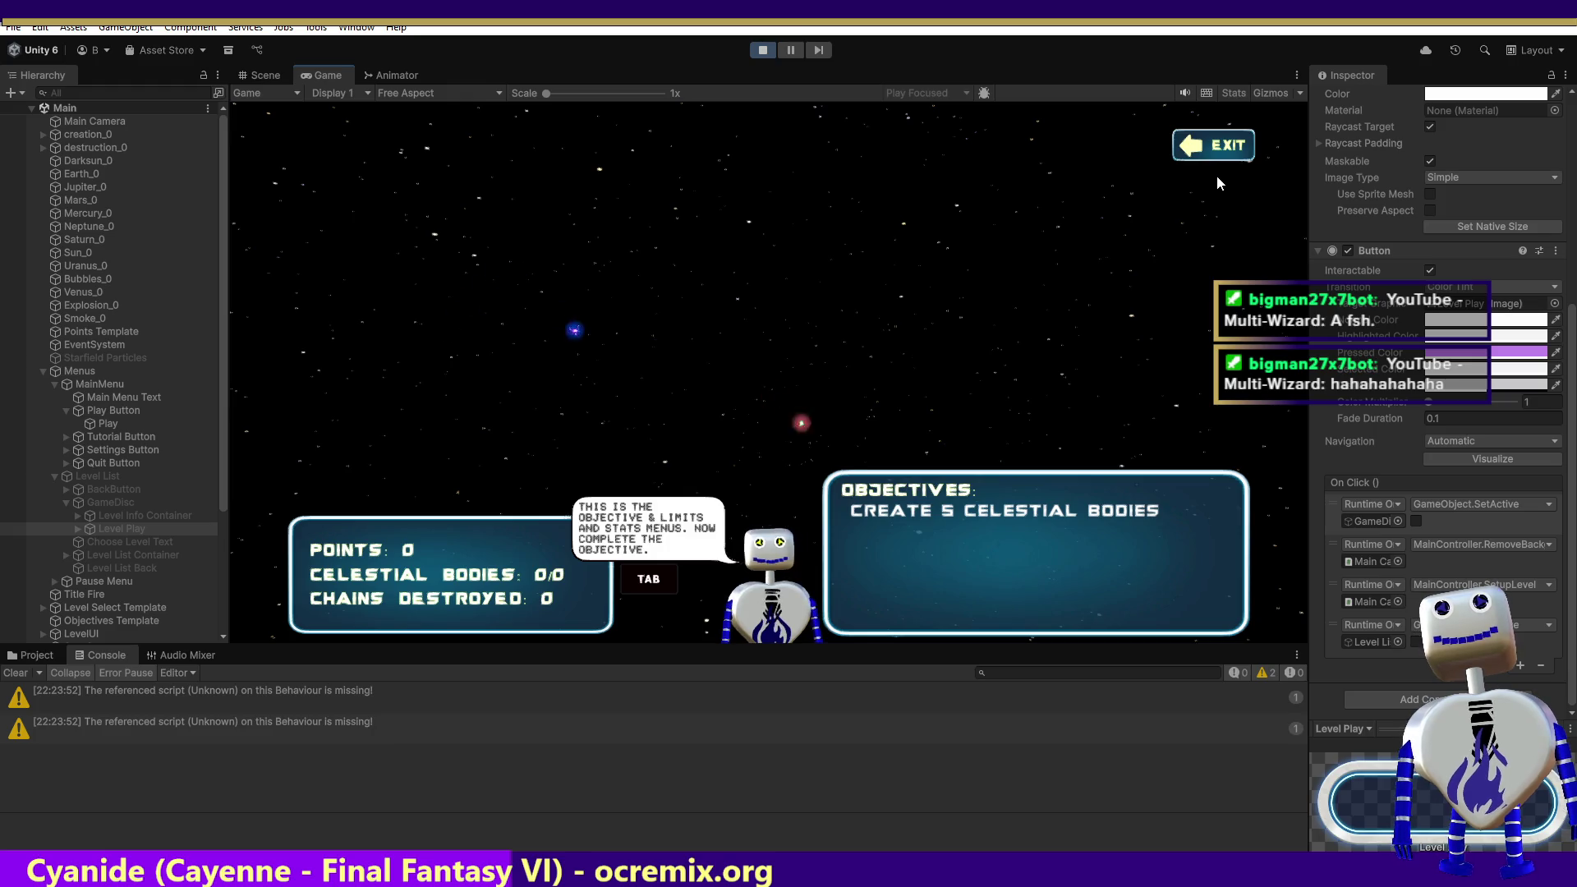
left_click(1217, 145)
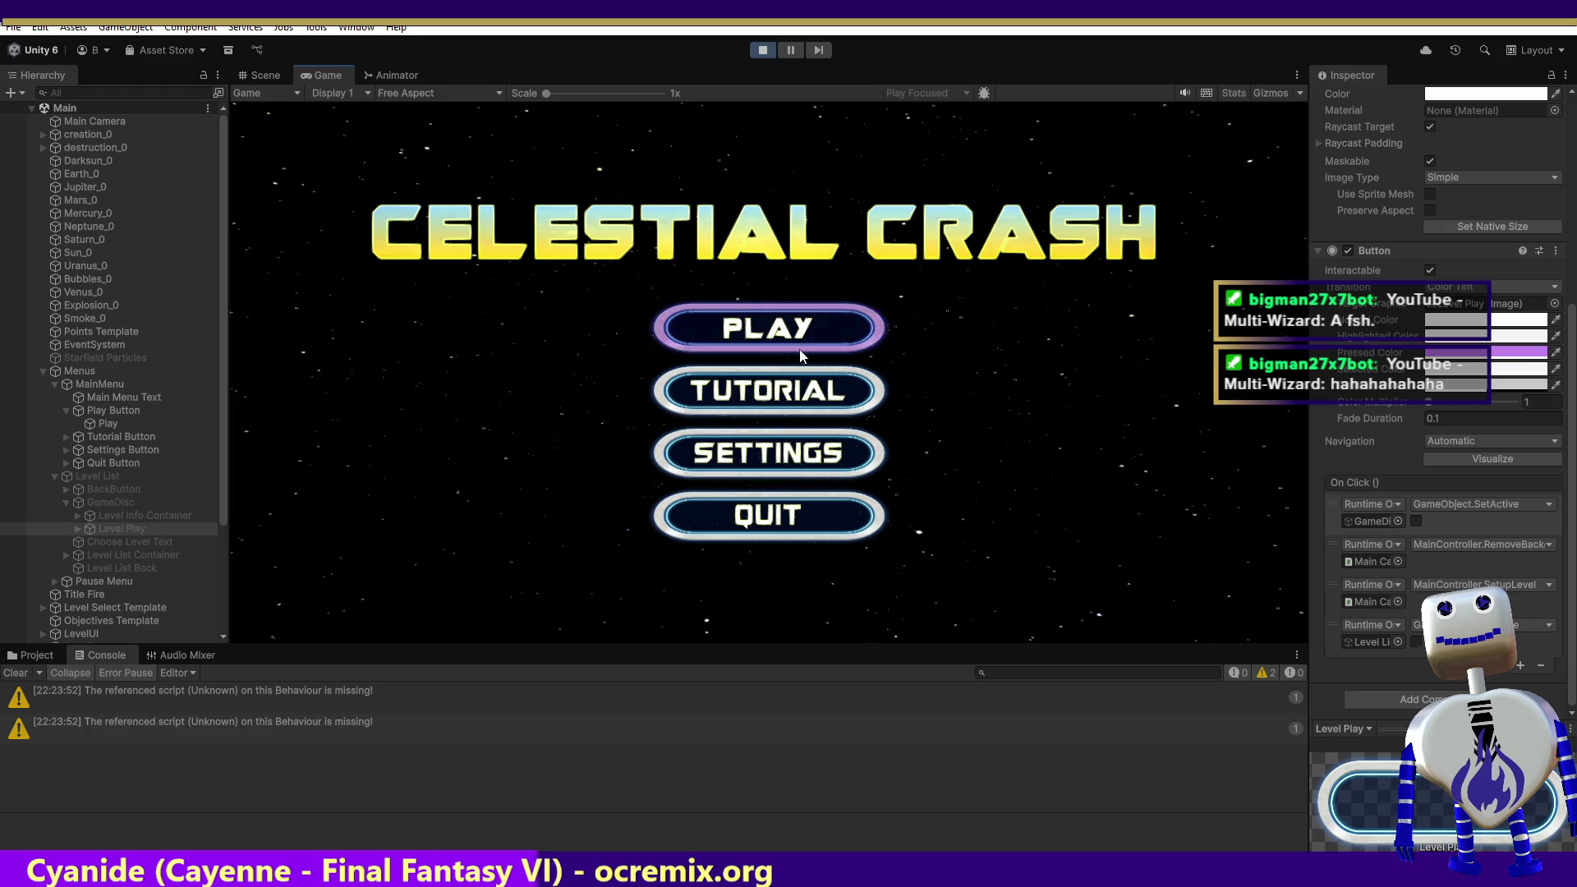
Step: Start the Skill Challenge level (score 5000 objective) and exit it mid-game with EXIT
left_click(790, 335)
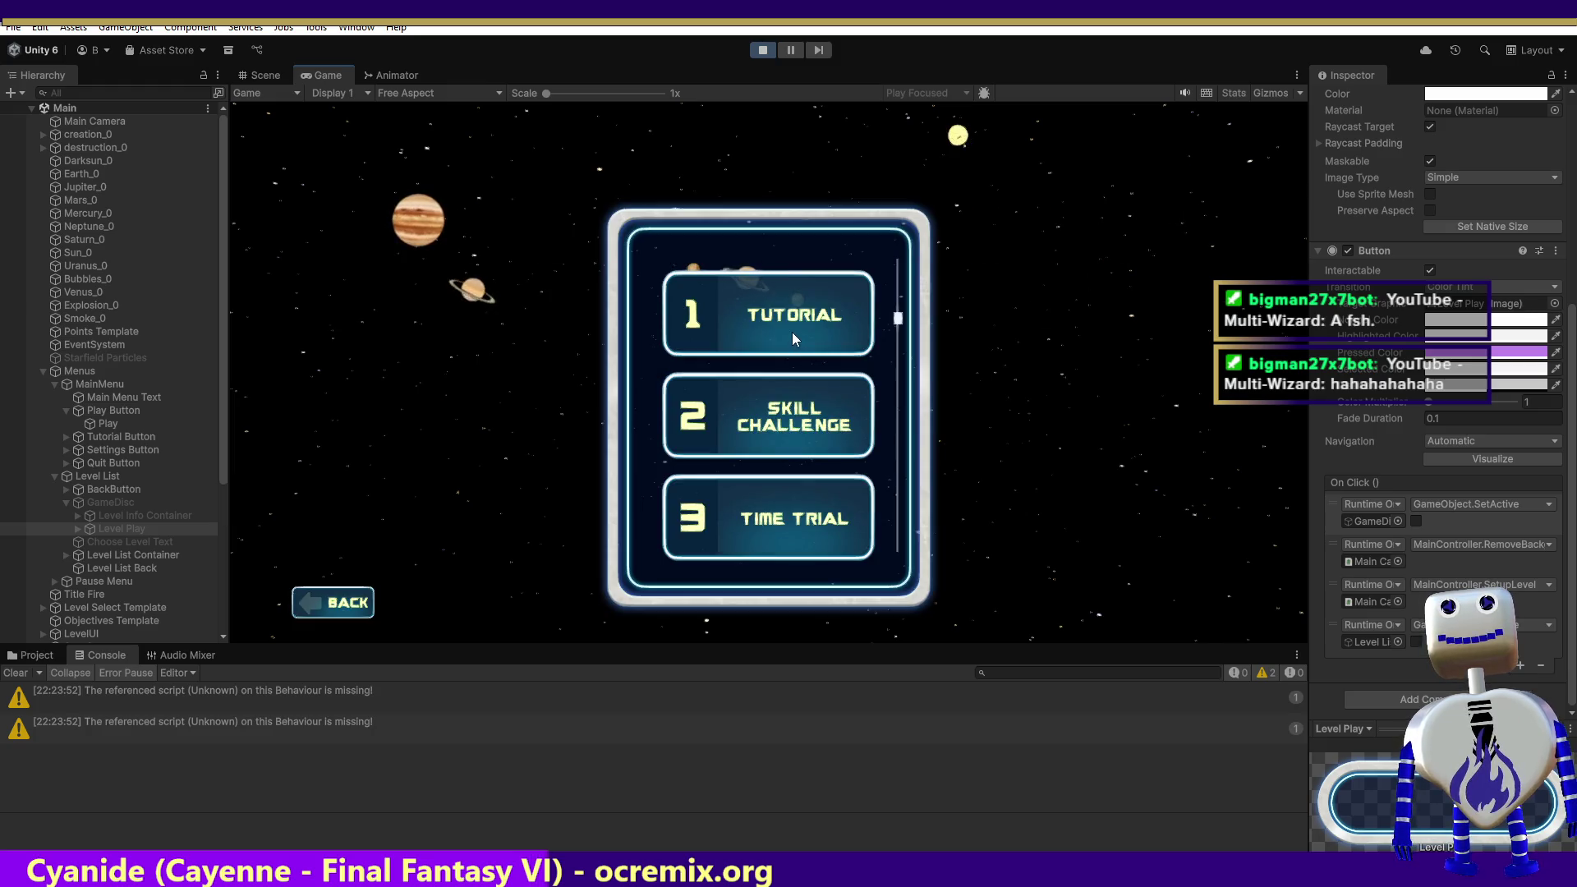
left_click(781, 411)
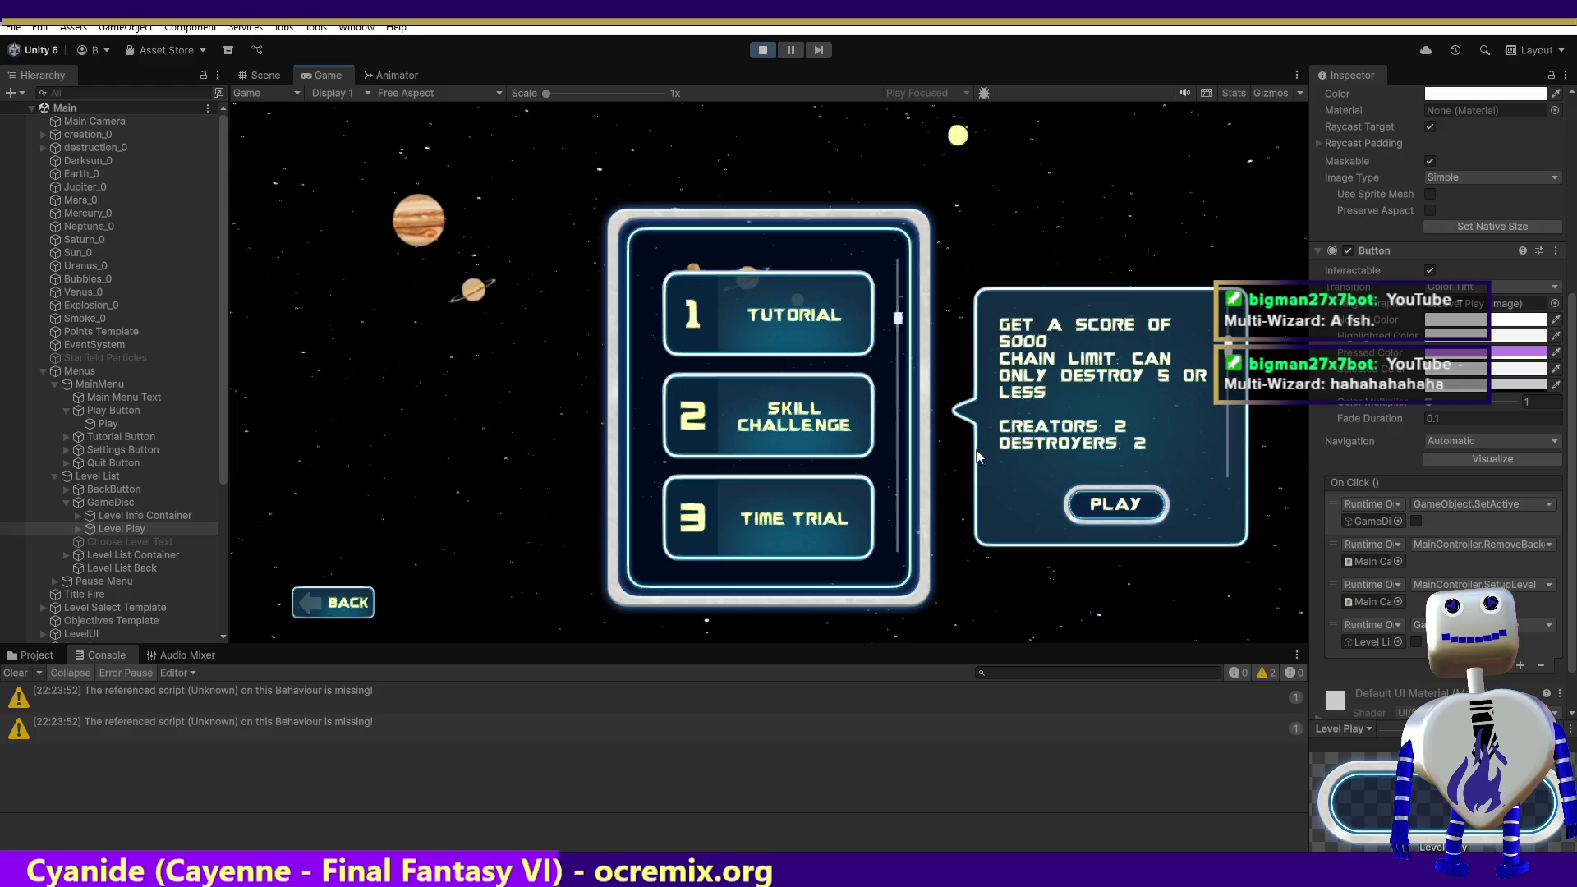
left_click(1096, 497)
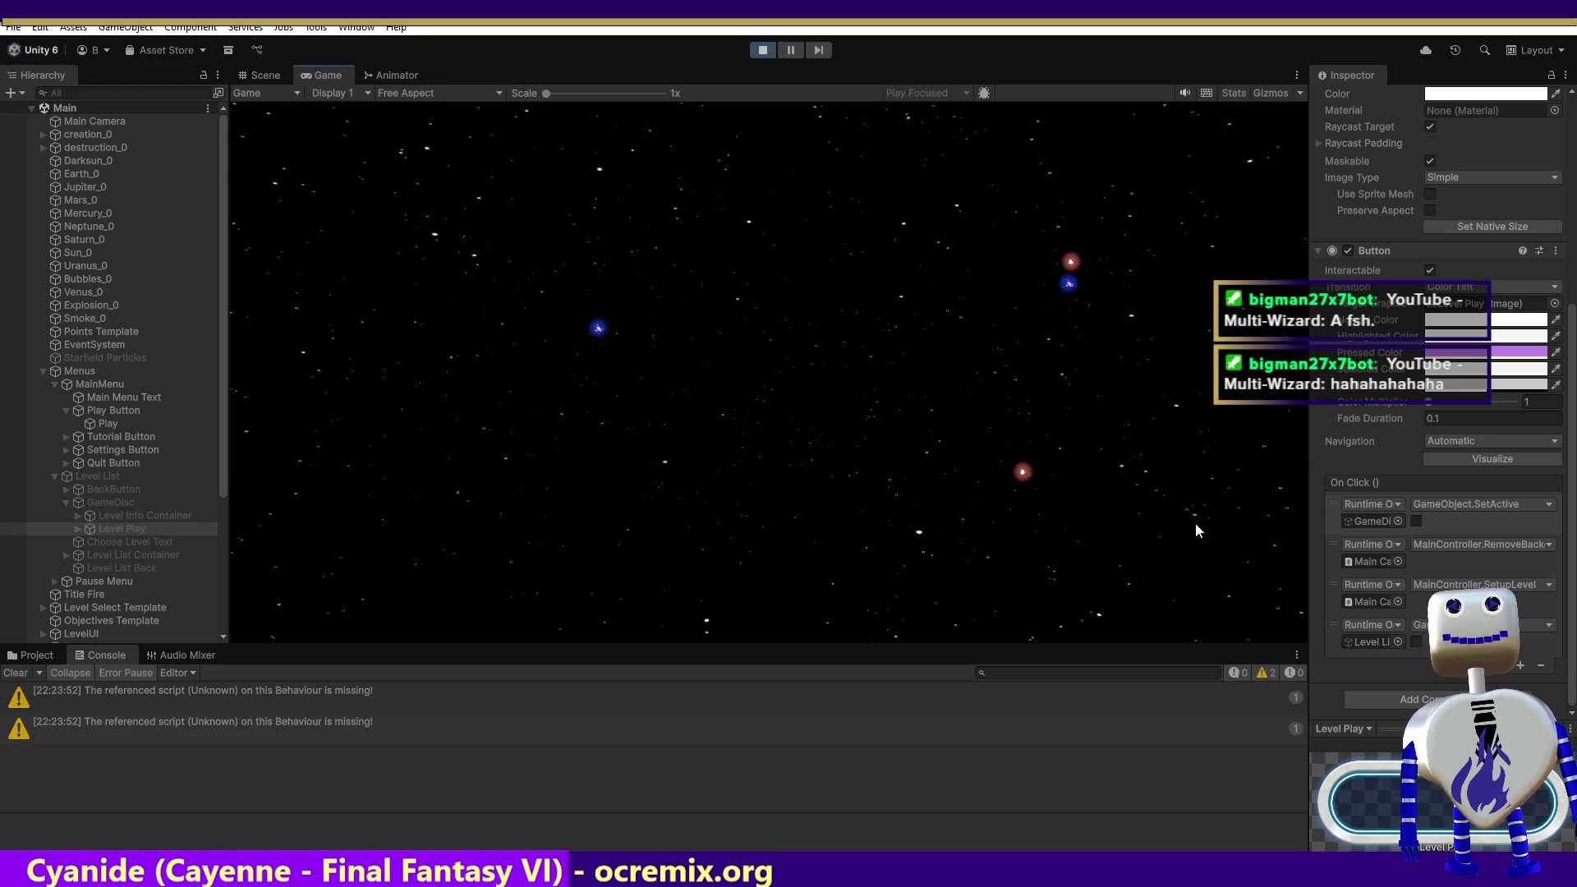
left_click(1209, 156)
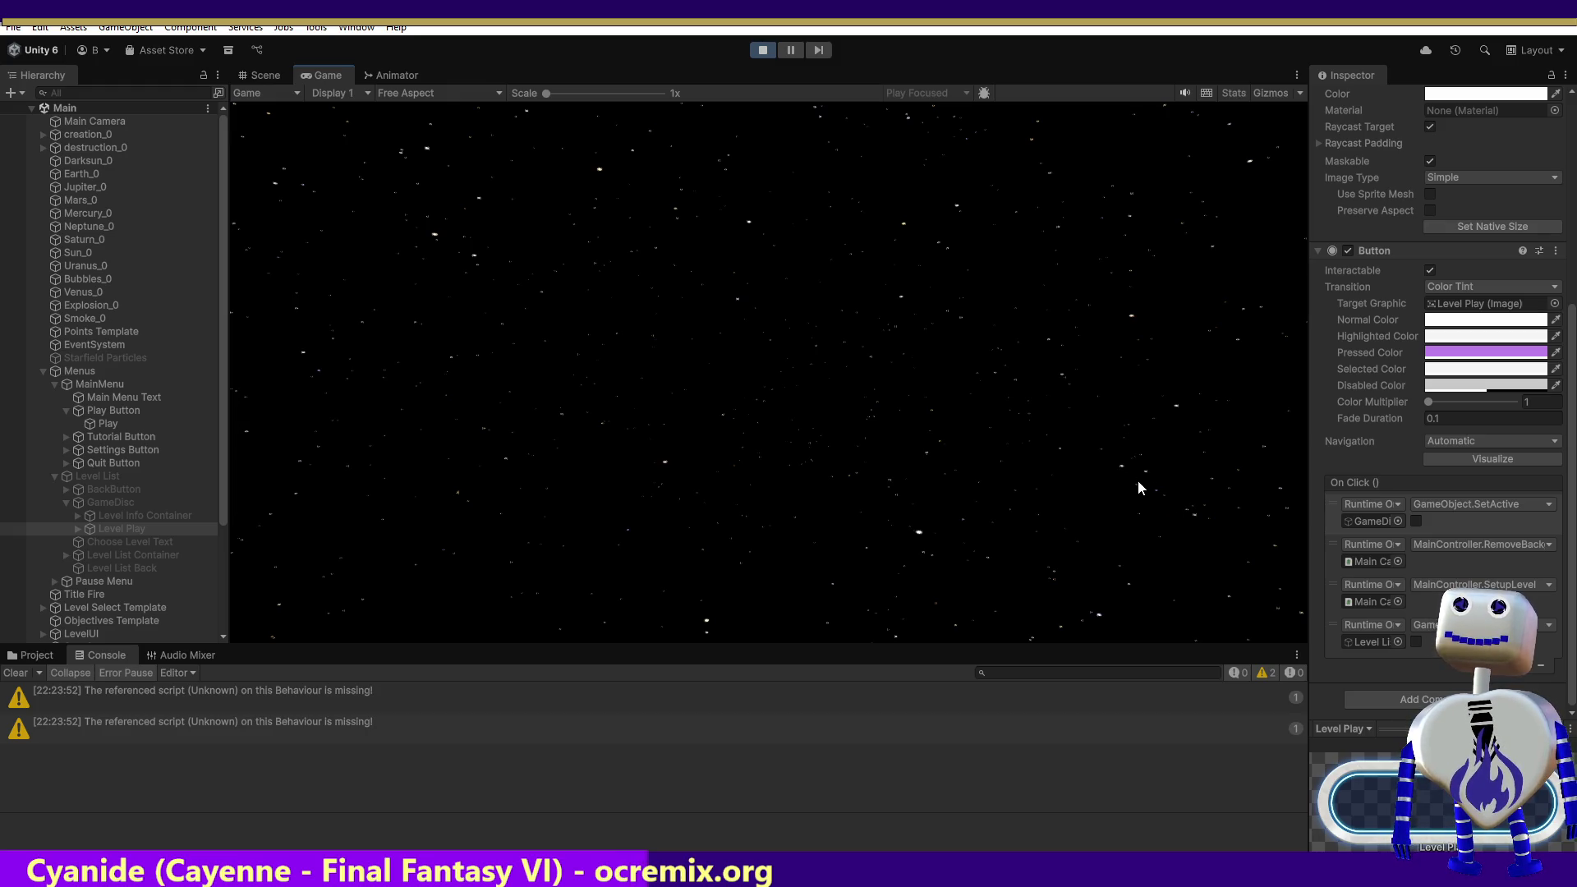
Step: Expand Level Exit Button Section and its Canvas, select Level Exit Button, and scroll to its On Click () calls
left_click_drag(225, 496, 210, 630)
left_click(120, 619)
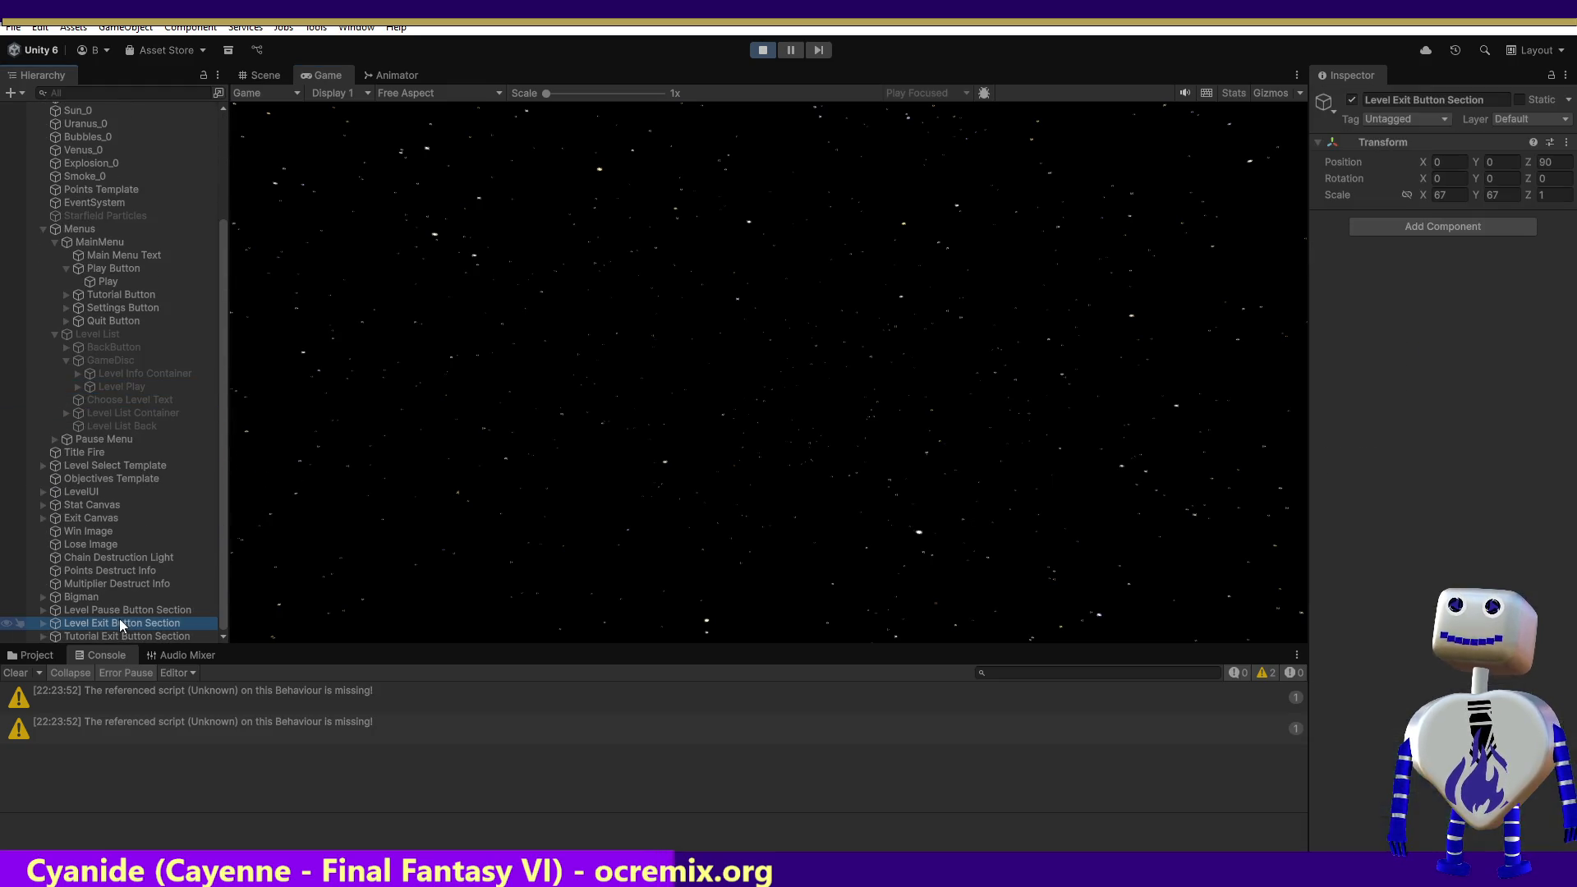
left_click(43, 623)
left_click(177, 636)
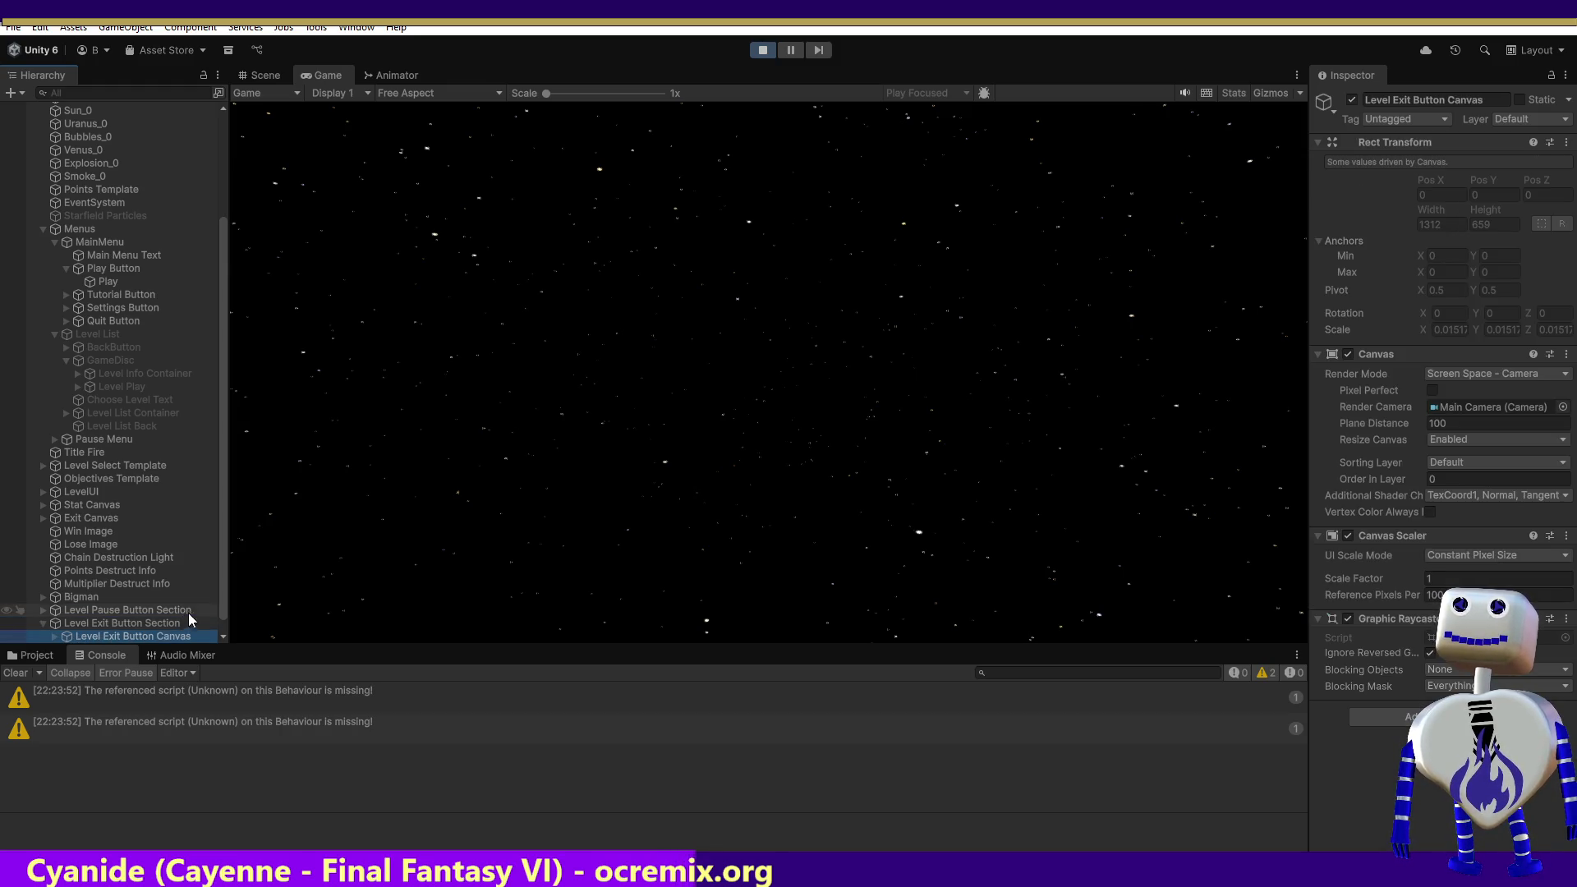
scroll(220, 612, "down", 2)
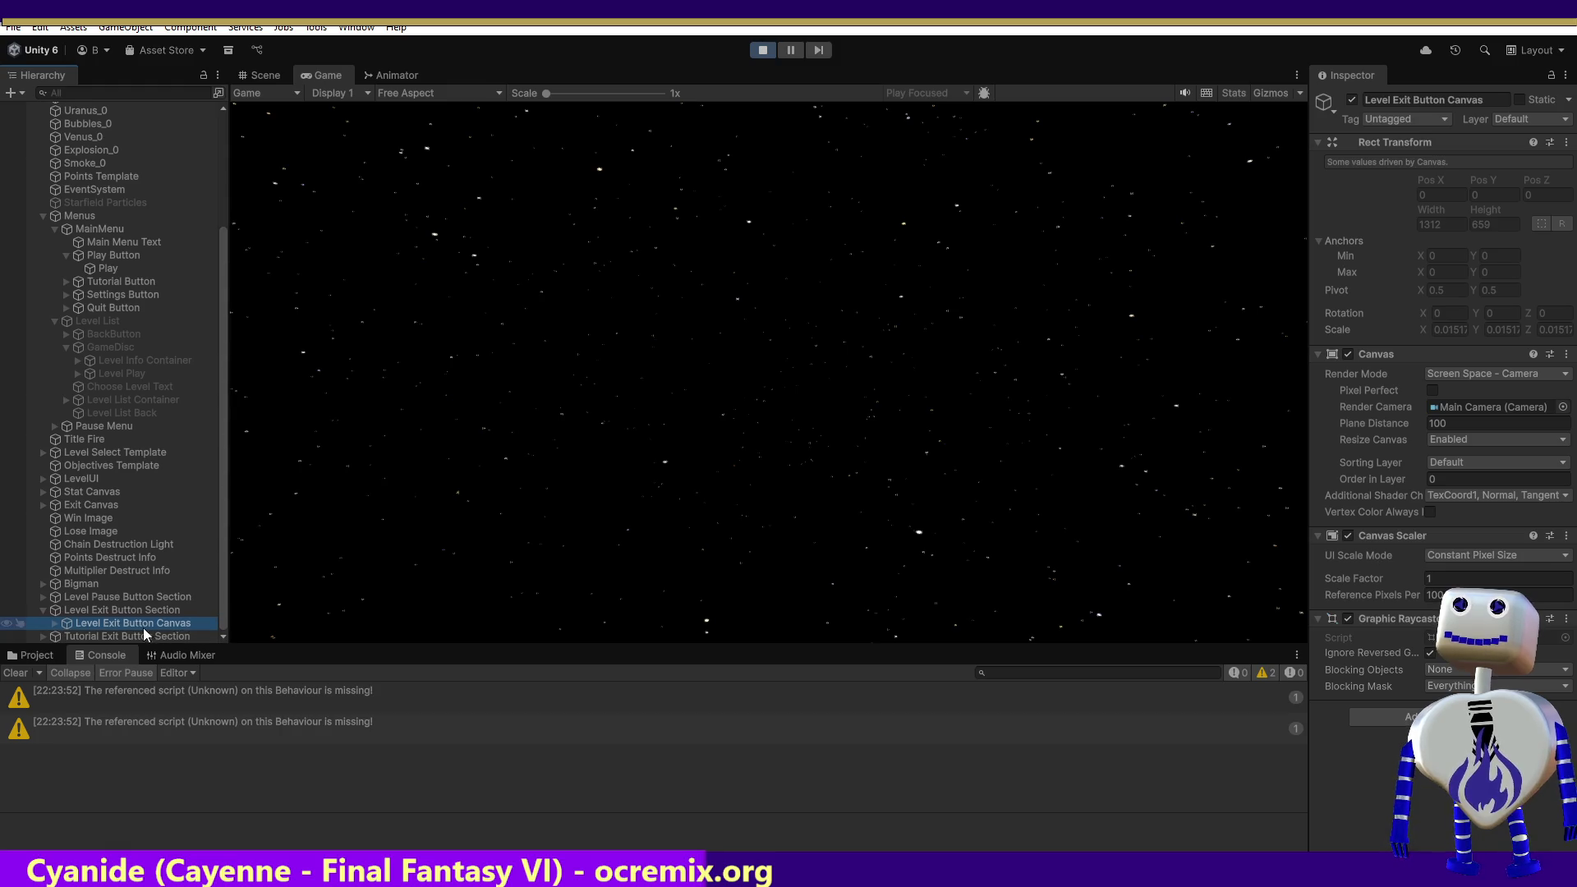
left_click(55, 624)
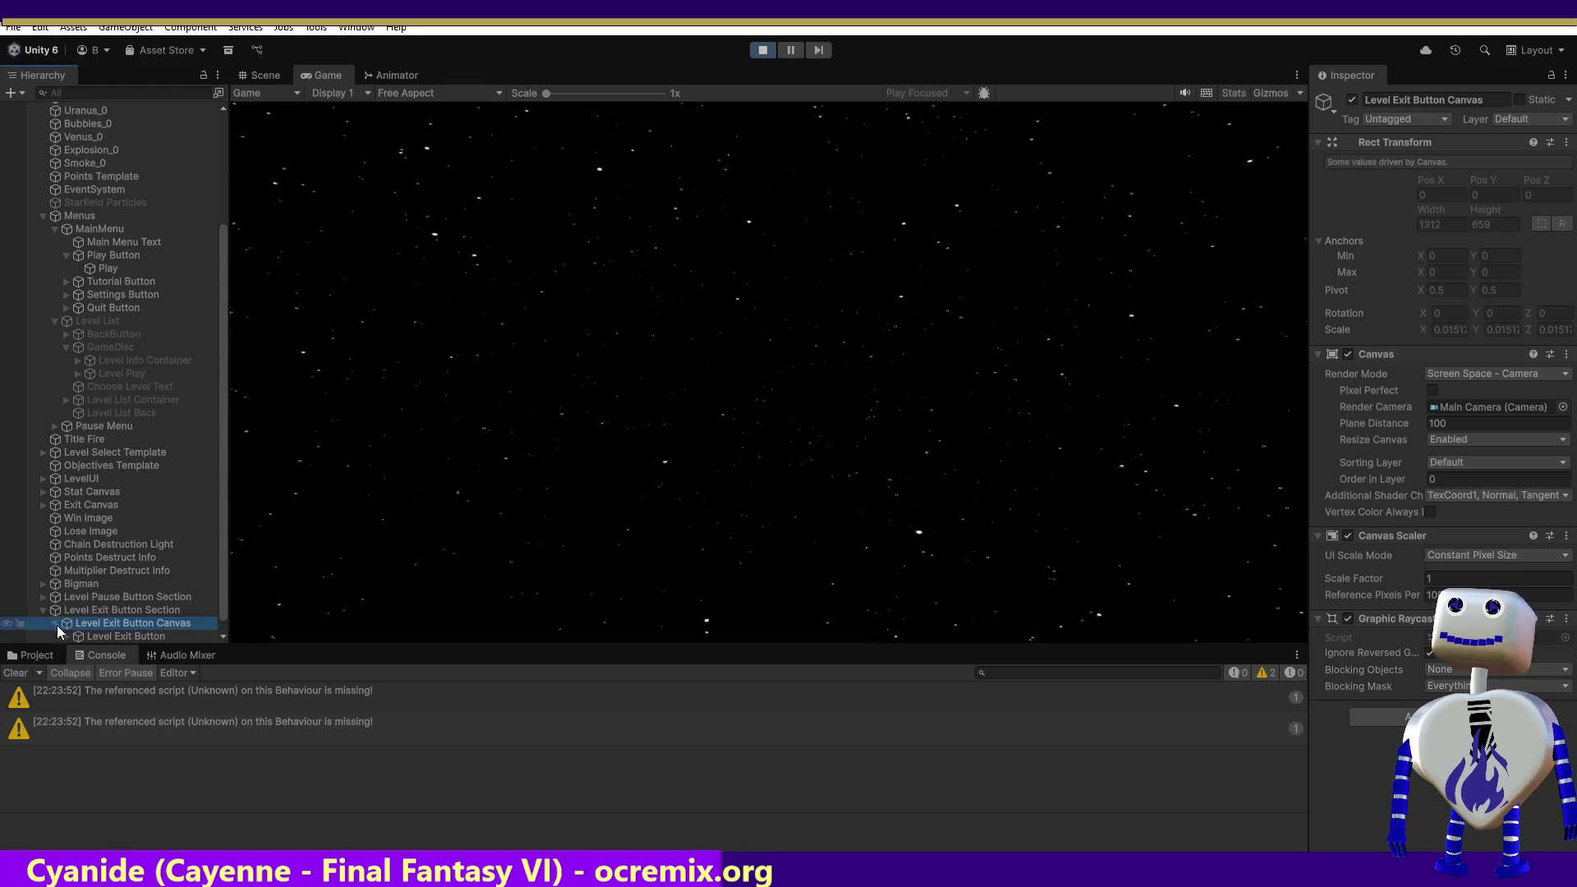
left_click(116, 637)
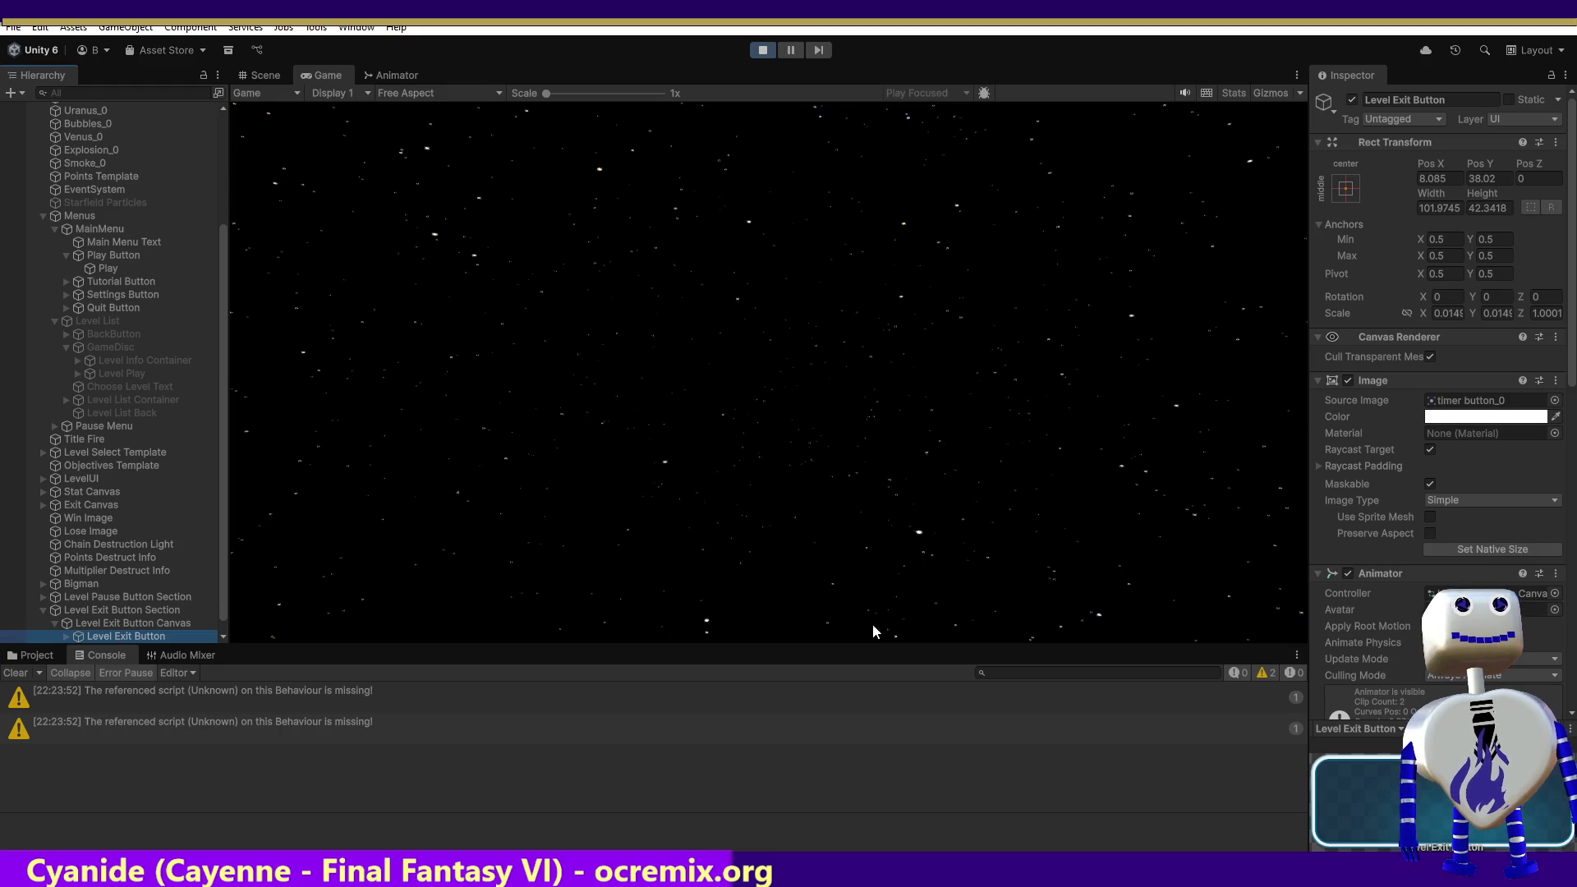
left_click_drag(1570, 337, 1570, 654)
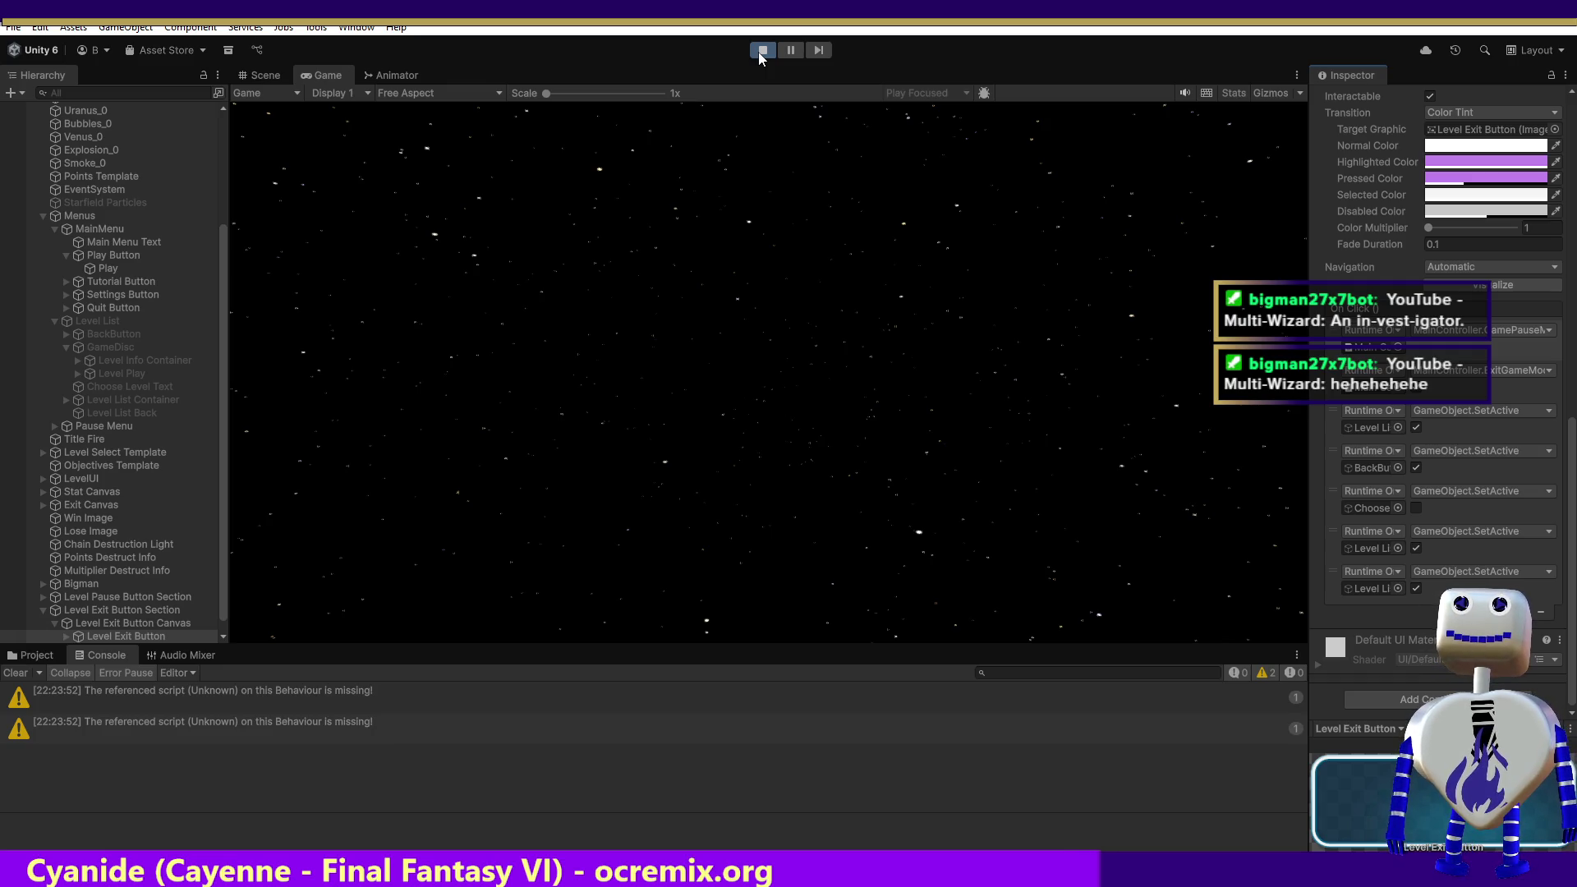
Step: Restart Play mode, open the level list in the game, and select Level Play in the Hierarchy
left_click(761, 51)
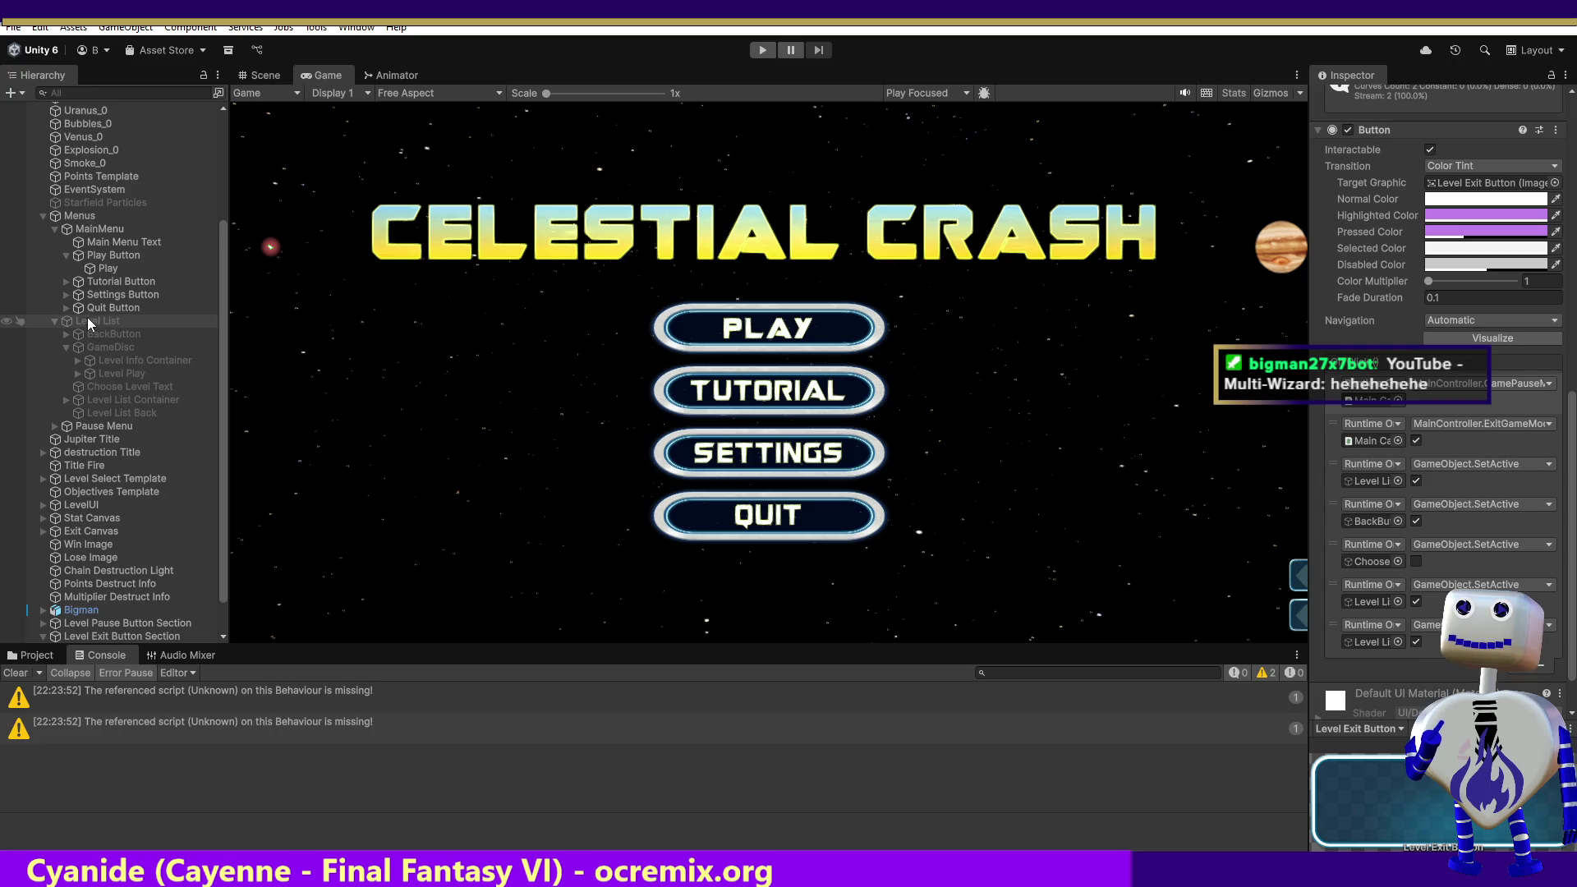
left_click(762, 50)
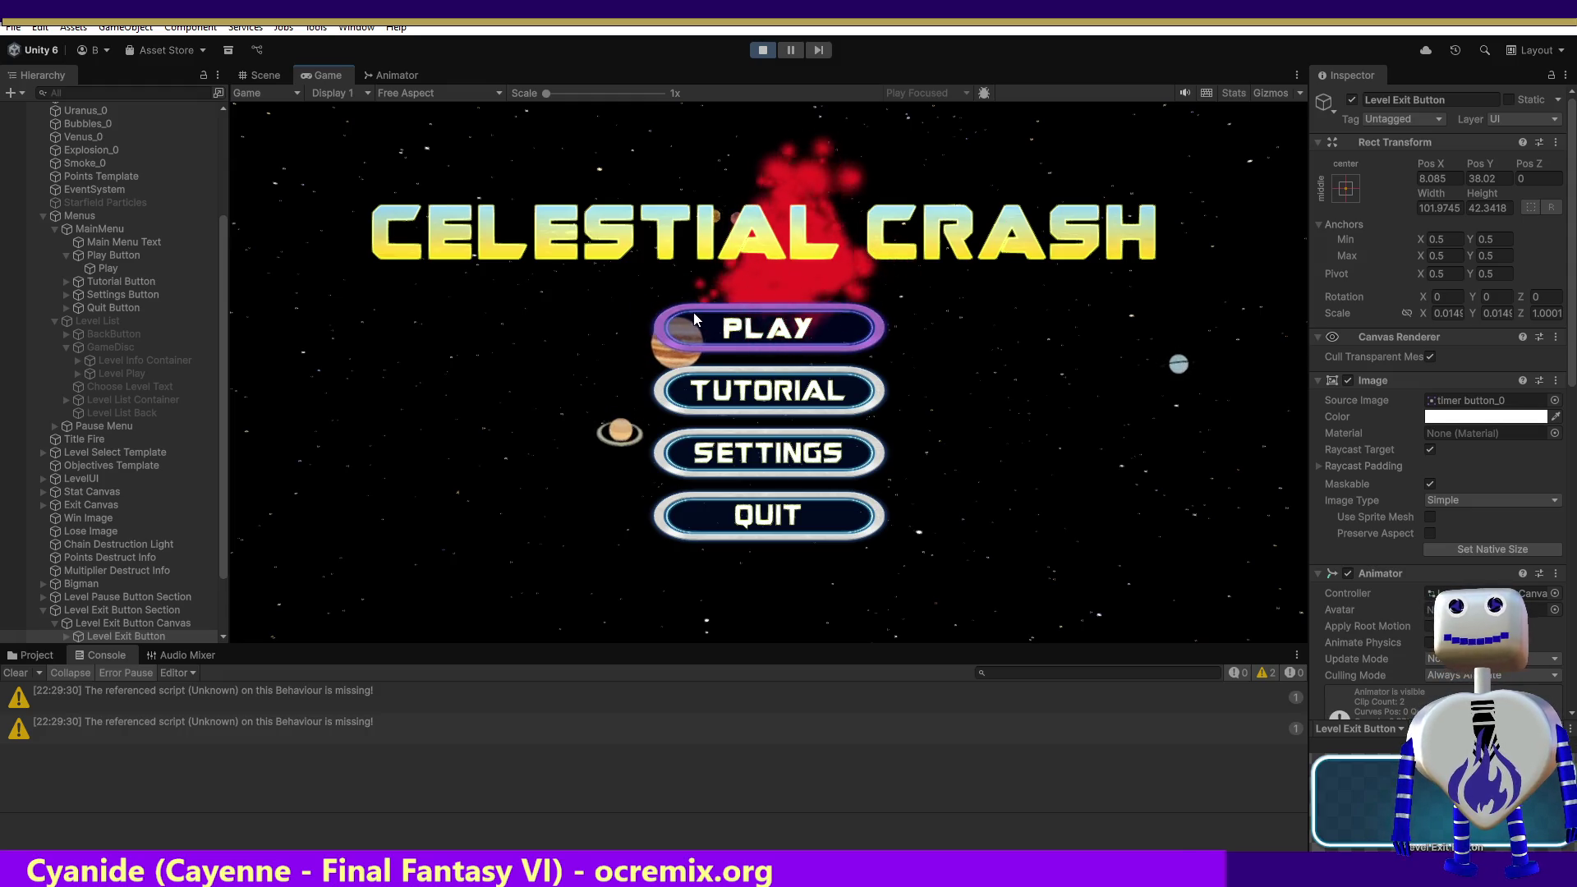
left_click(773, 325)
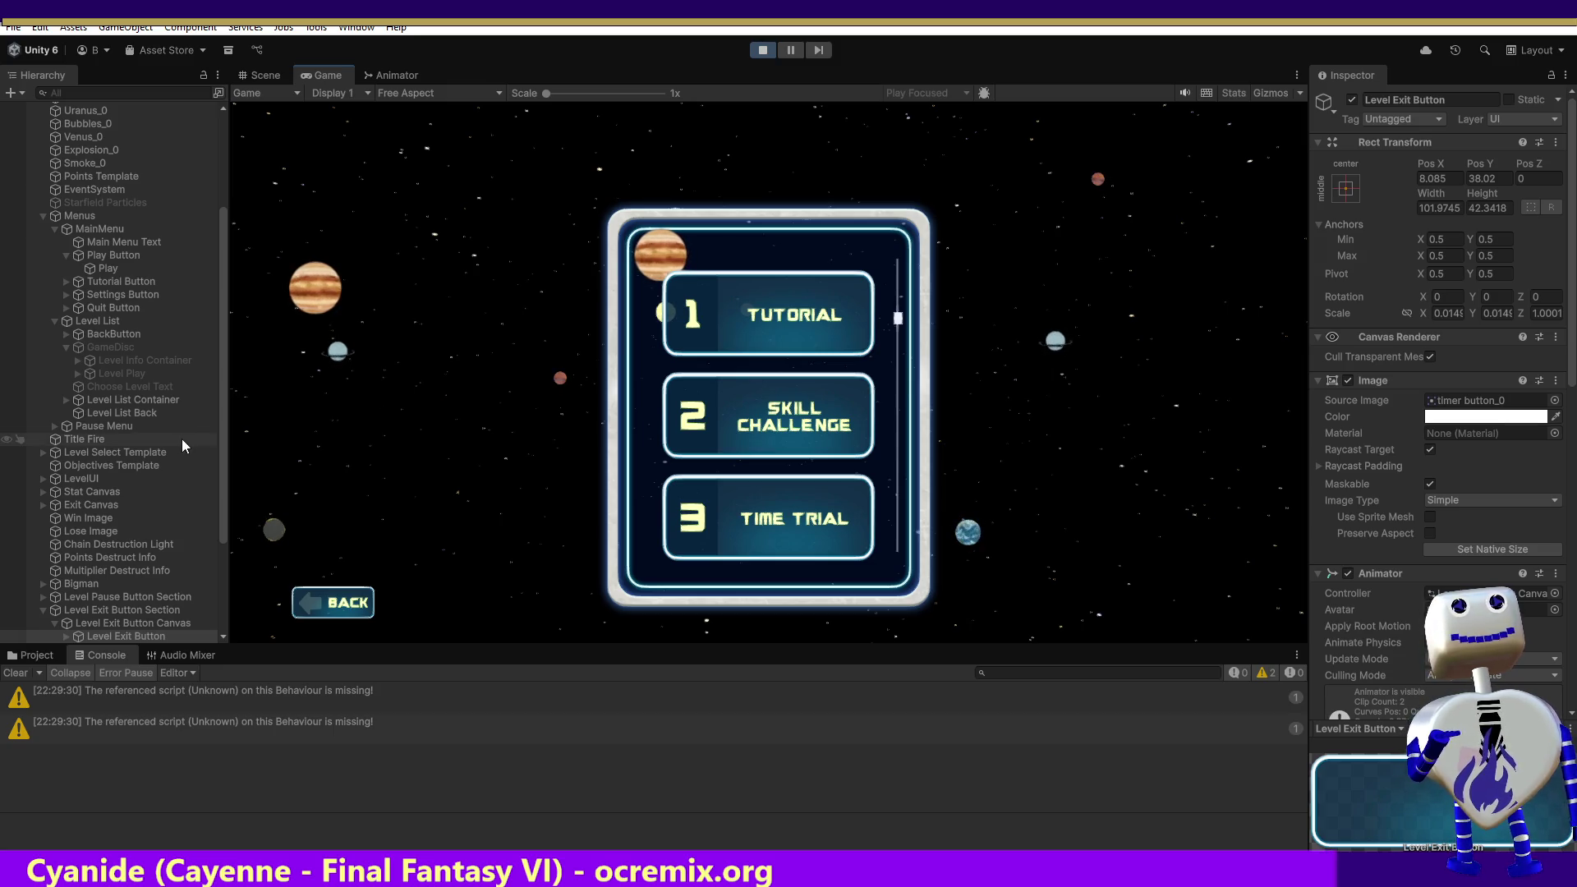
left_click(137, 374)
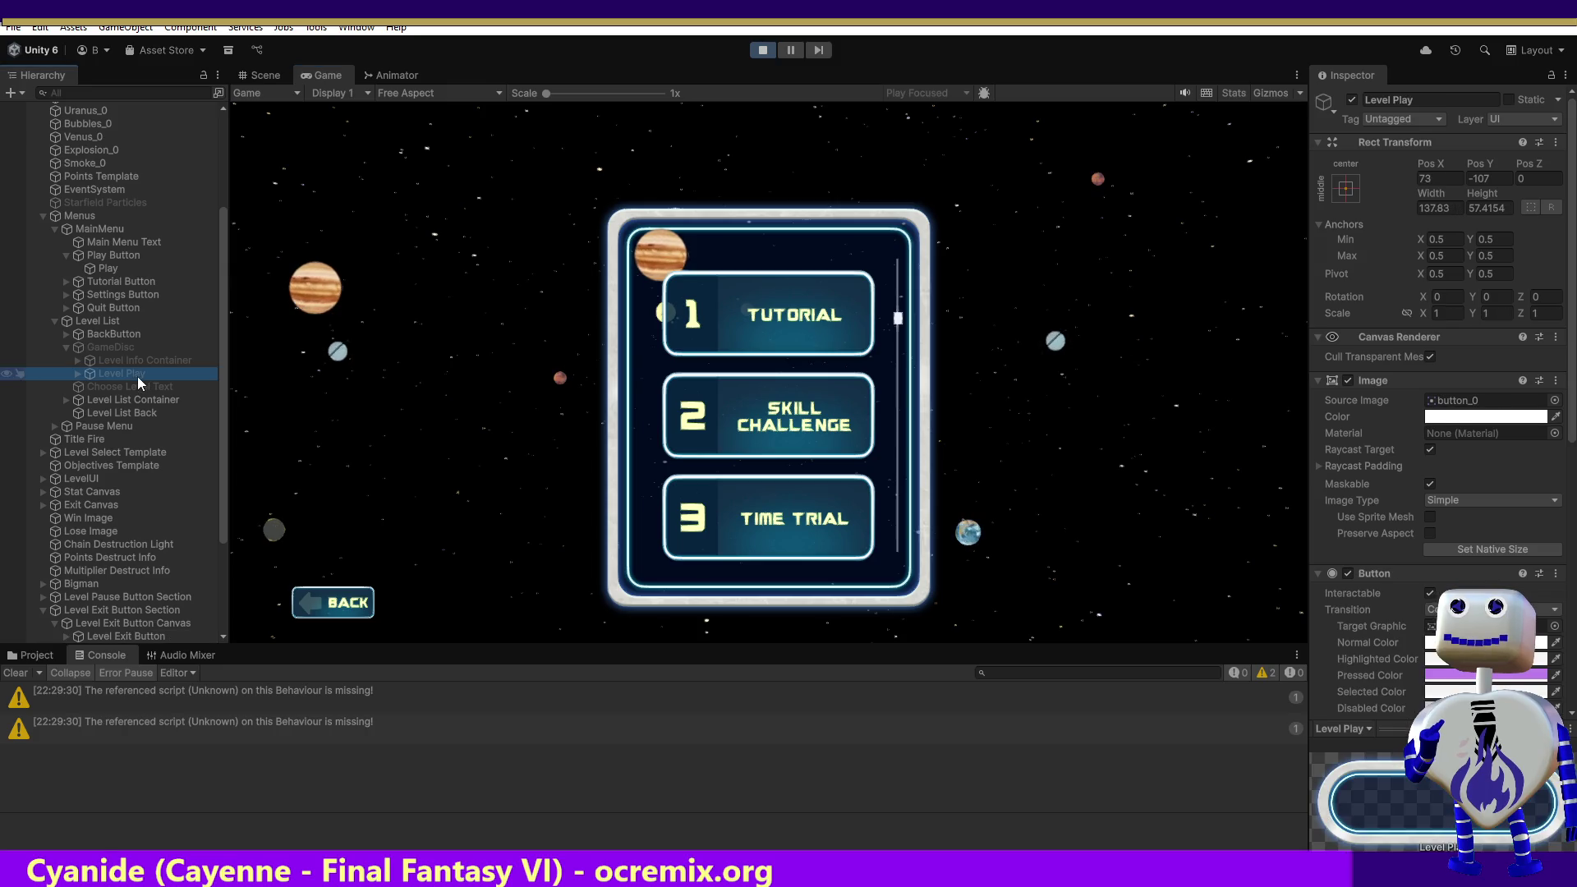
scroll(1394, 365, "down", 10)
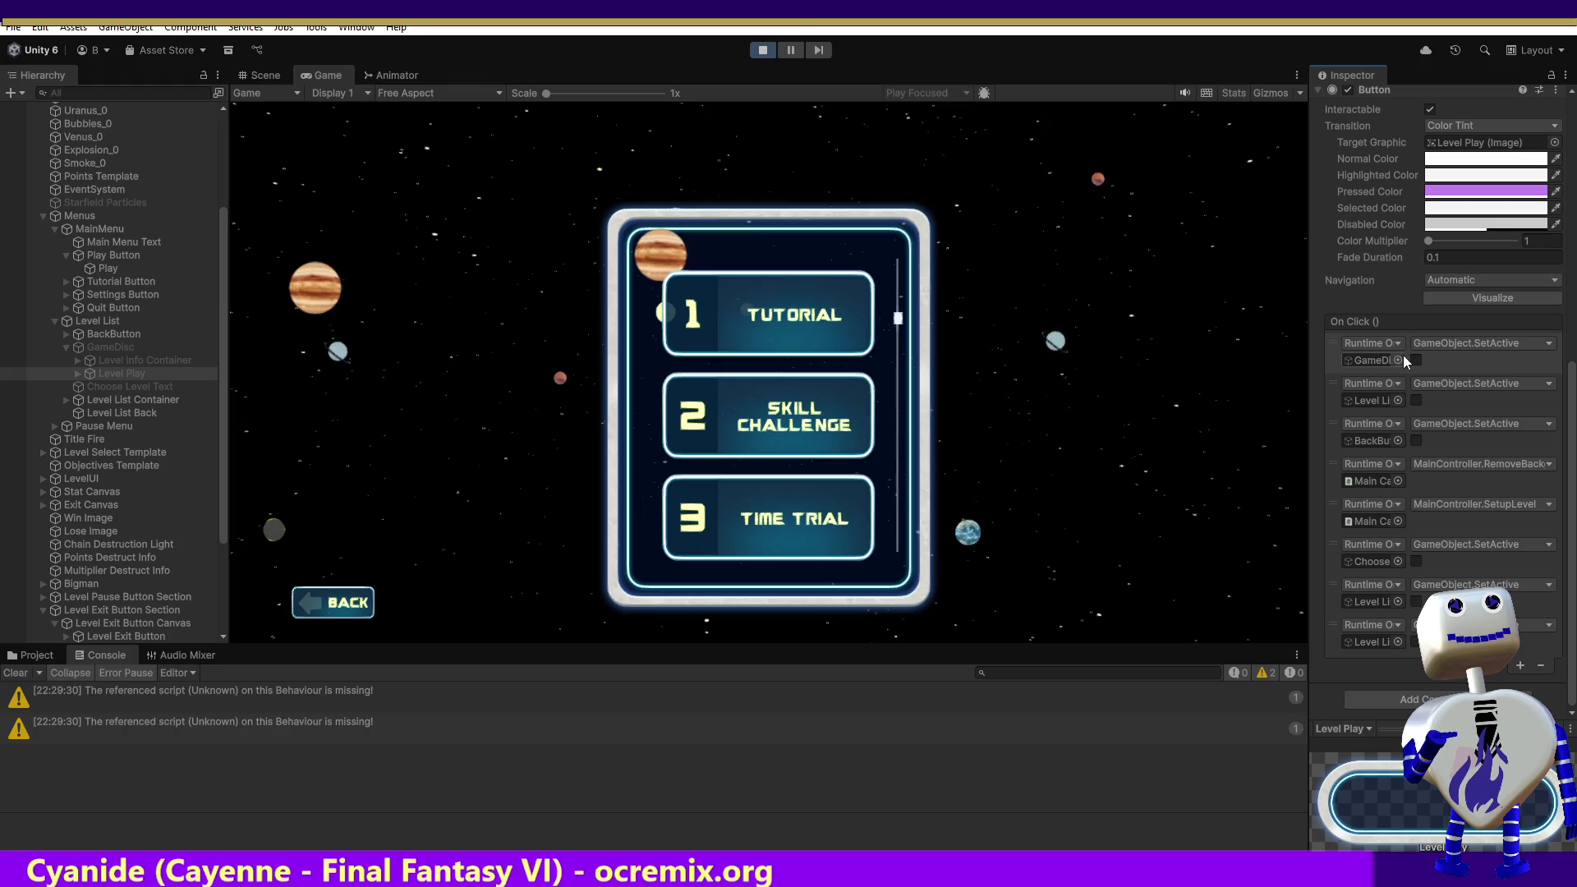
Step: Delete four redundant SetActive calls, including back-button and Choose text, from Level Play's On Click list
left_click(1440, 396)
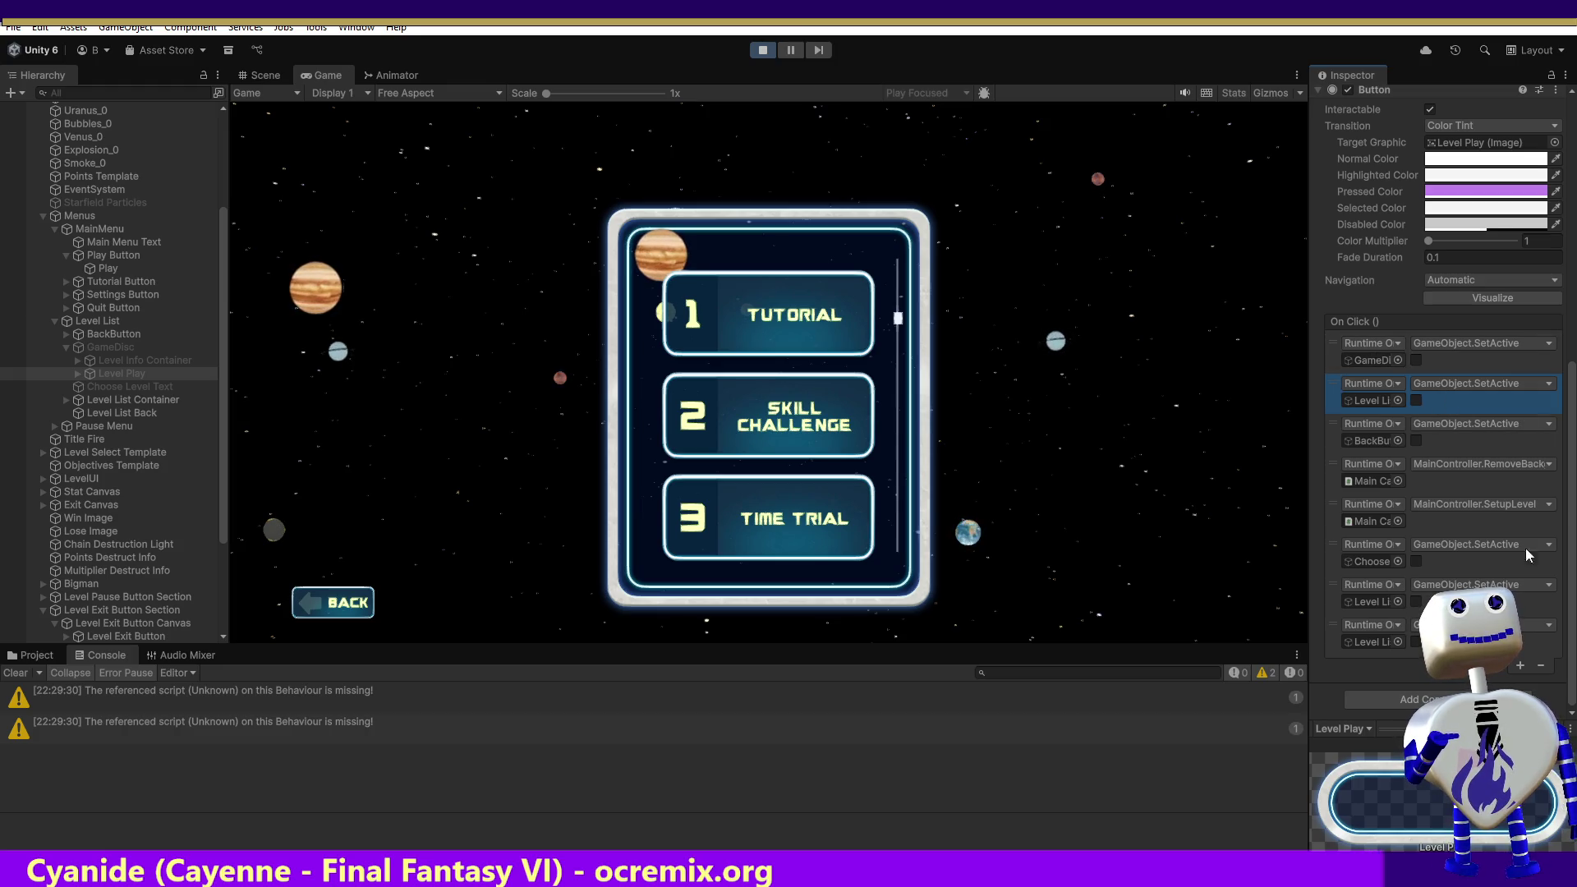
left_click(1541, 667)
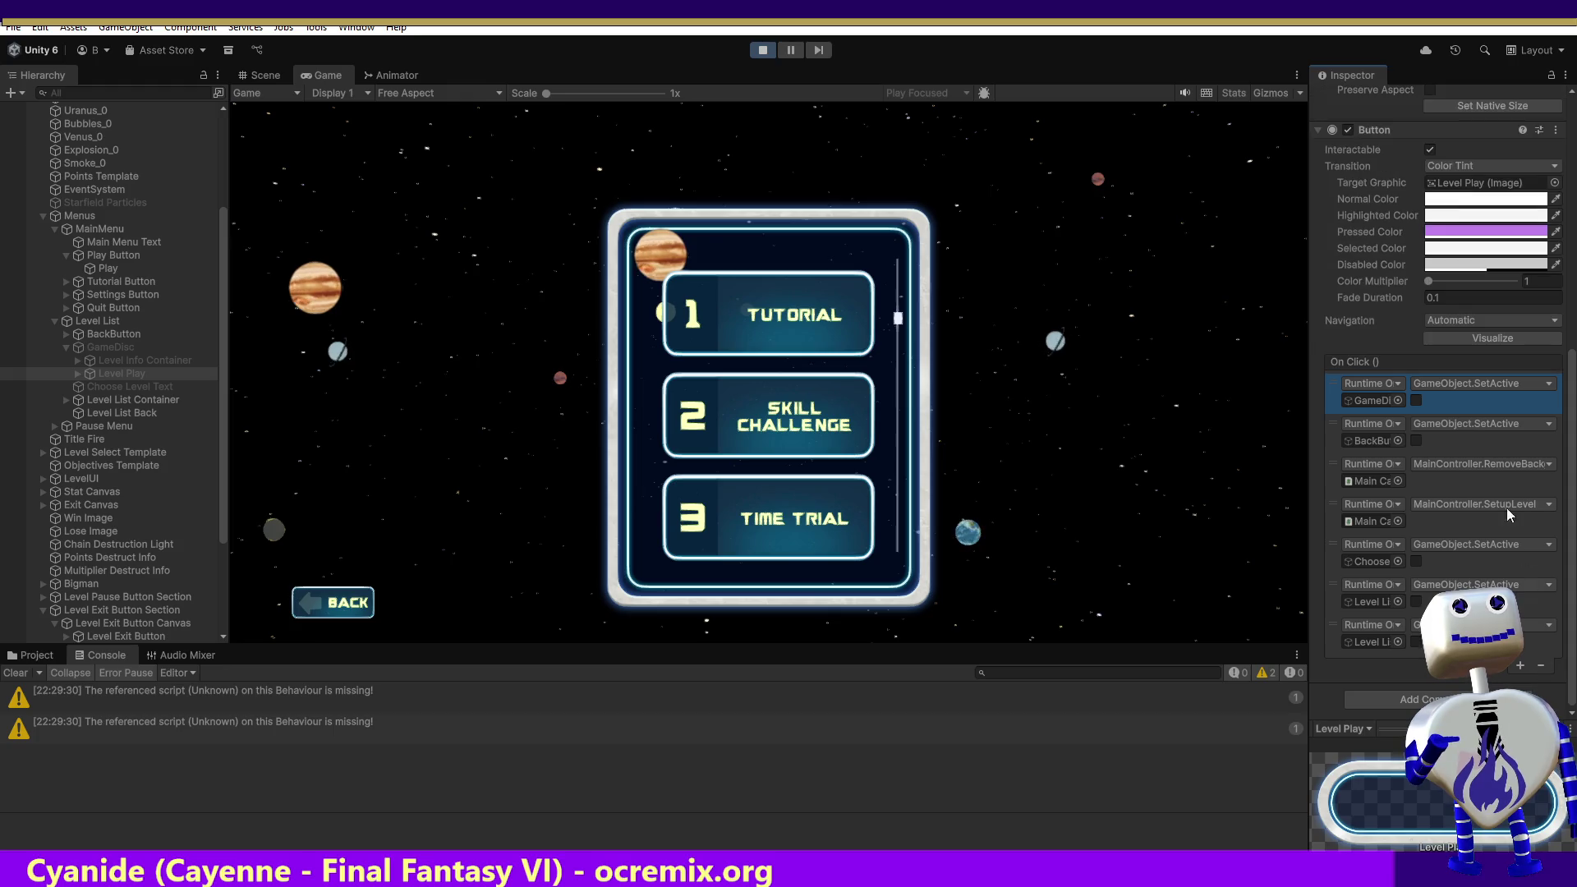
left_click(1542, 665)
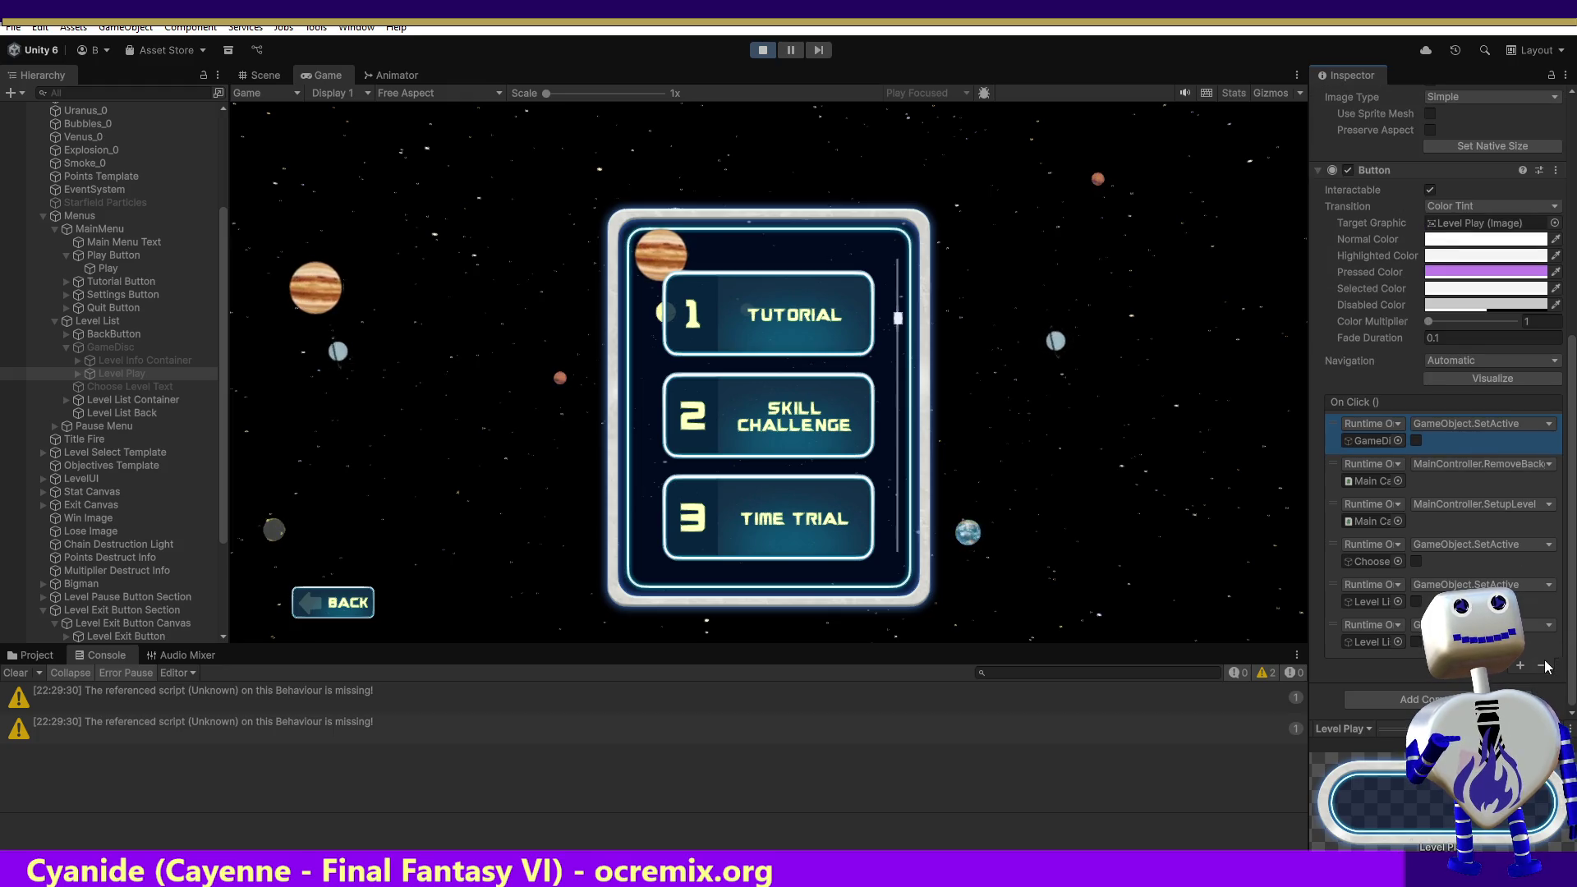
left_click(1471, 483)
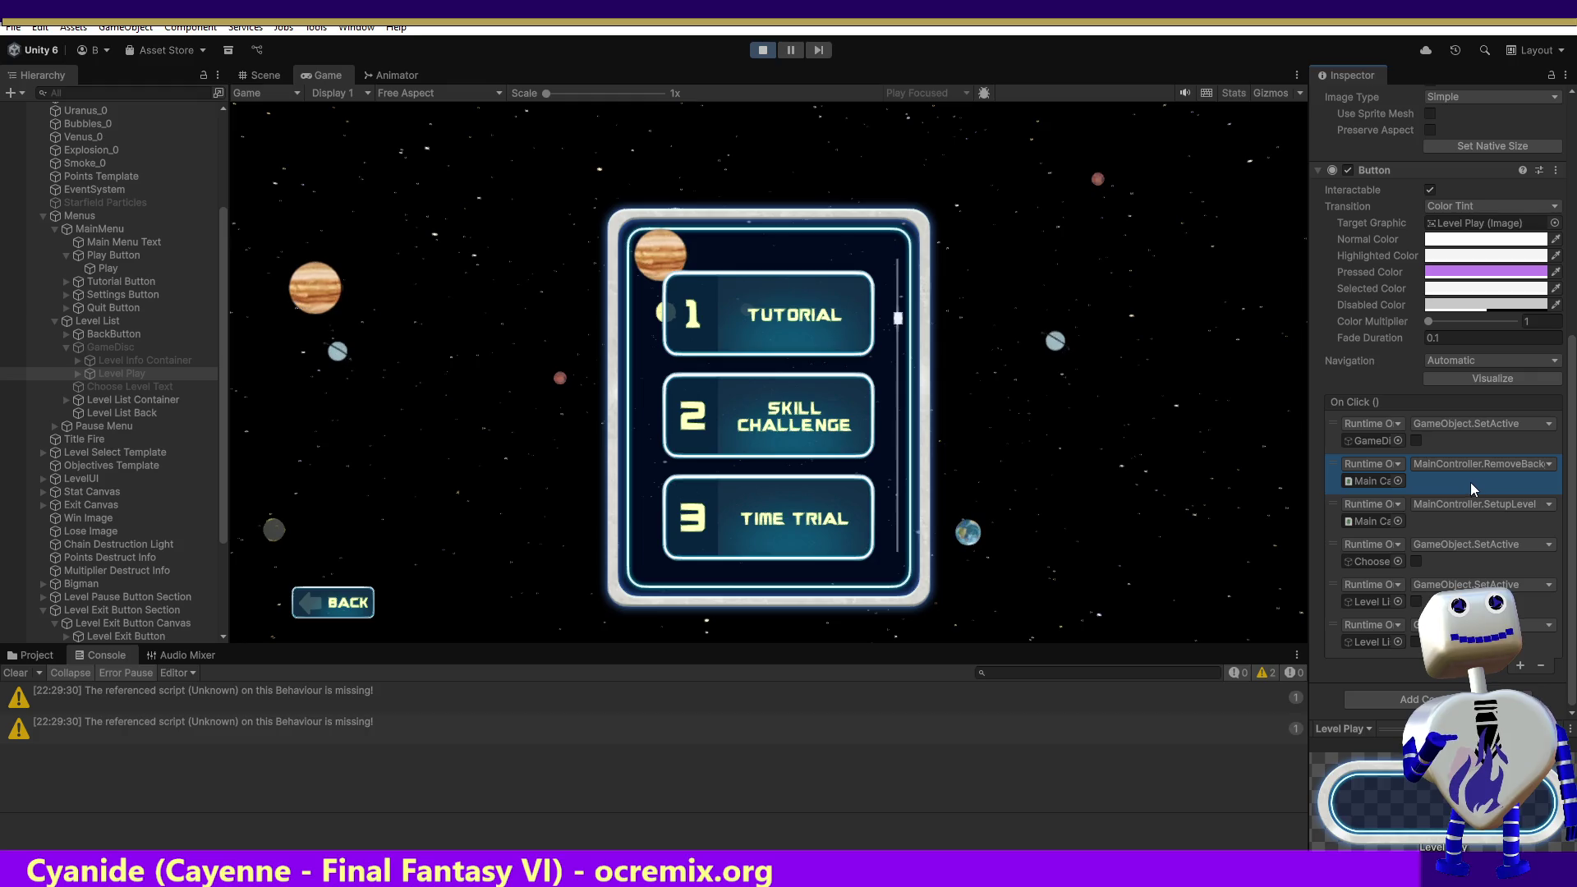
left_click(1455, 562)
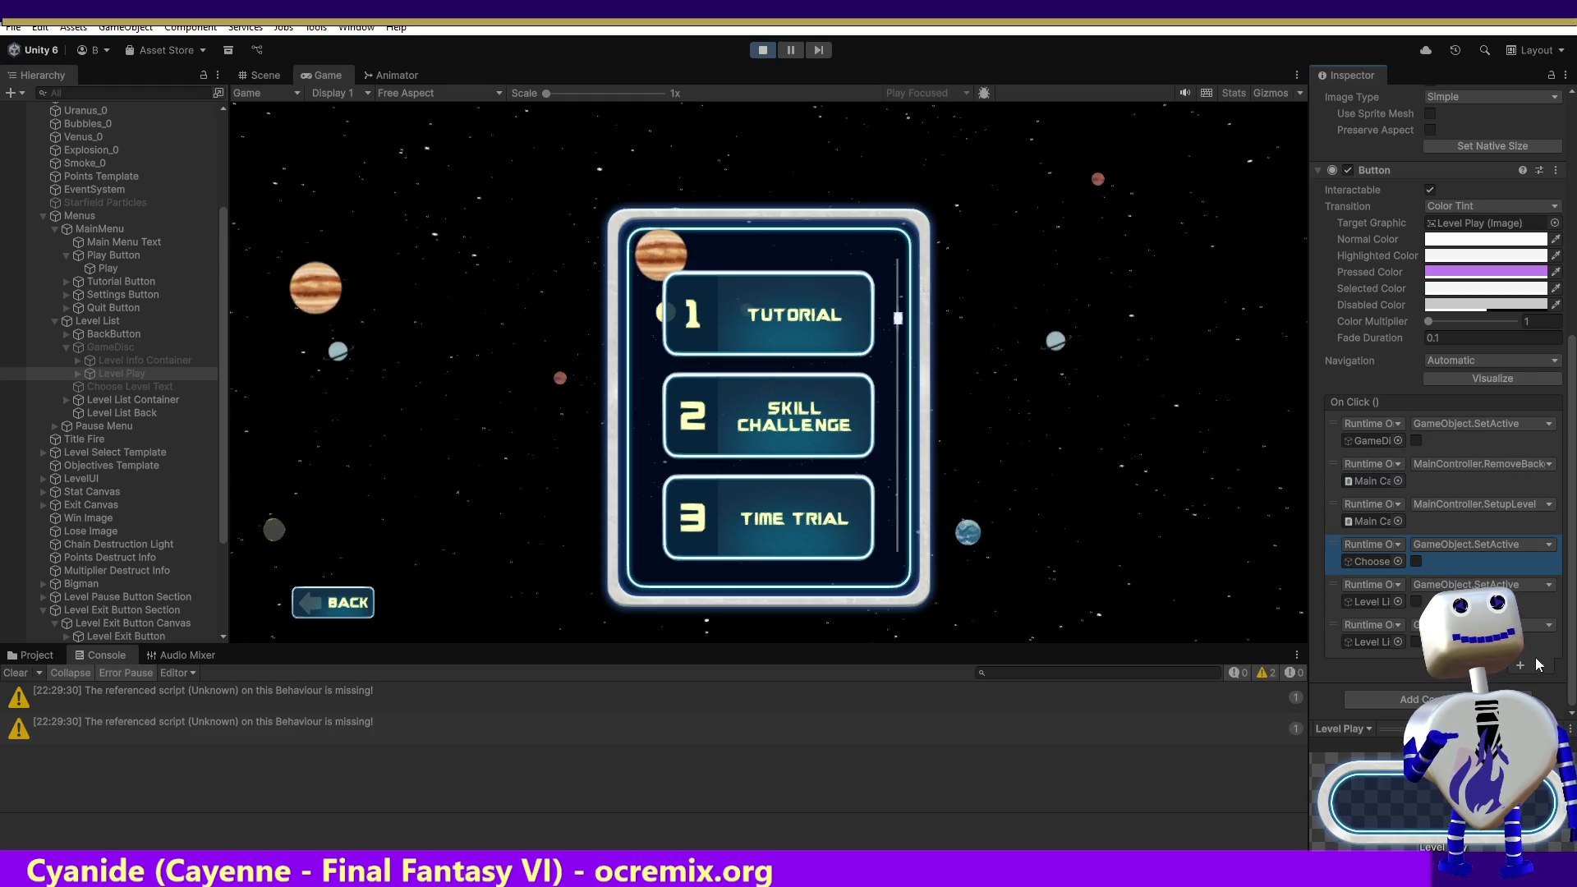
left_click(1538, 664)
left_click(1482, 593)
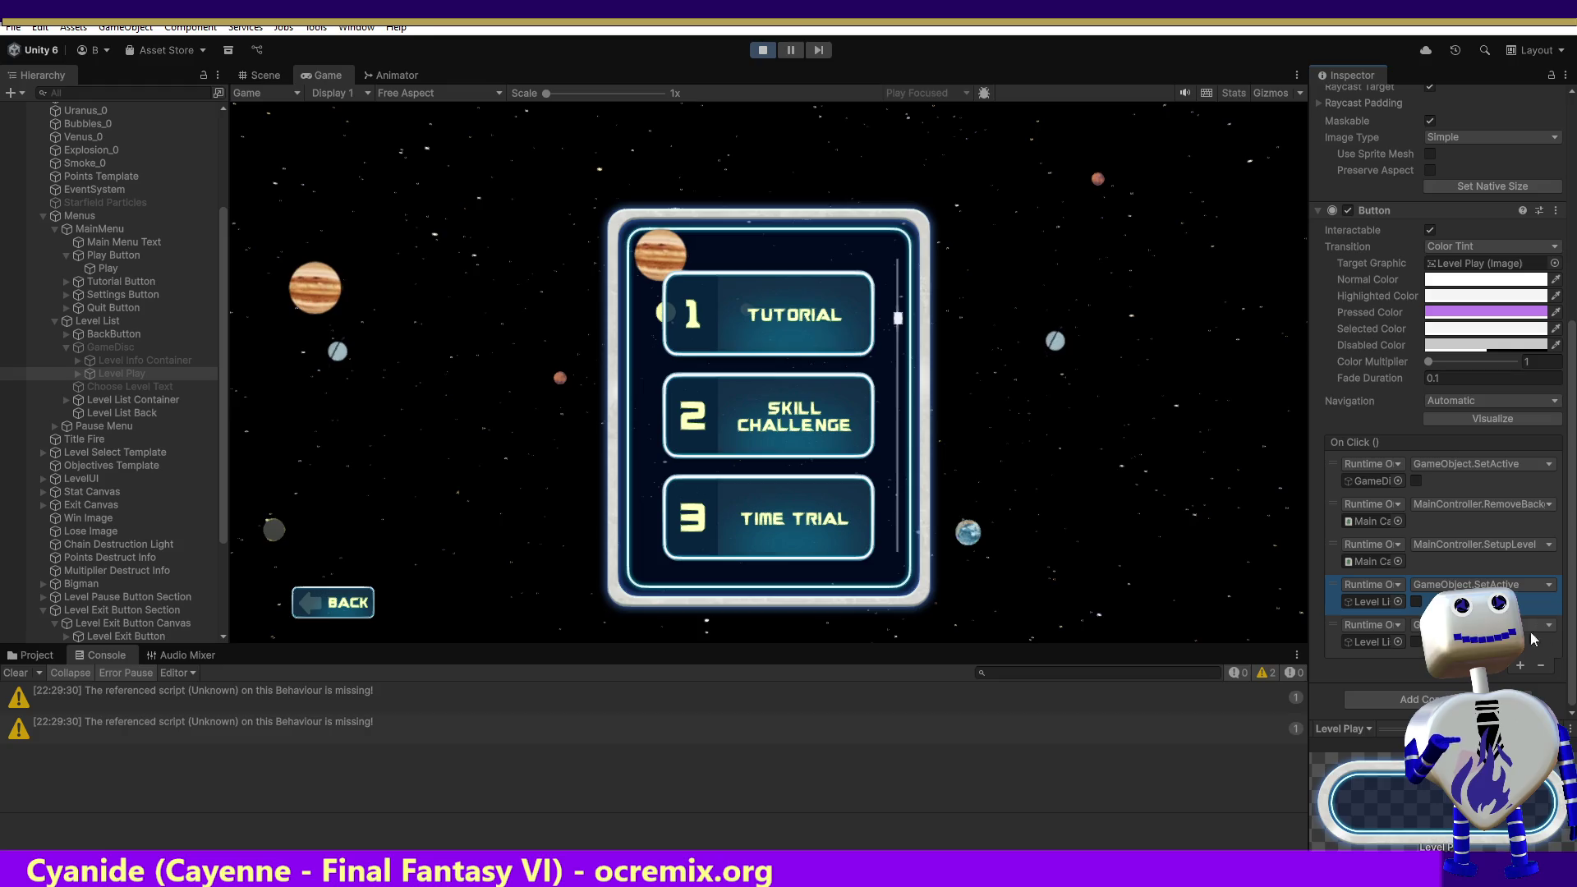
left_click(1549, 667)
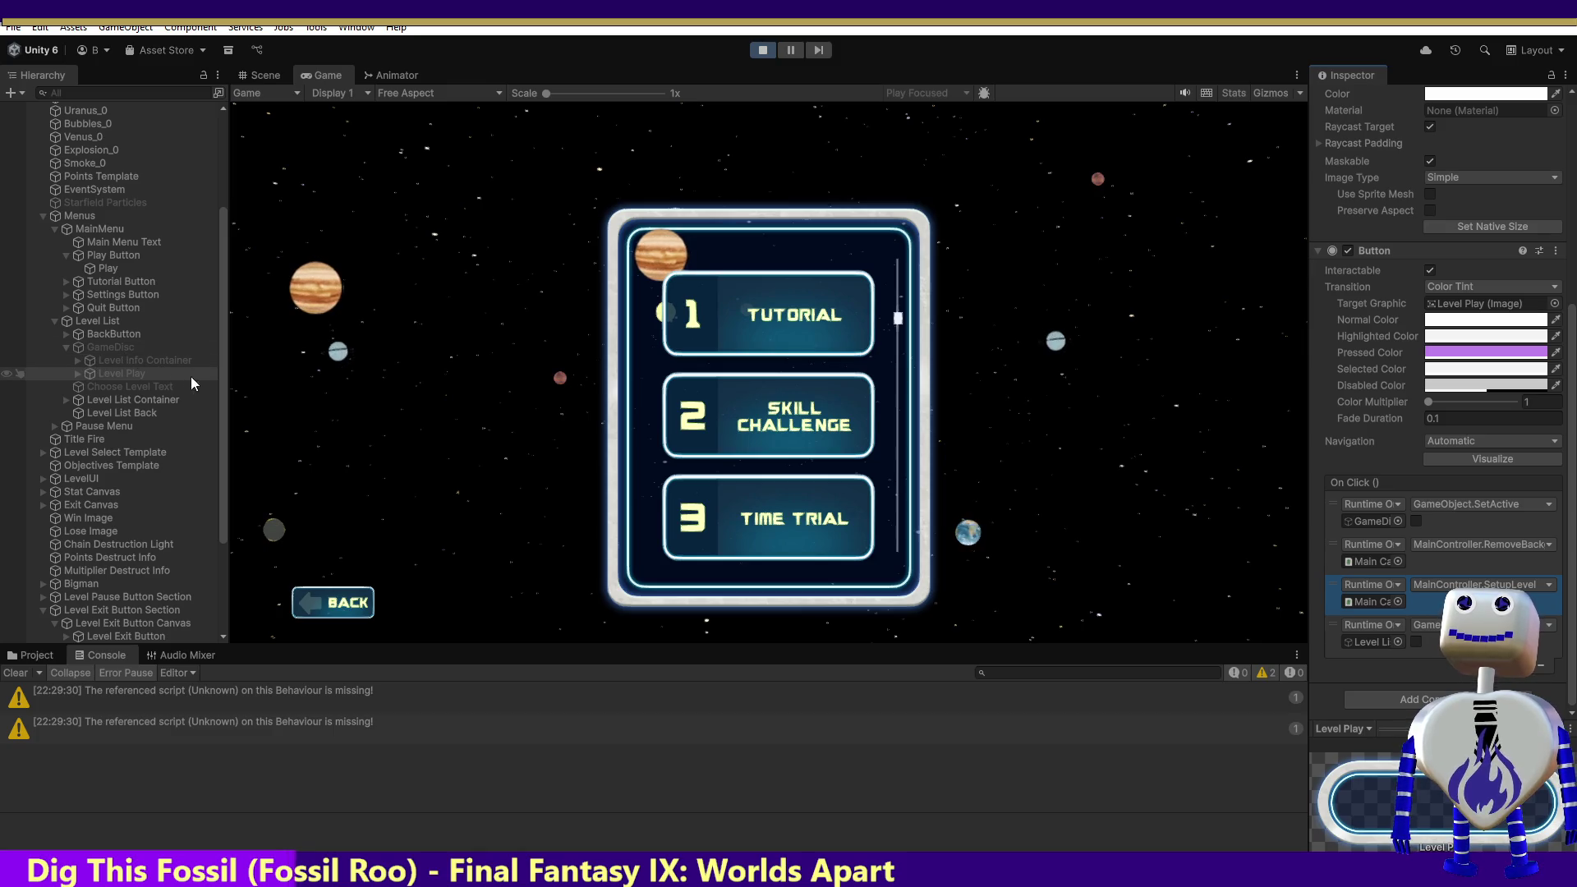
left_click_drag(225, 373, 228, 373)
left_click_drag(224, 500, 208, 634)
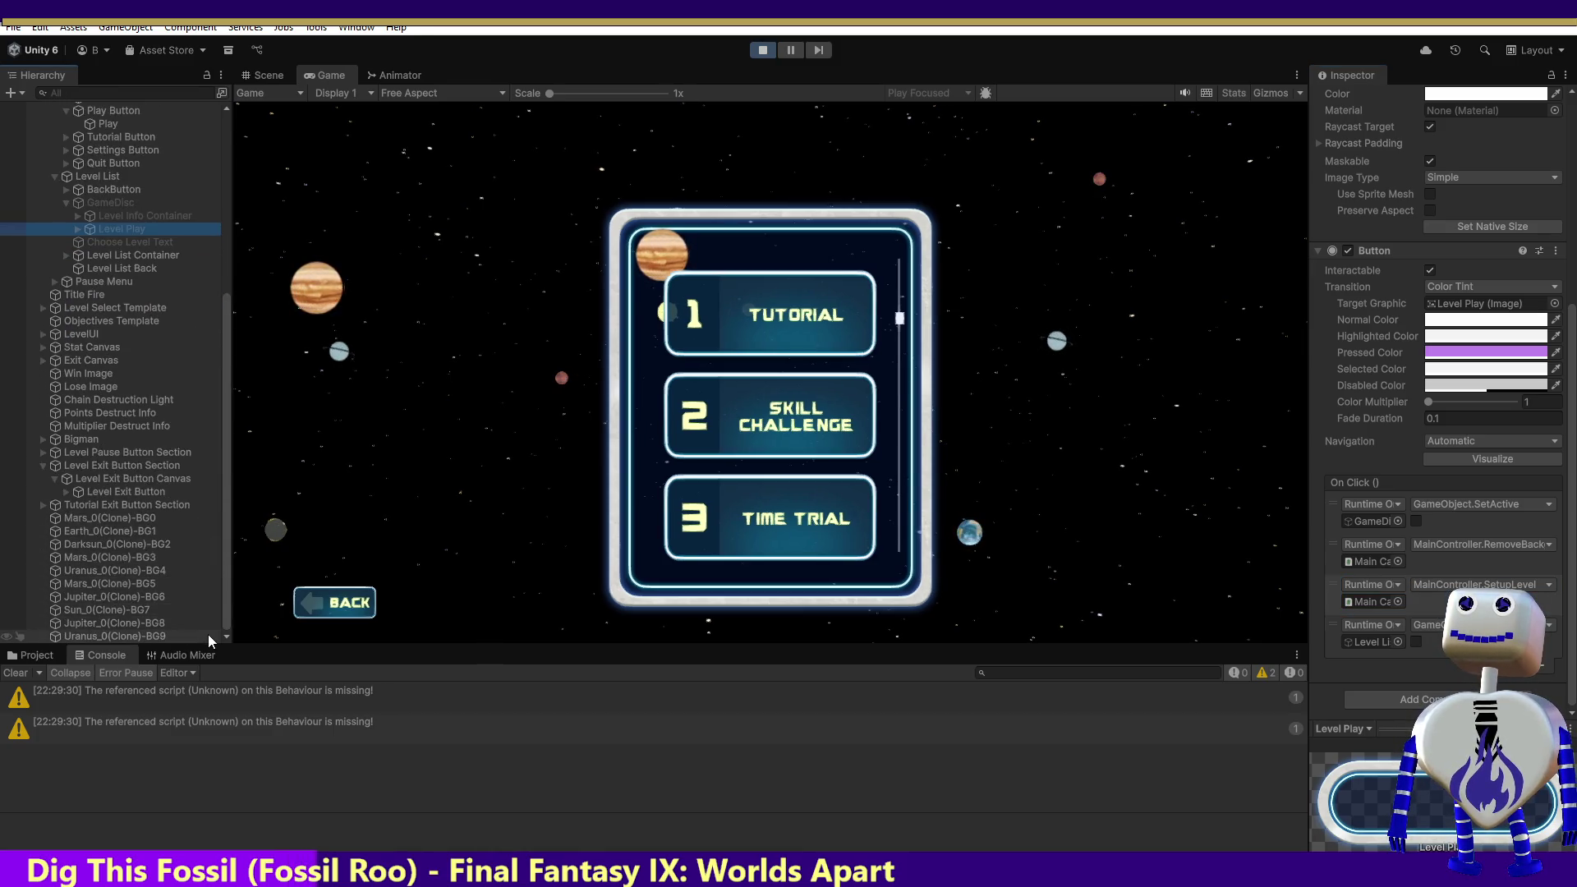
Step: Select Level Exit Button and delete the extra back-button and Choose text SetActive calls from On Click
left_click(122, 491)
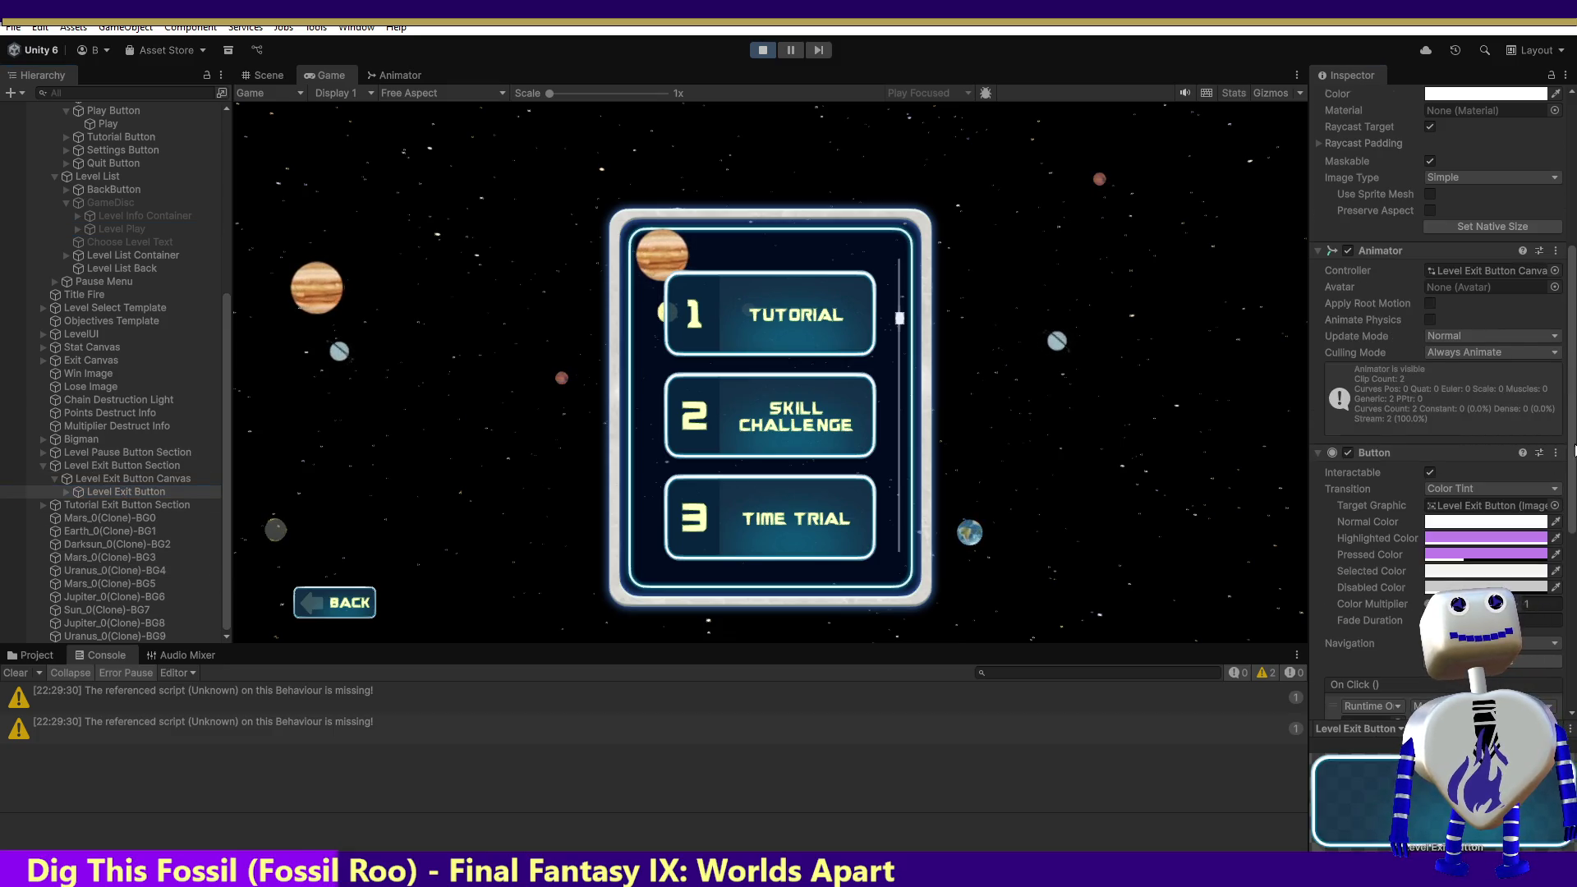
left_click_drag(1574, 450, 1574, 624)
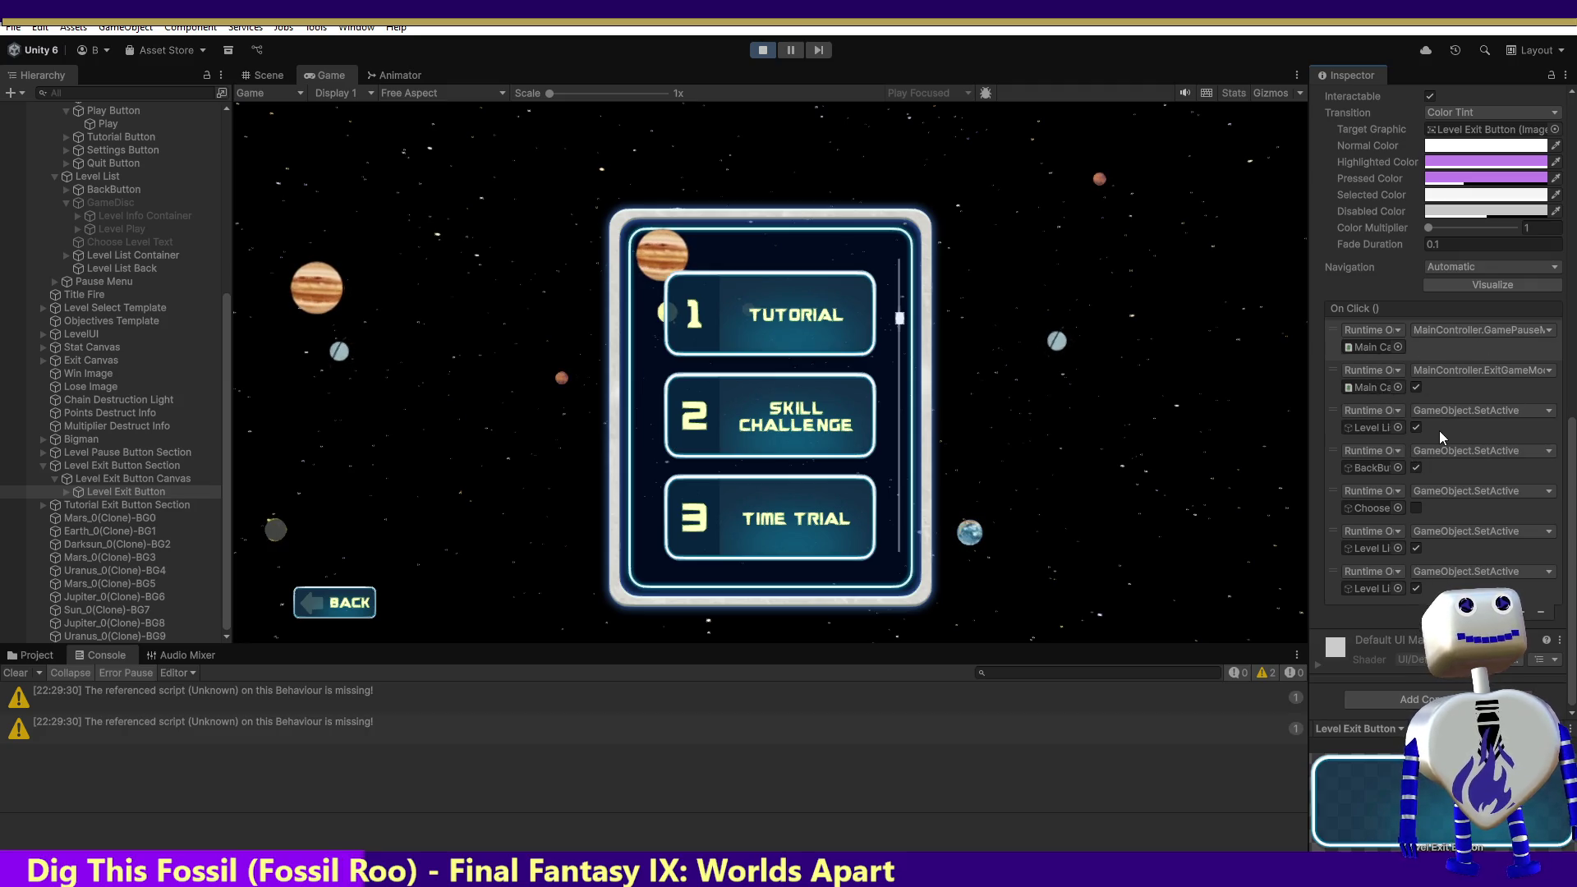
left_click(1377, 426)
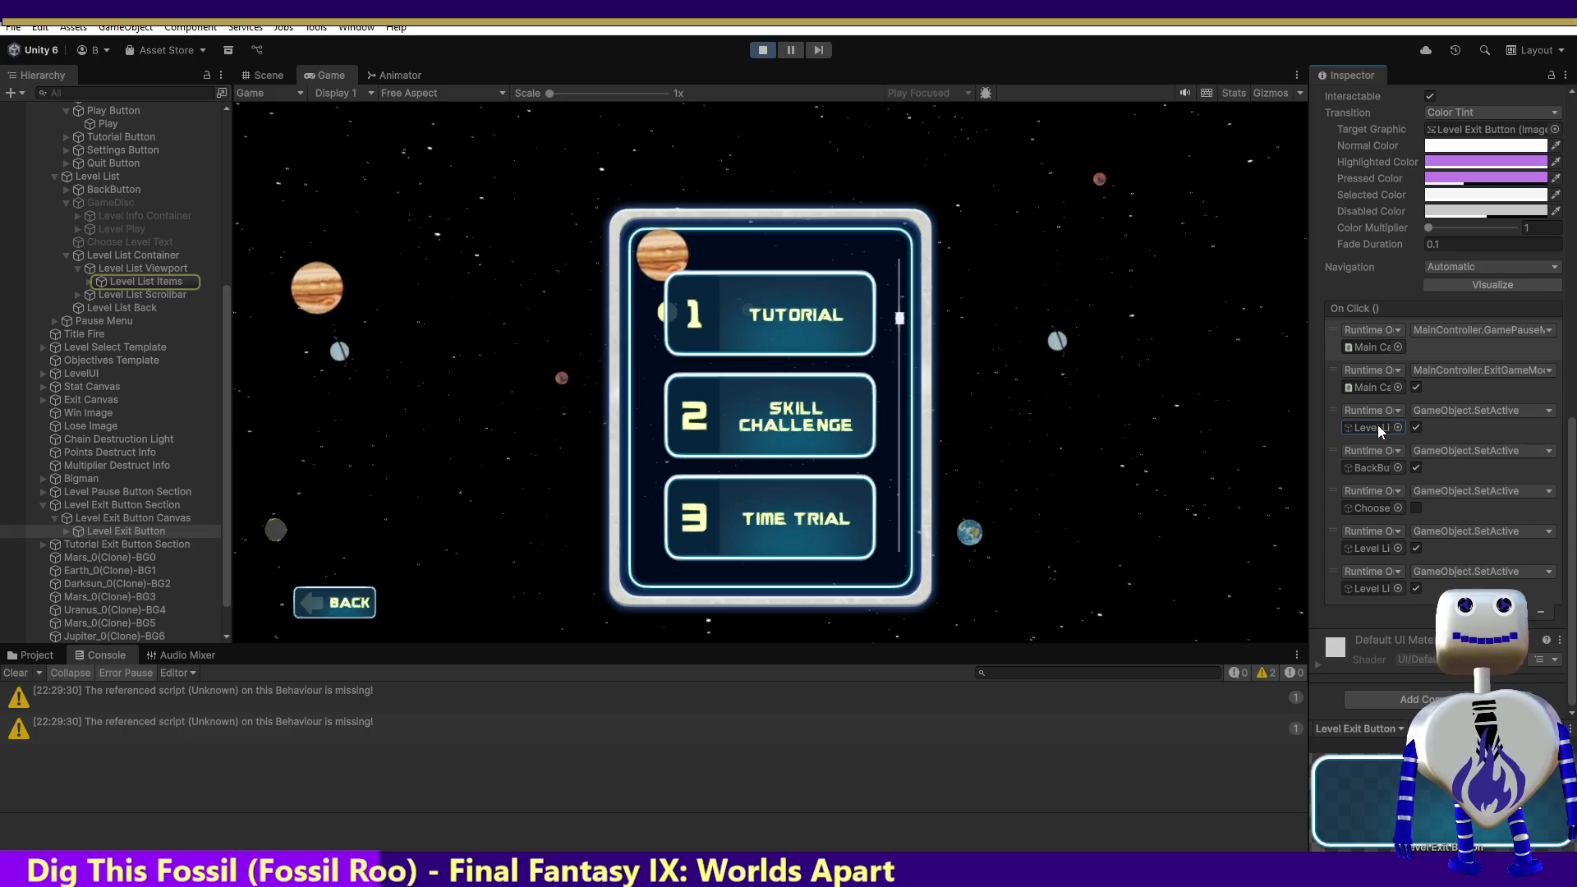
left_click(1510, 430)
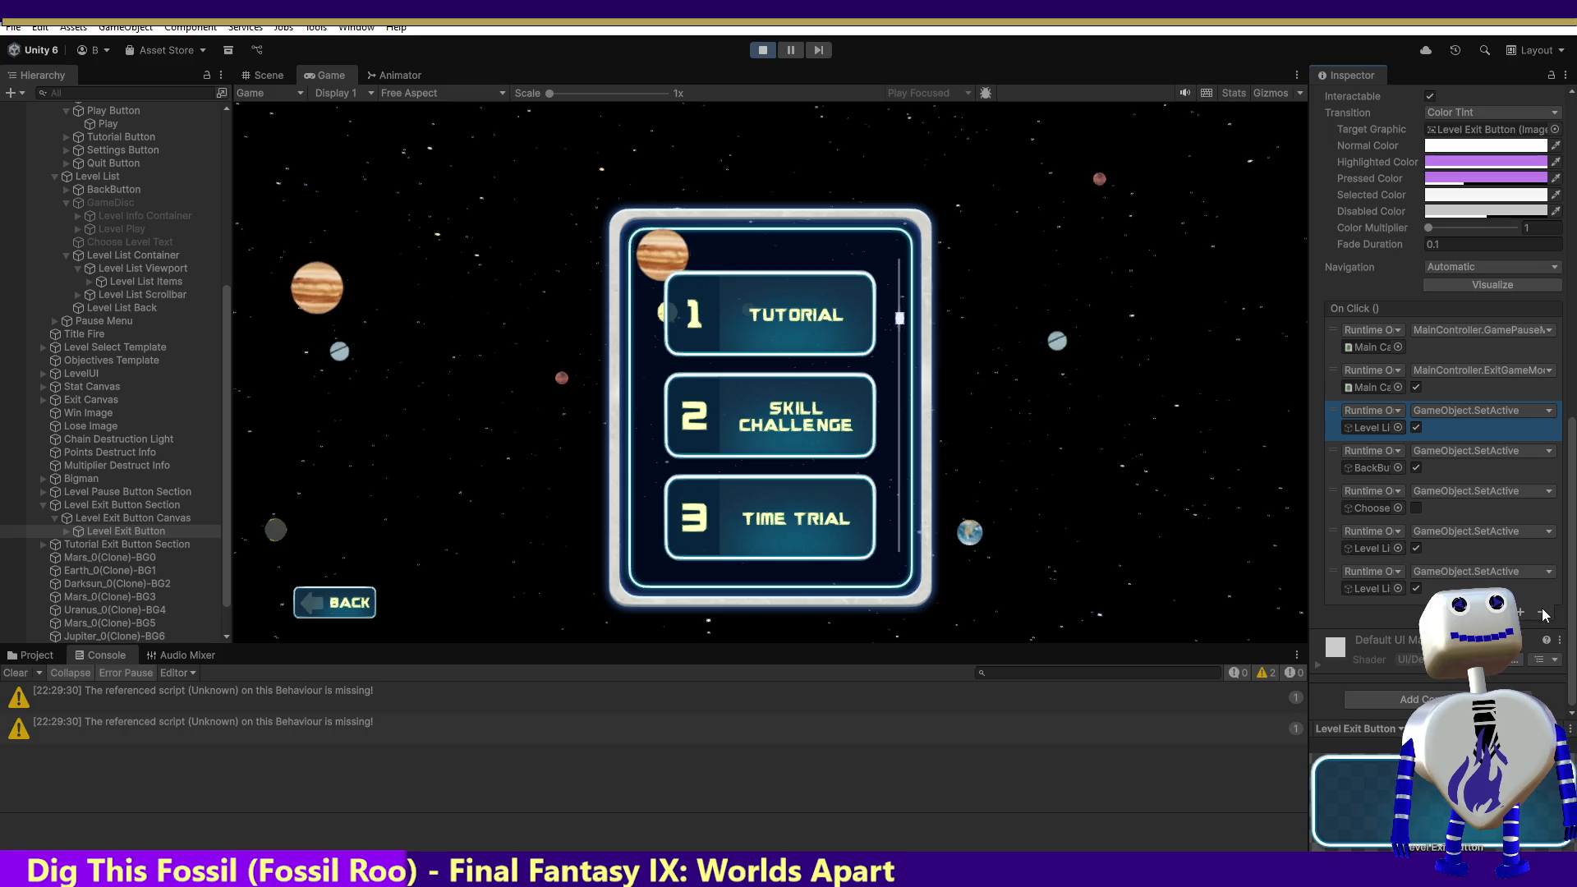
left_click(1544, 614)
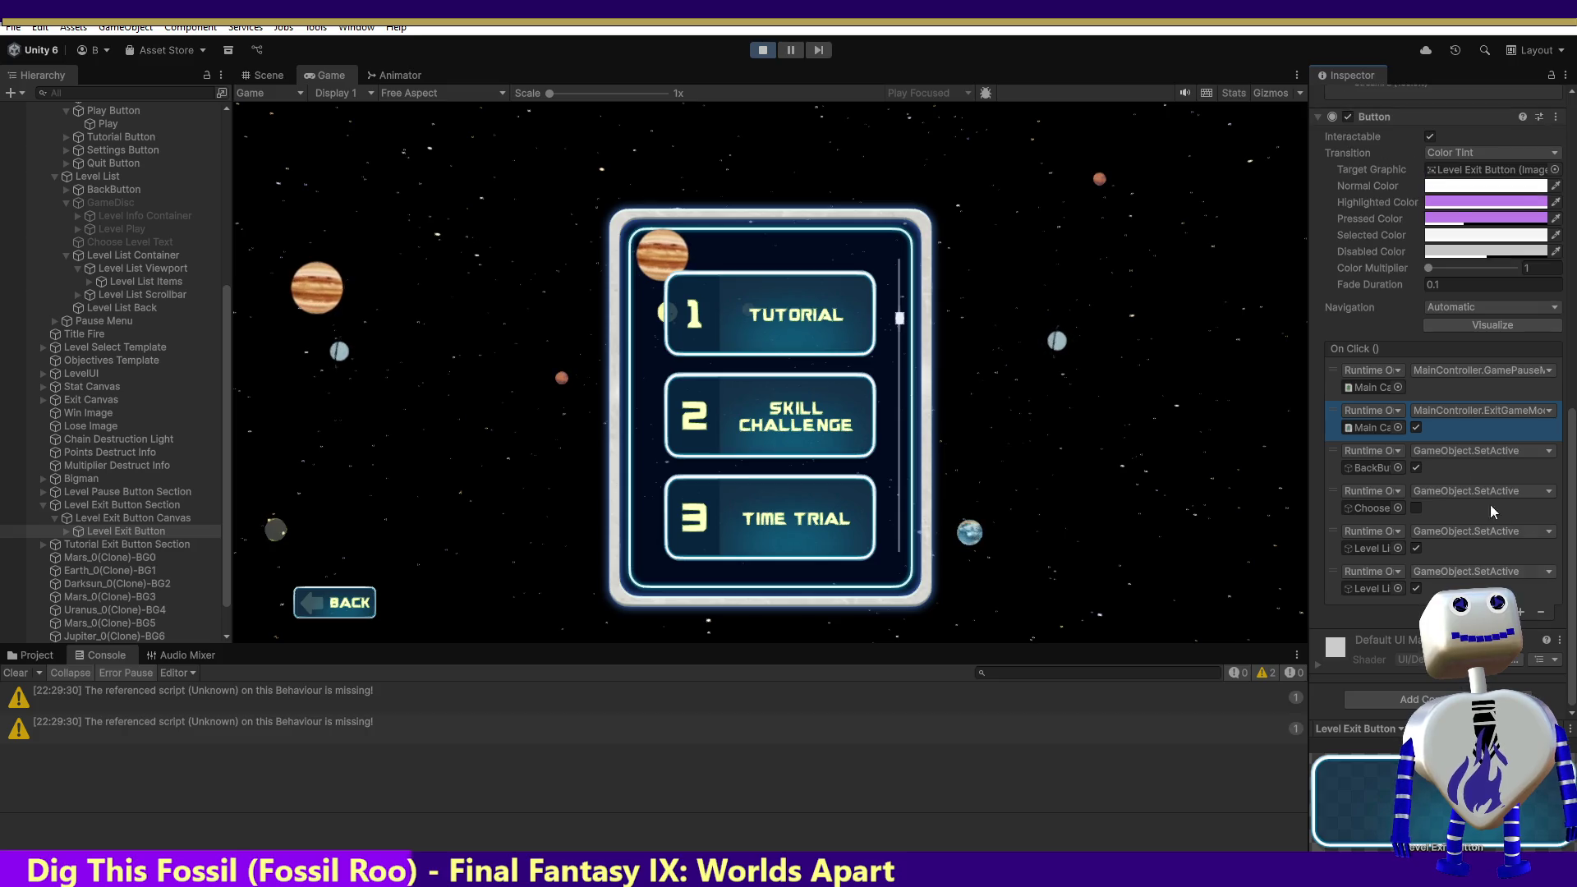
left_click(1541, 612)
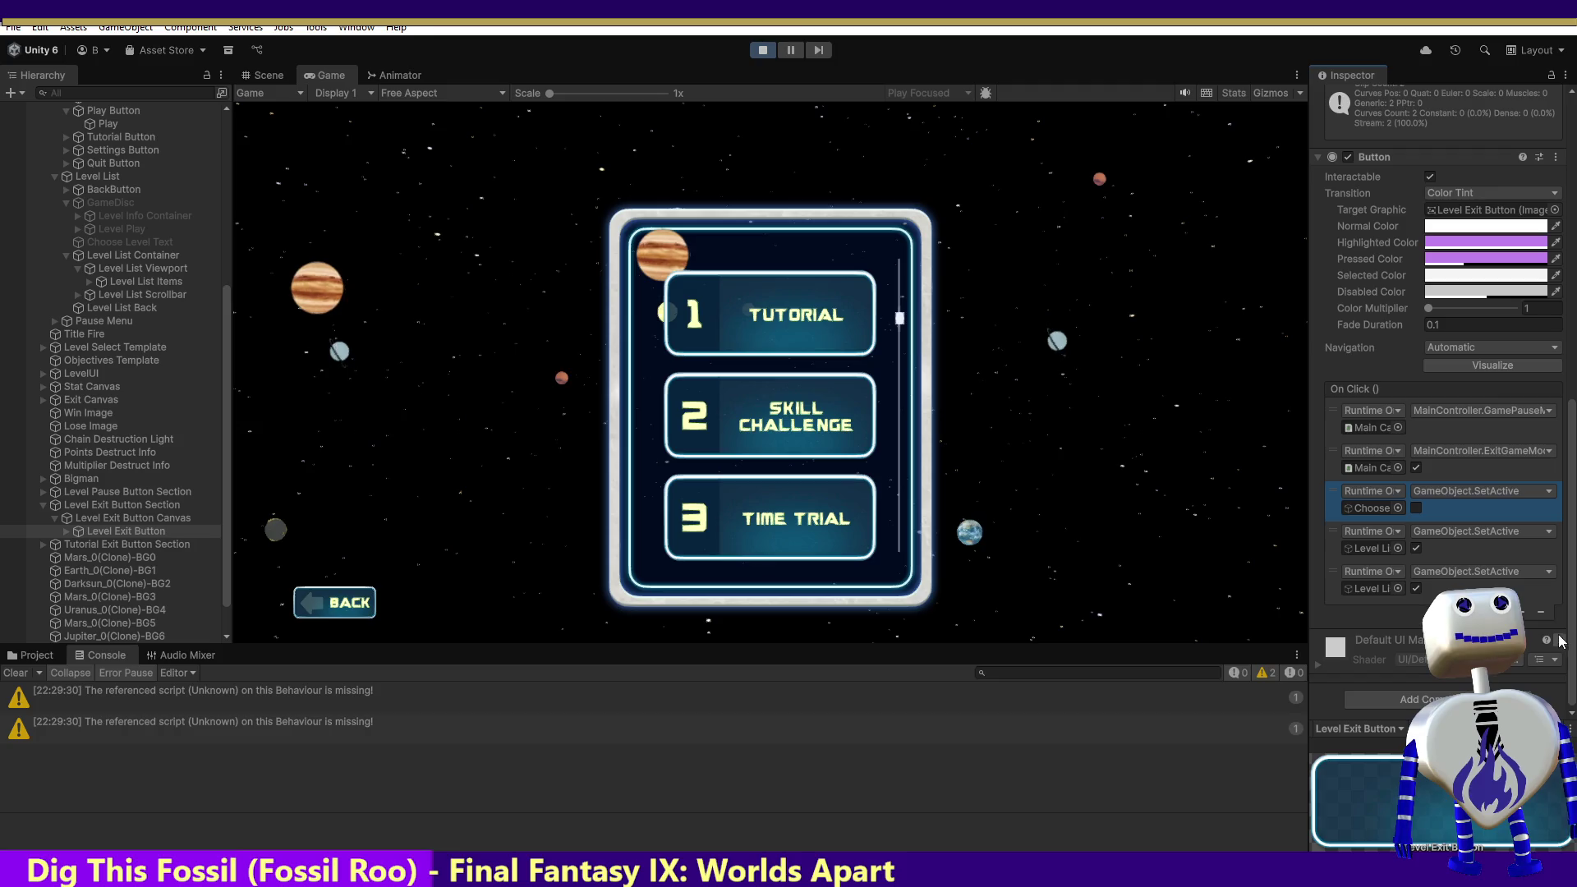
left_click(1541, 613)
left_click(1361, 549)
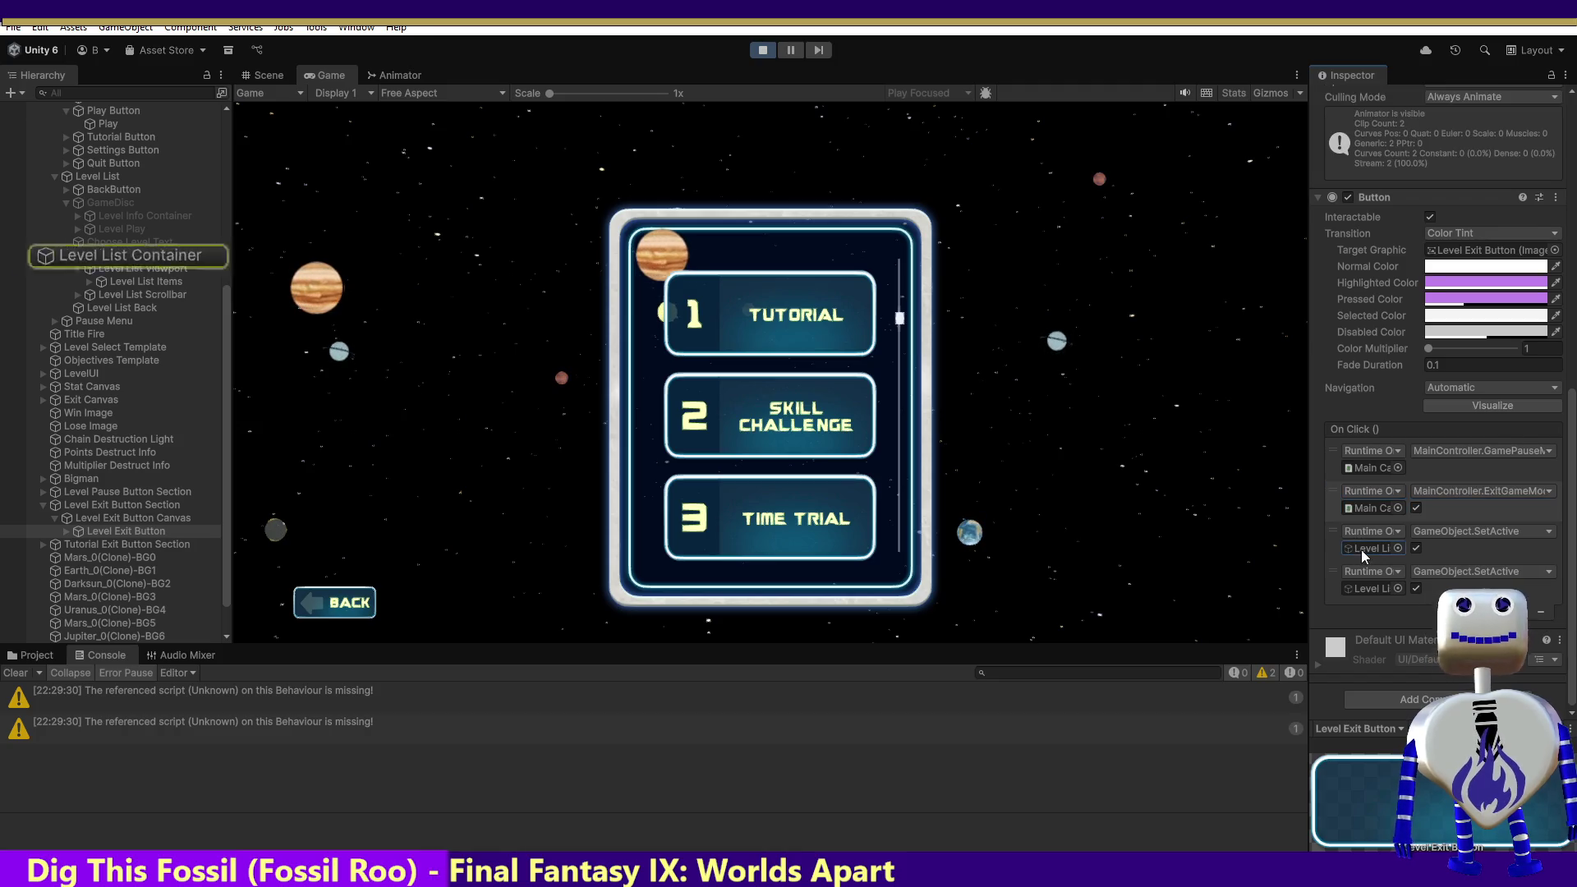
left_click(1449, 544)
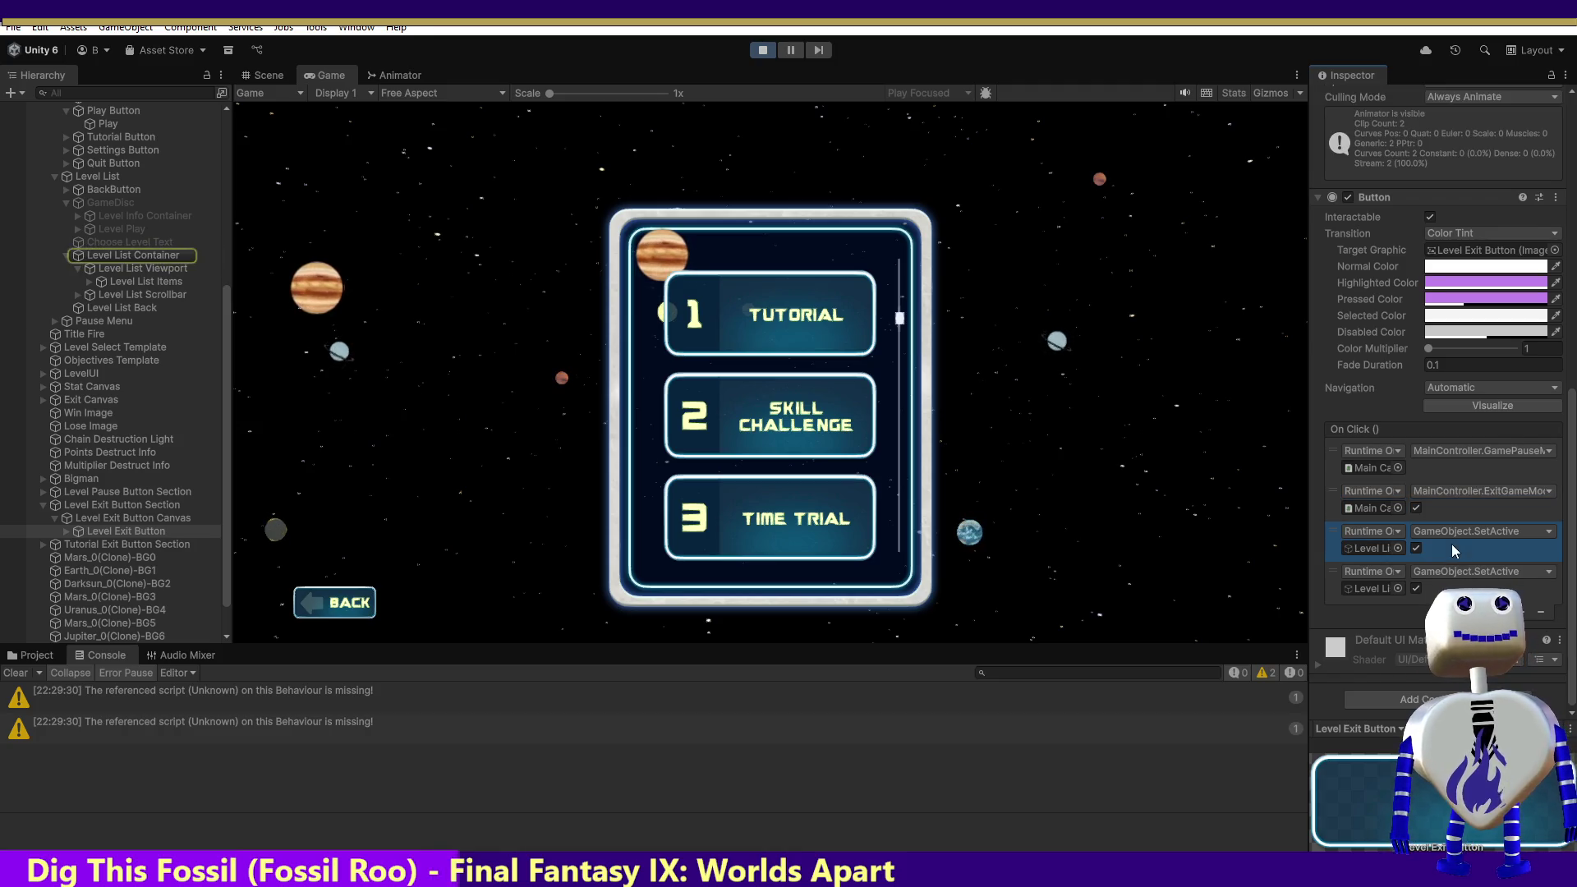
left_click(1541, 612)
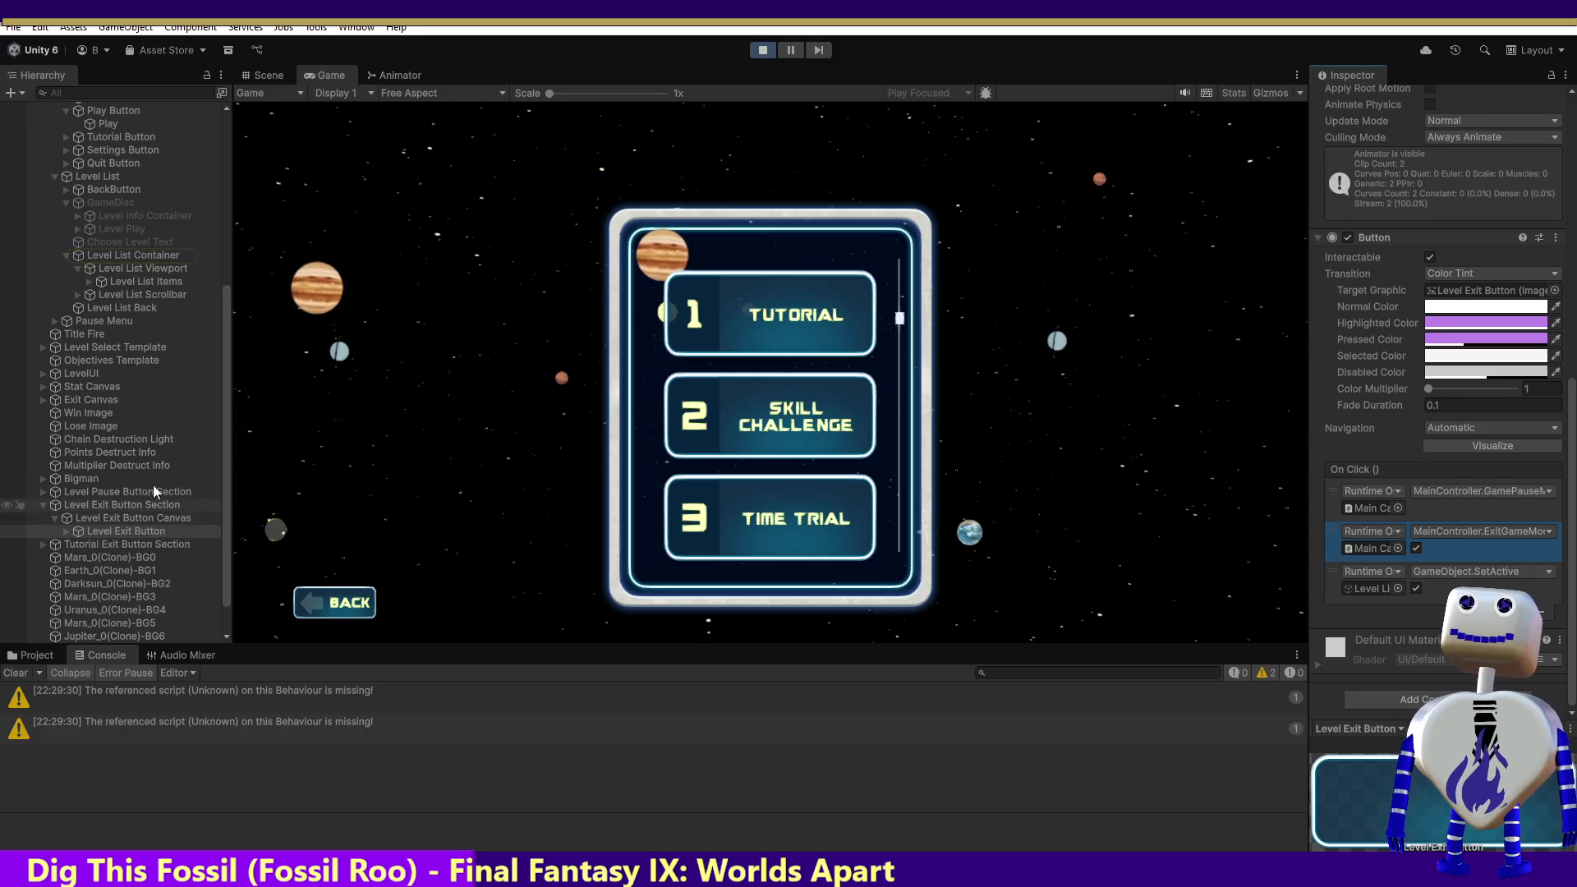
Step: Drag Level List into the third On Click entry's object field and confirm it targets Level List
mouse_move(97, 179)
left_mouse_down()
mouse_move(329, 271)
mouse_move(1357, 590)
left_mouse_up()
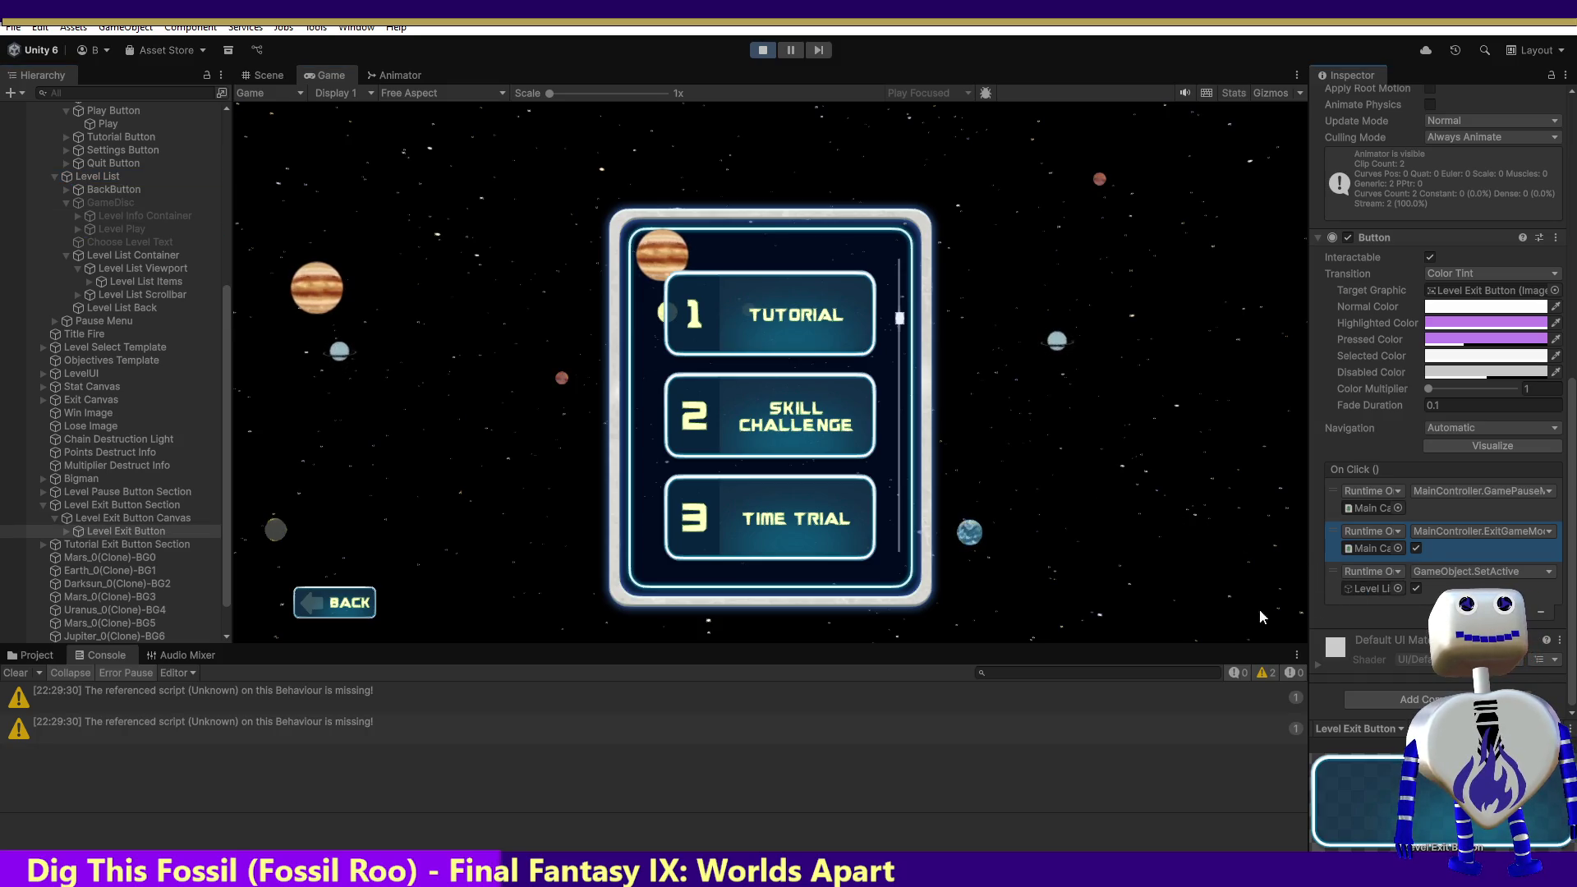
left_click(1371, 589)
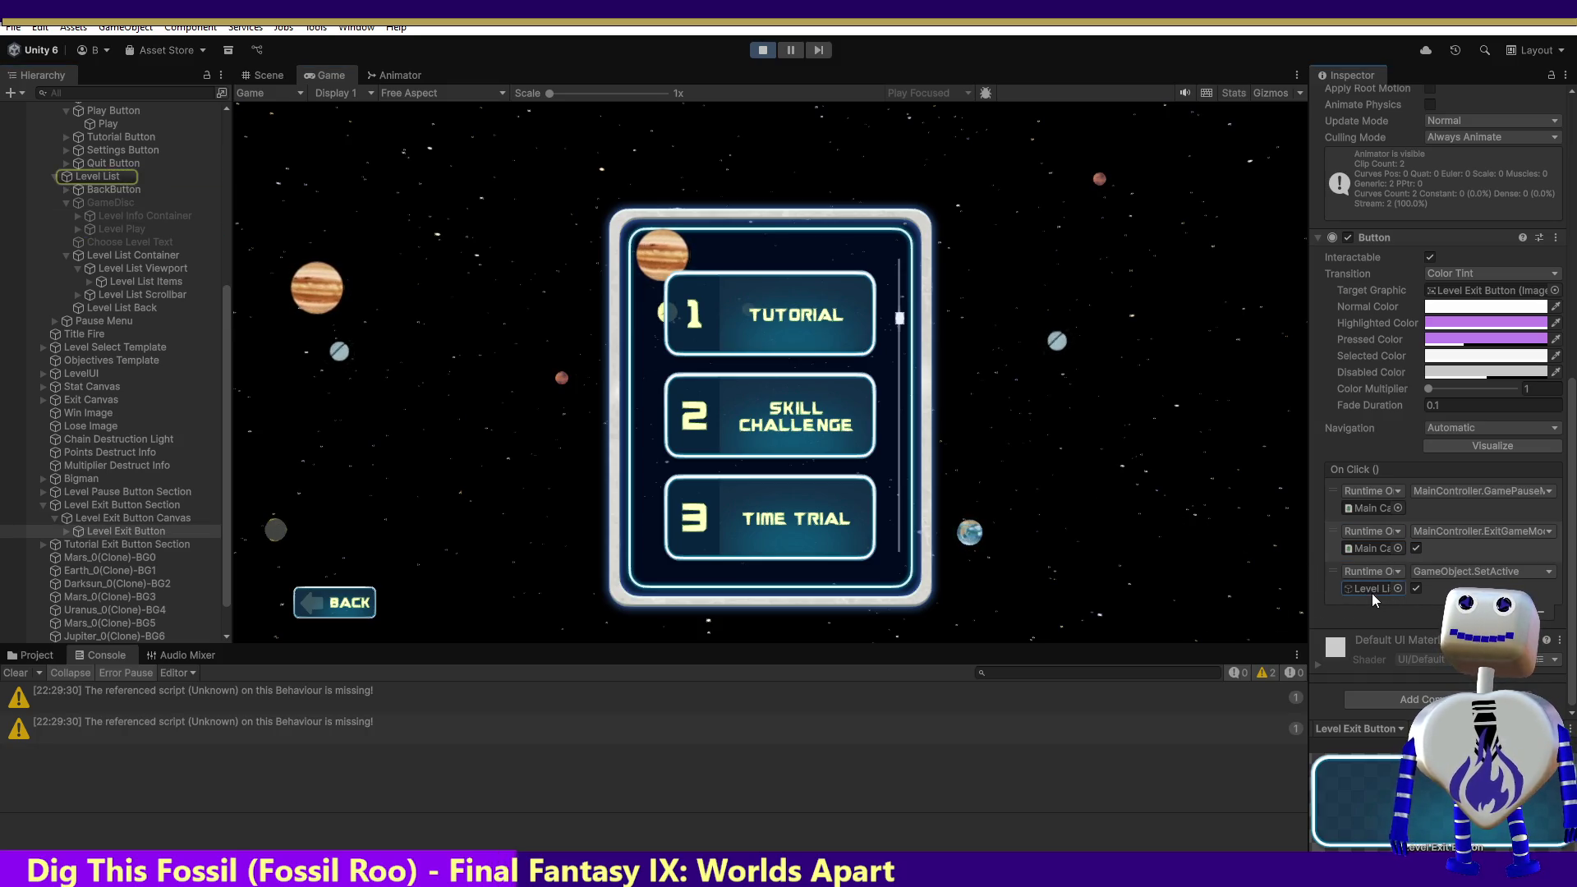
left_click(781, 334)
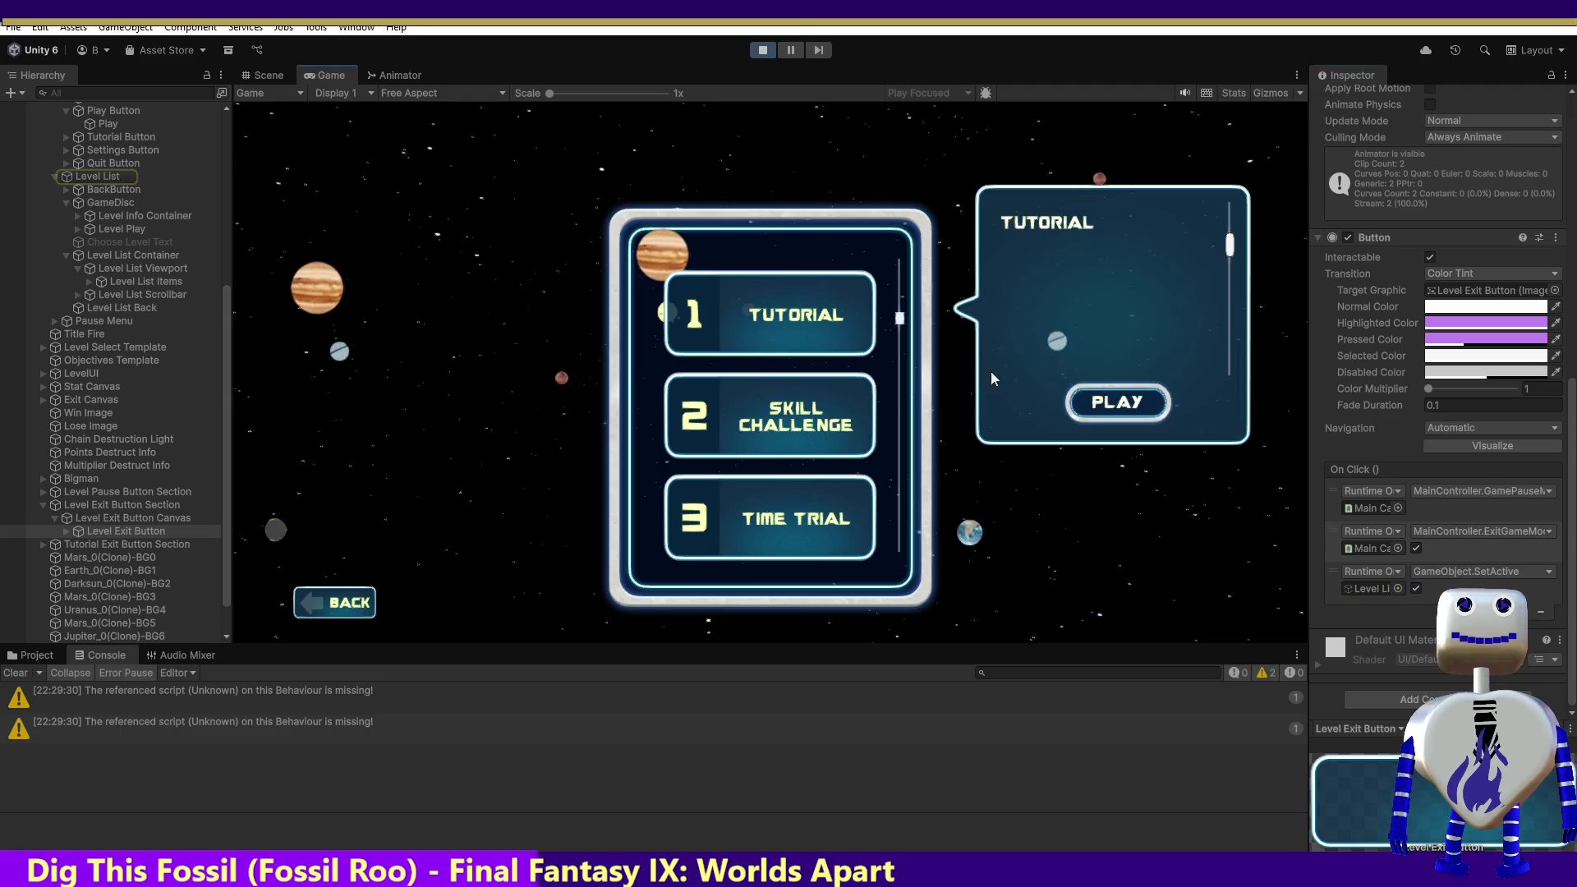
Step: Play the Tutorial level through its dialogue to the objectives, then exit it
left_click(1125, 409)
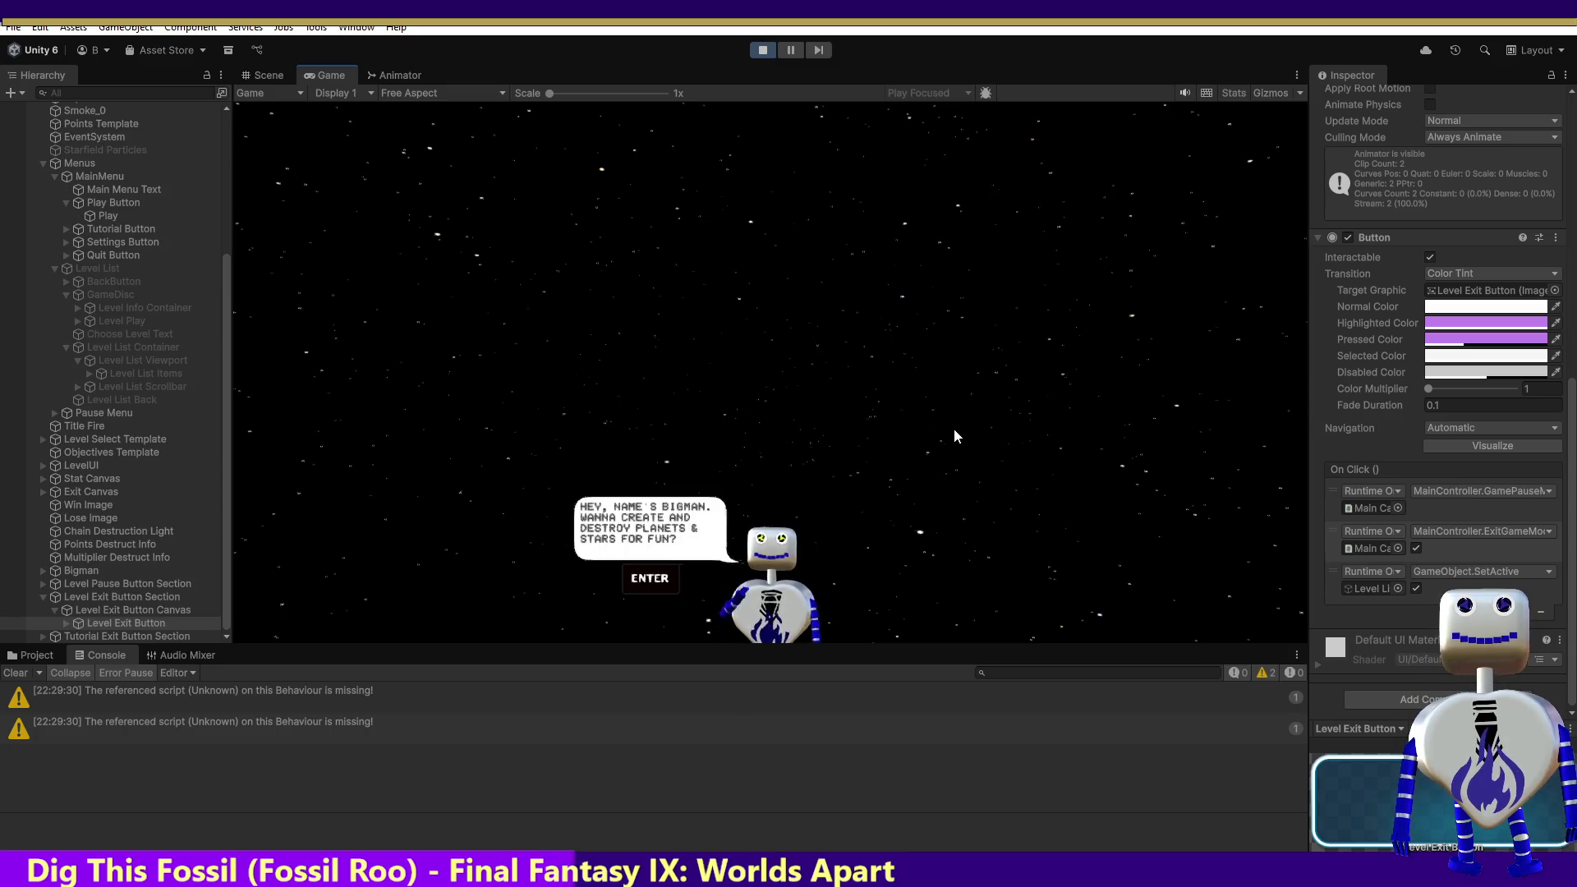
key("Return")
key("Return")
key("Return")
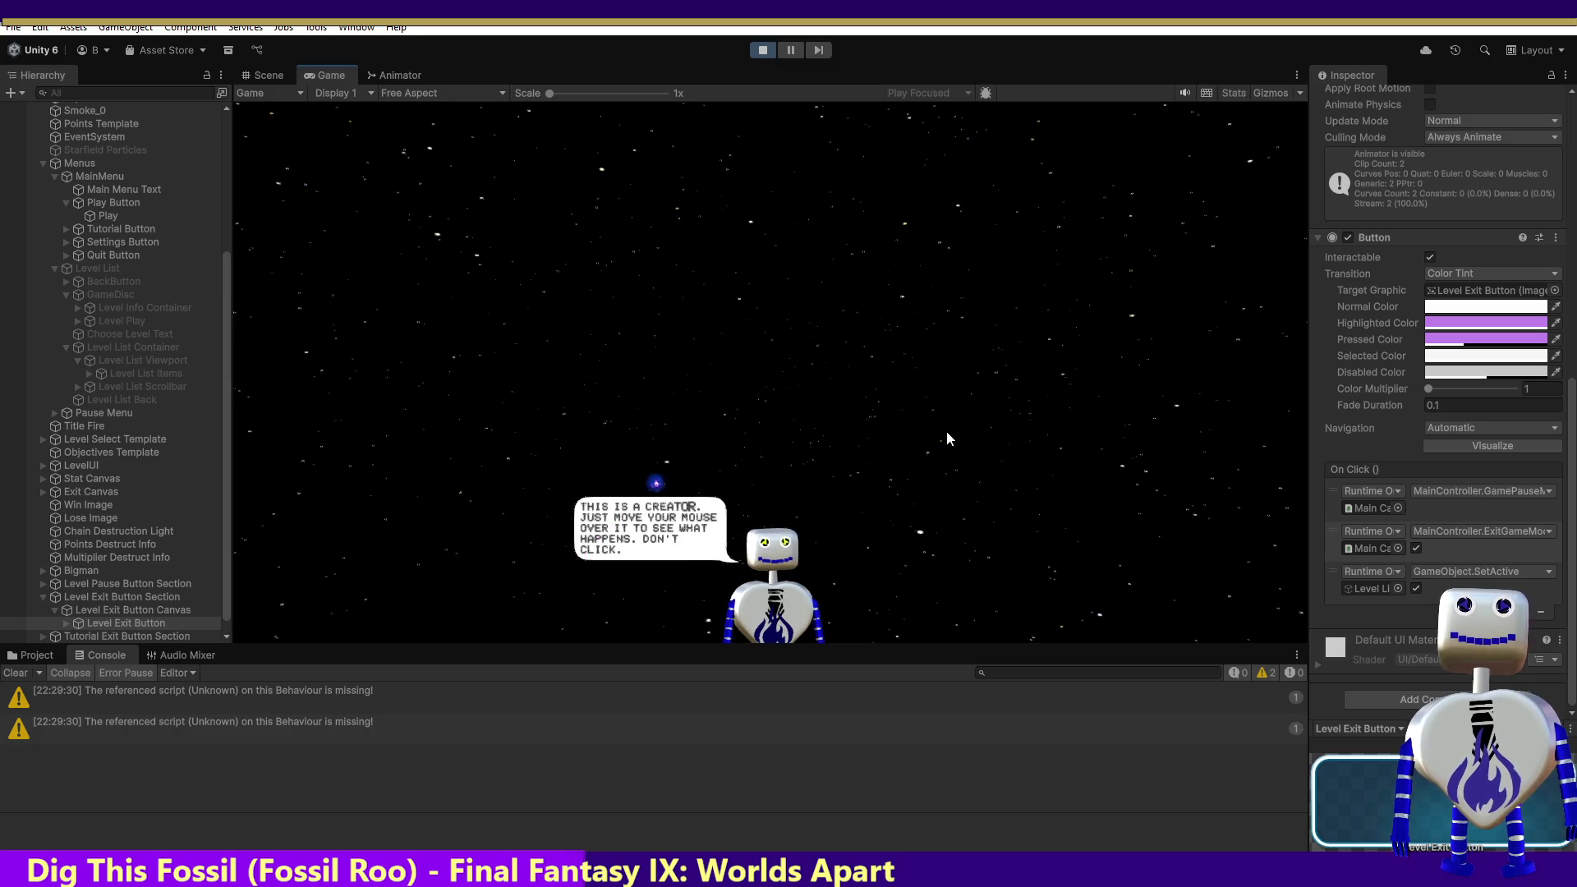
key("Return")
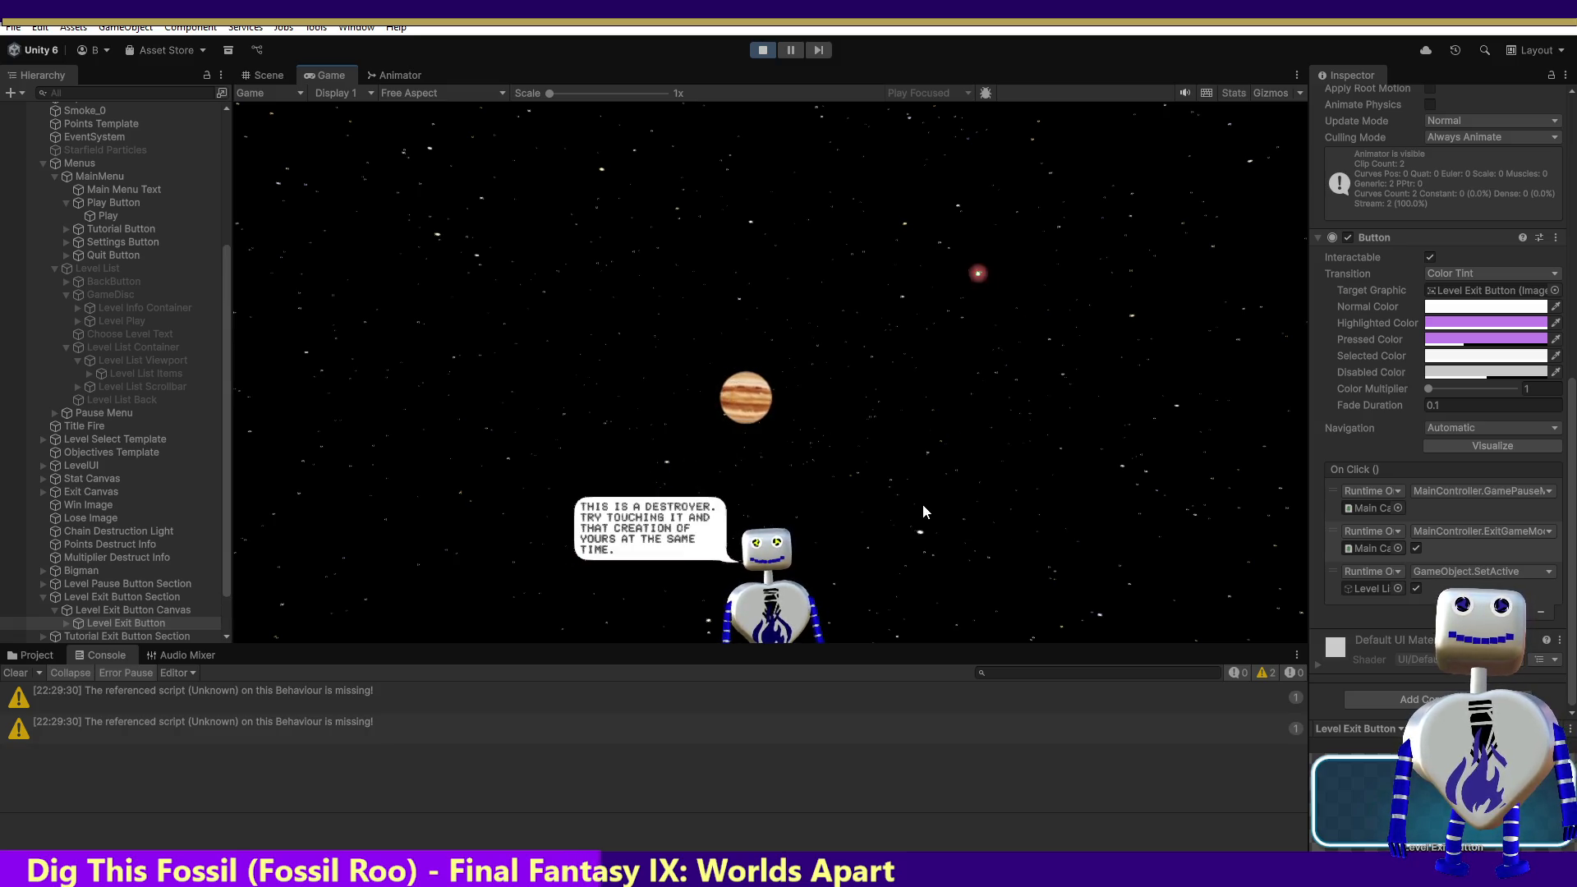
left_click(743, 396)
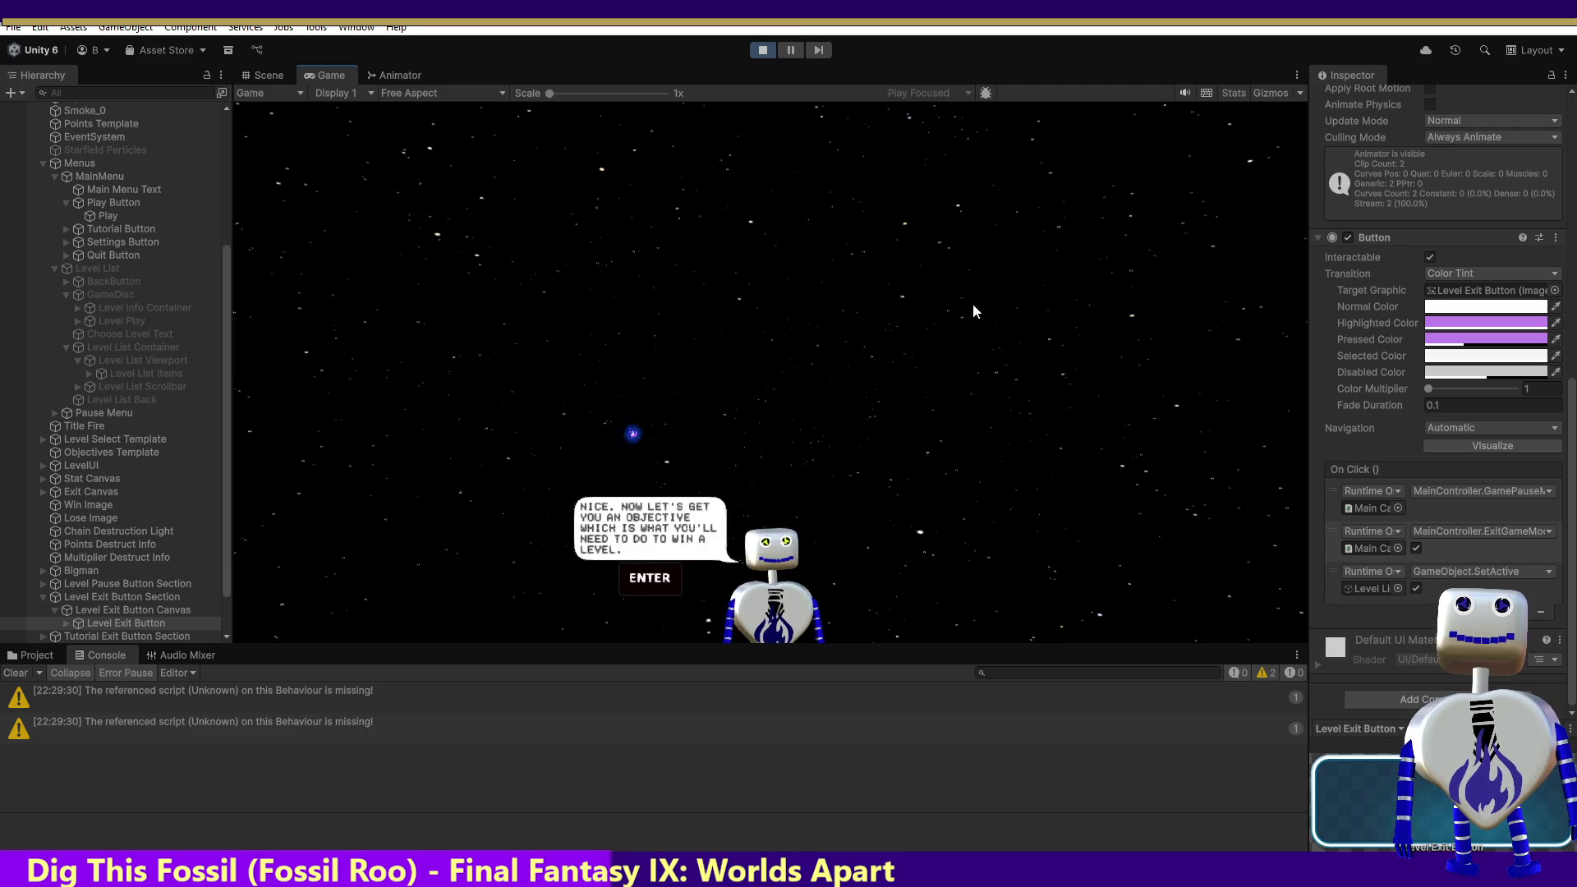
key("Return")
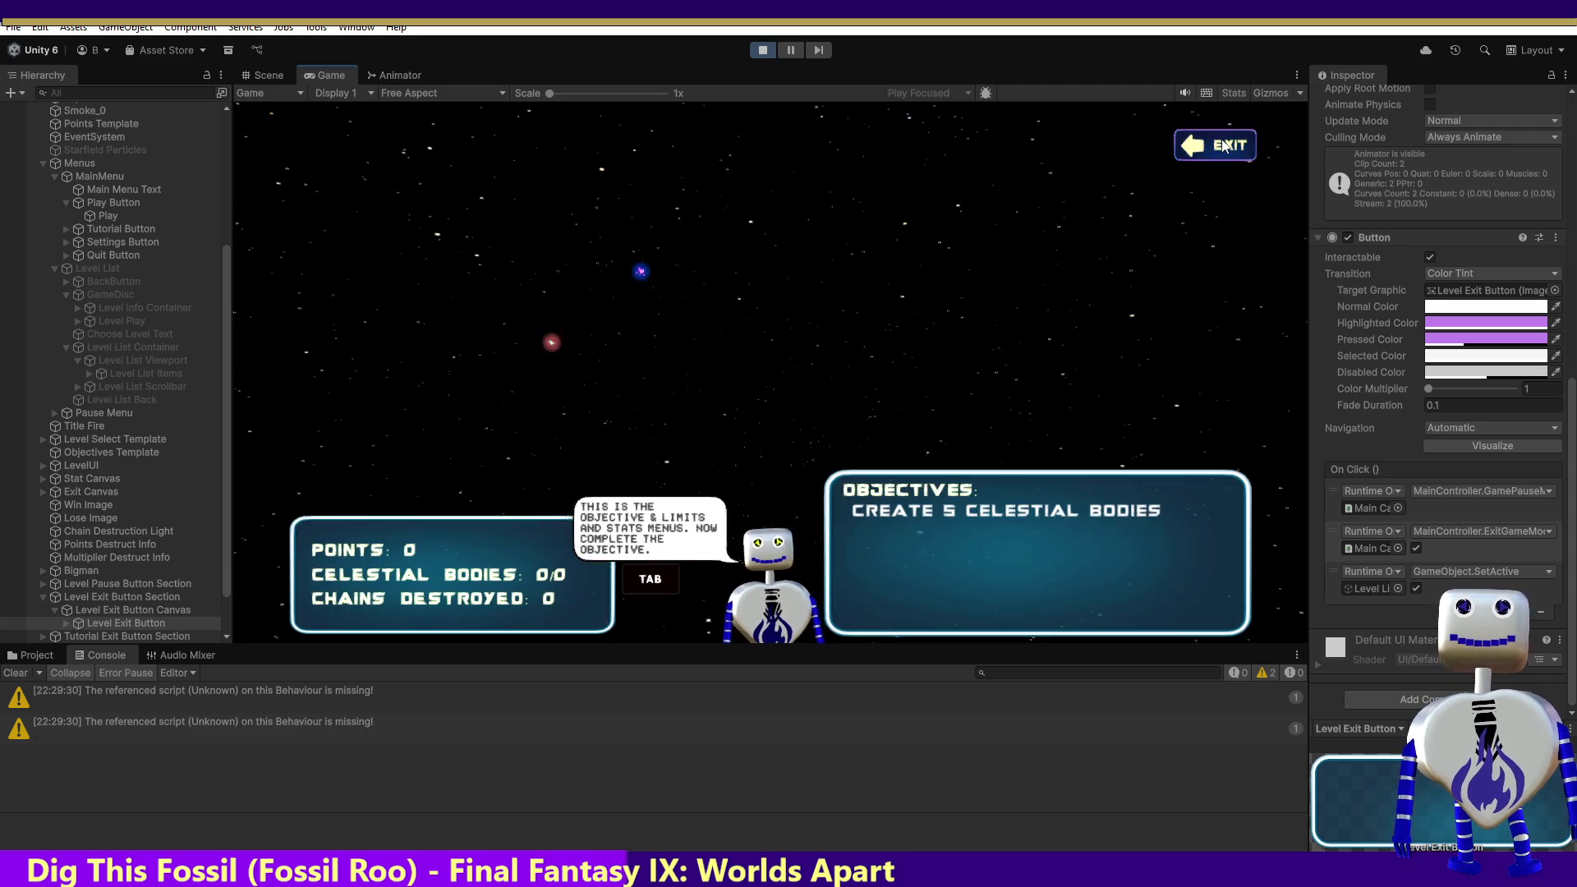
left_click(1215, 145)
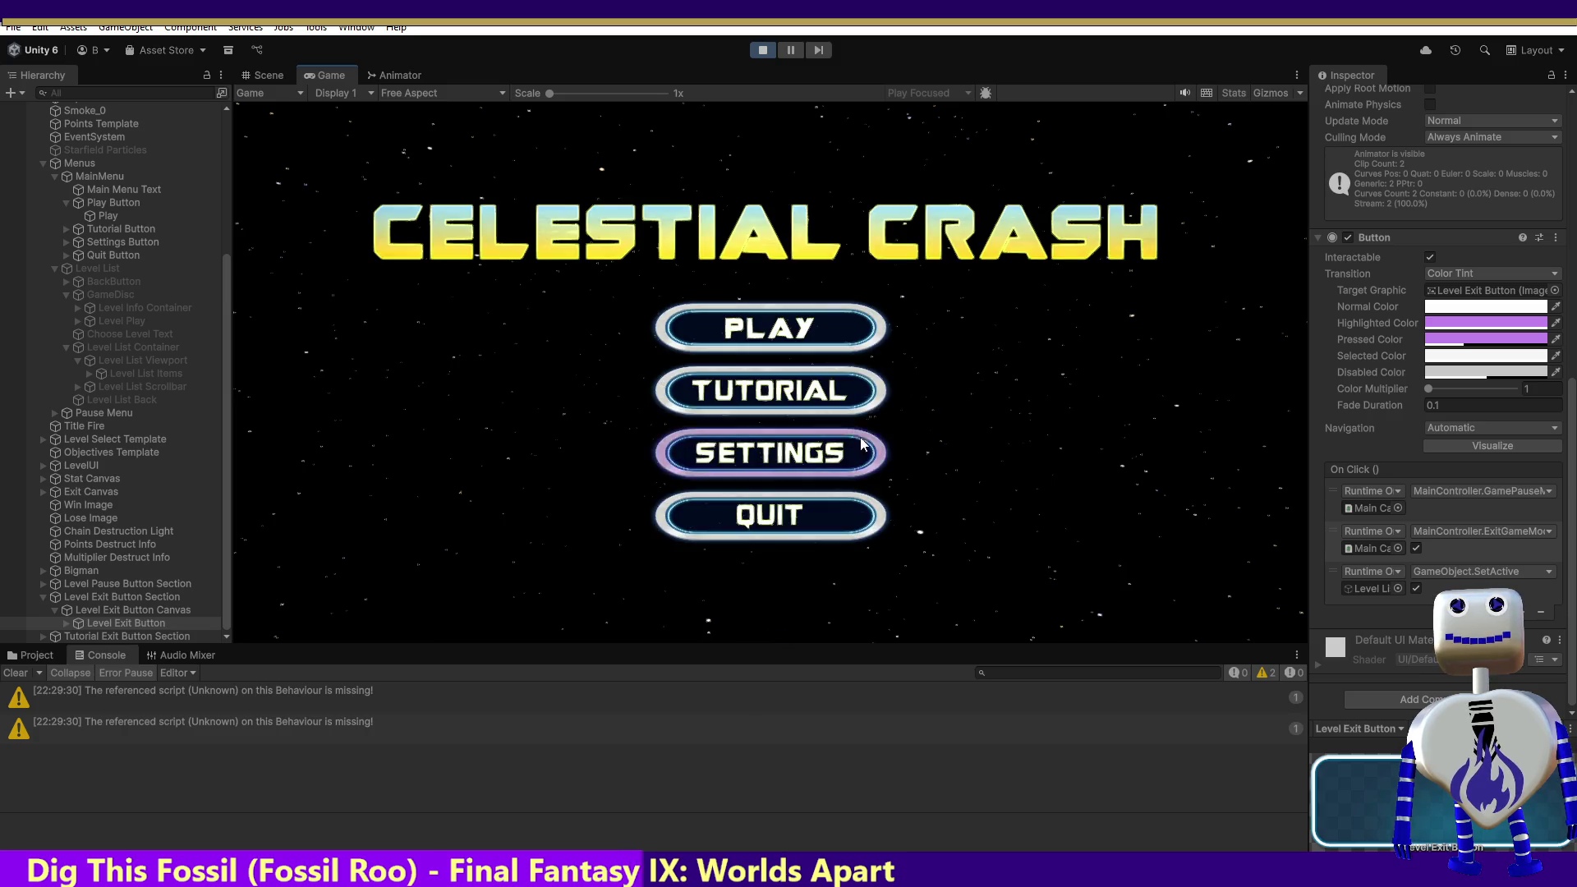
Step: Start Skill Challenge from the level list, exit it, and go back to the main menu
left_click(786, 327)
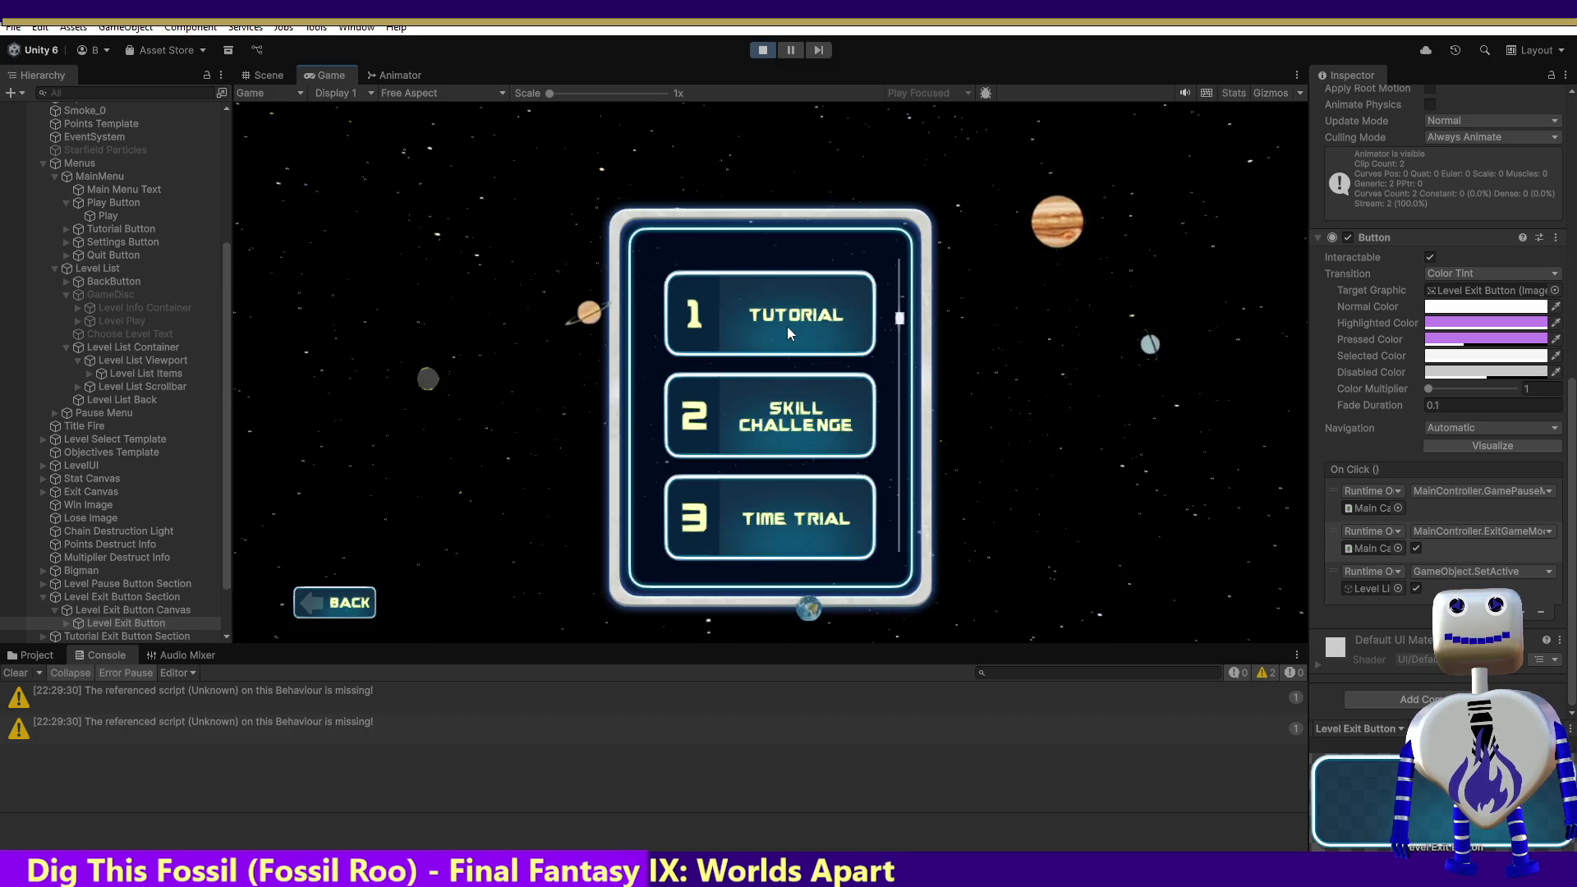
left_click(801, 428)
left_click(1113, 504)
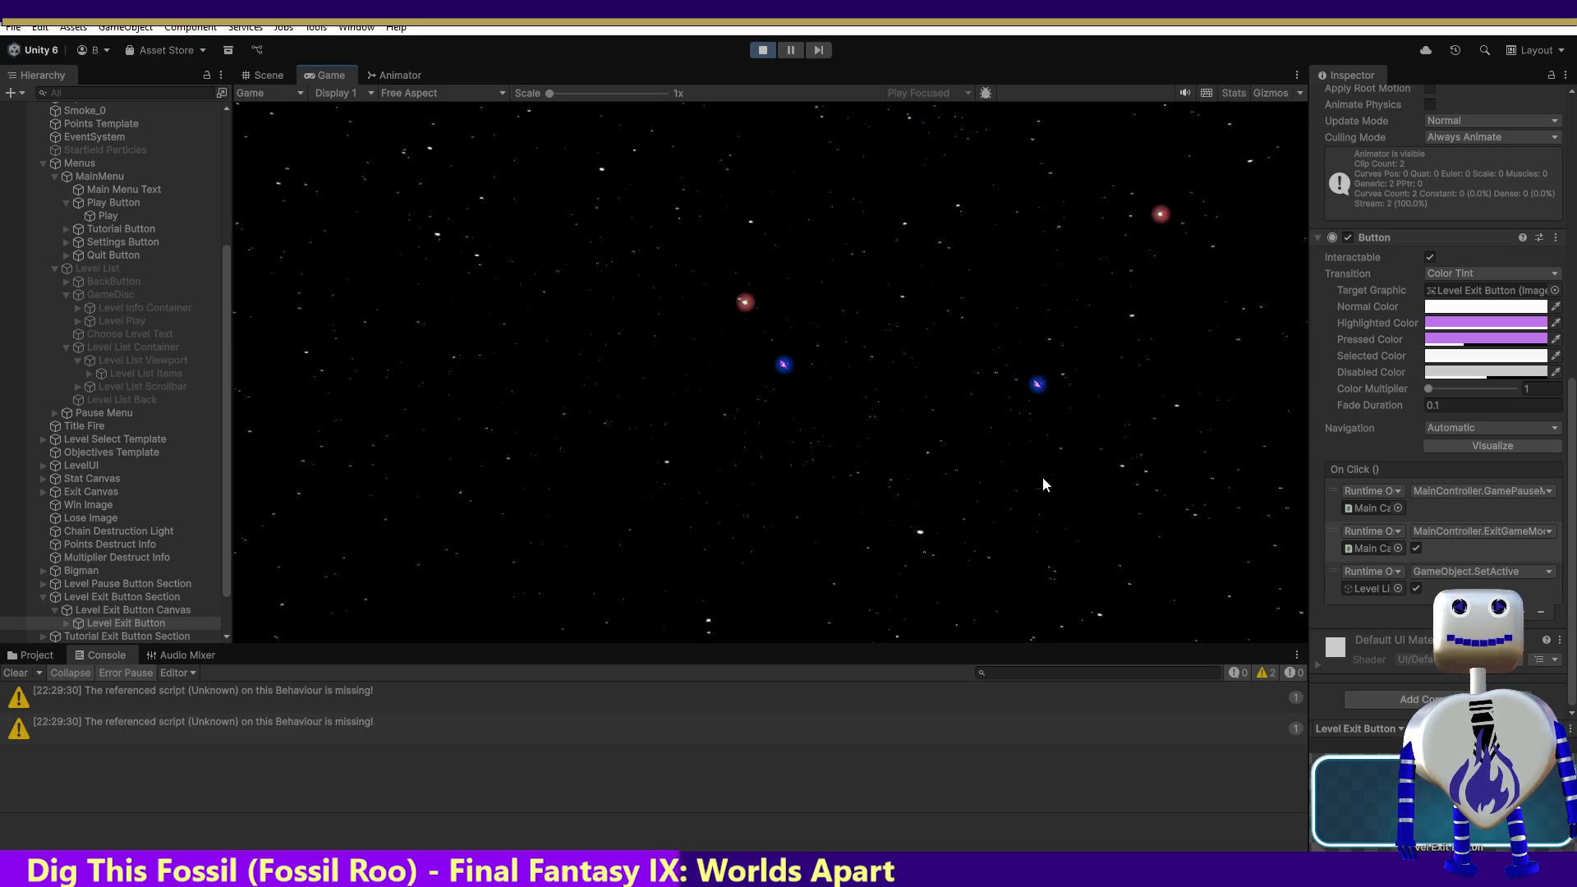
left_click(1212, 149)
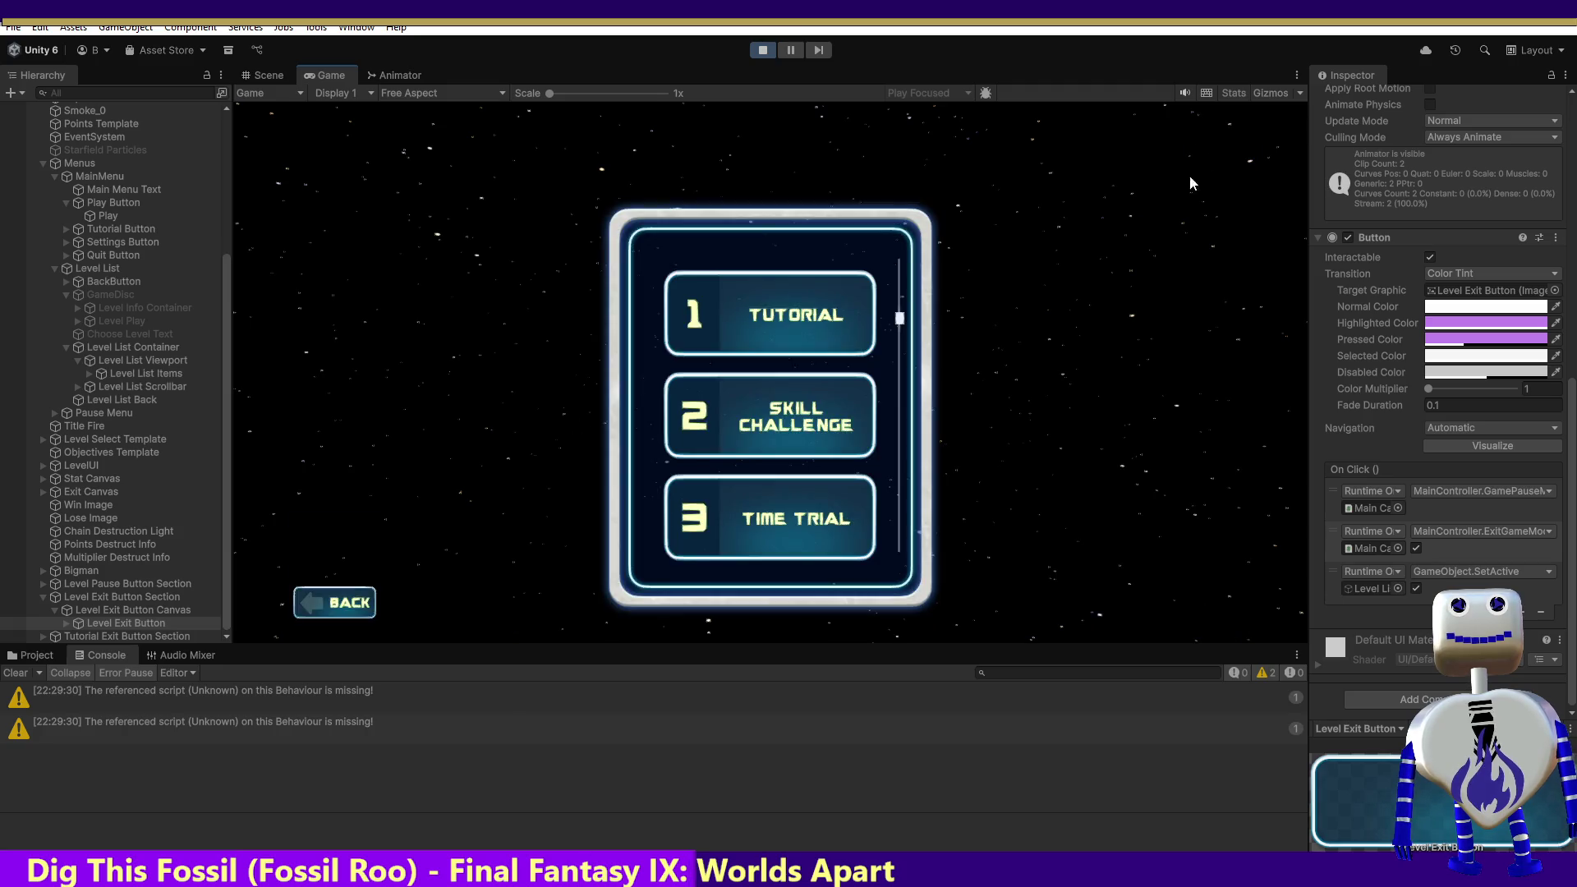
left_click(349, 611)
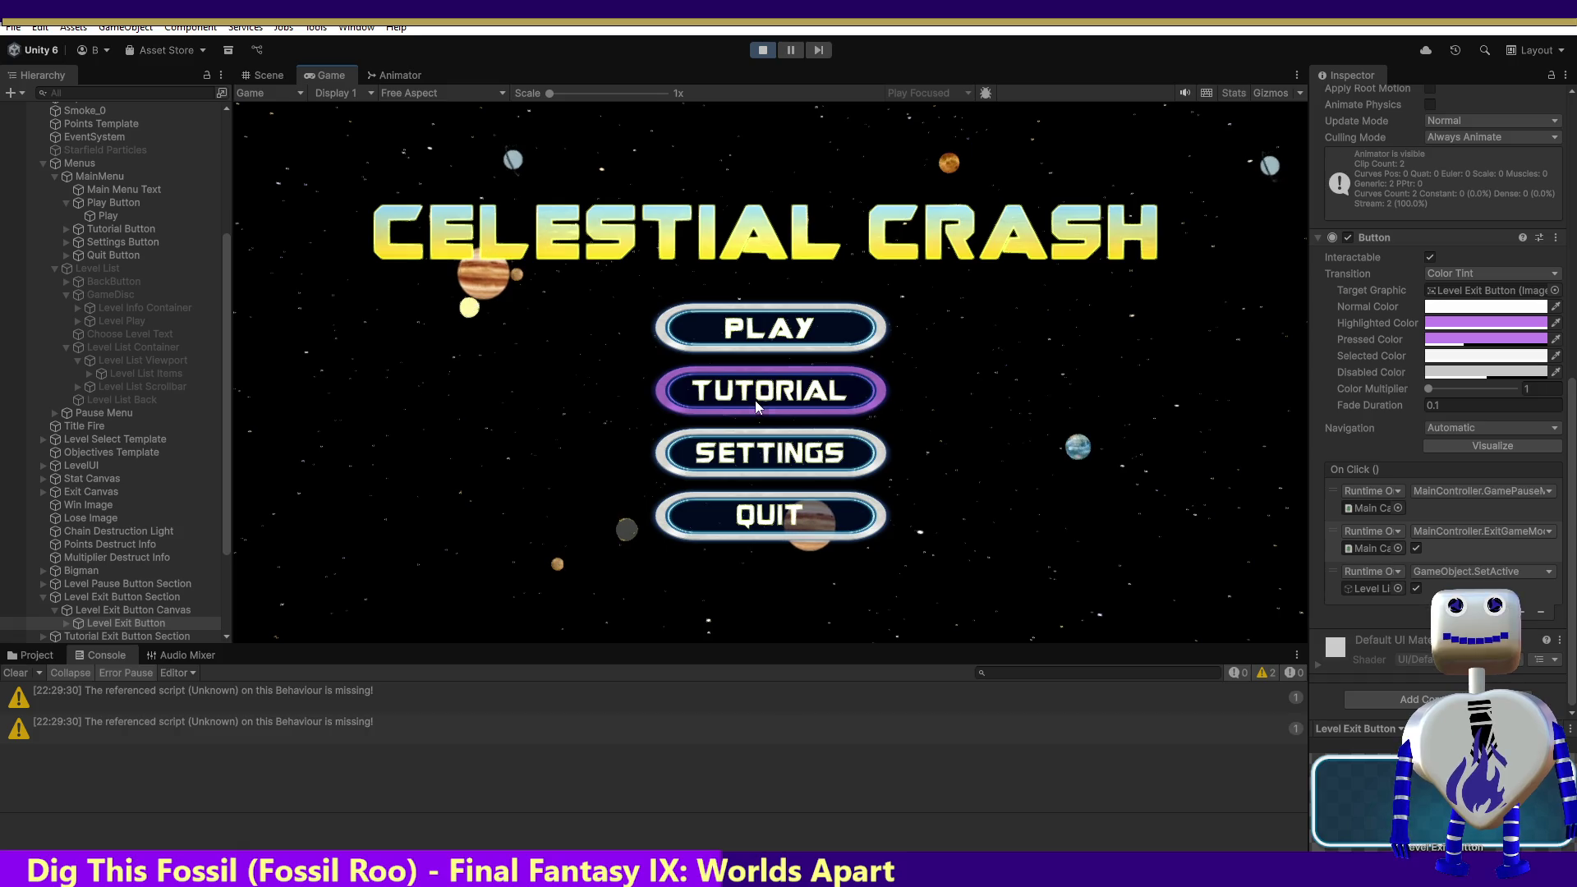
Step: Run the tutorial again, creating a celestial body, then exit to the title menu and reopen the level list
left_click(755, 401)
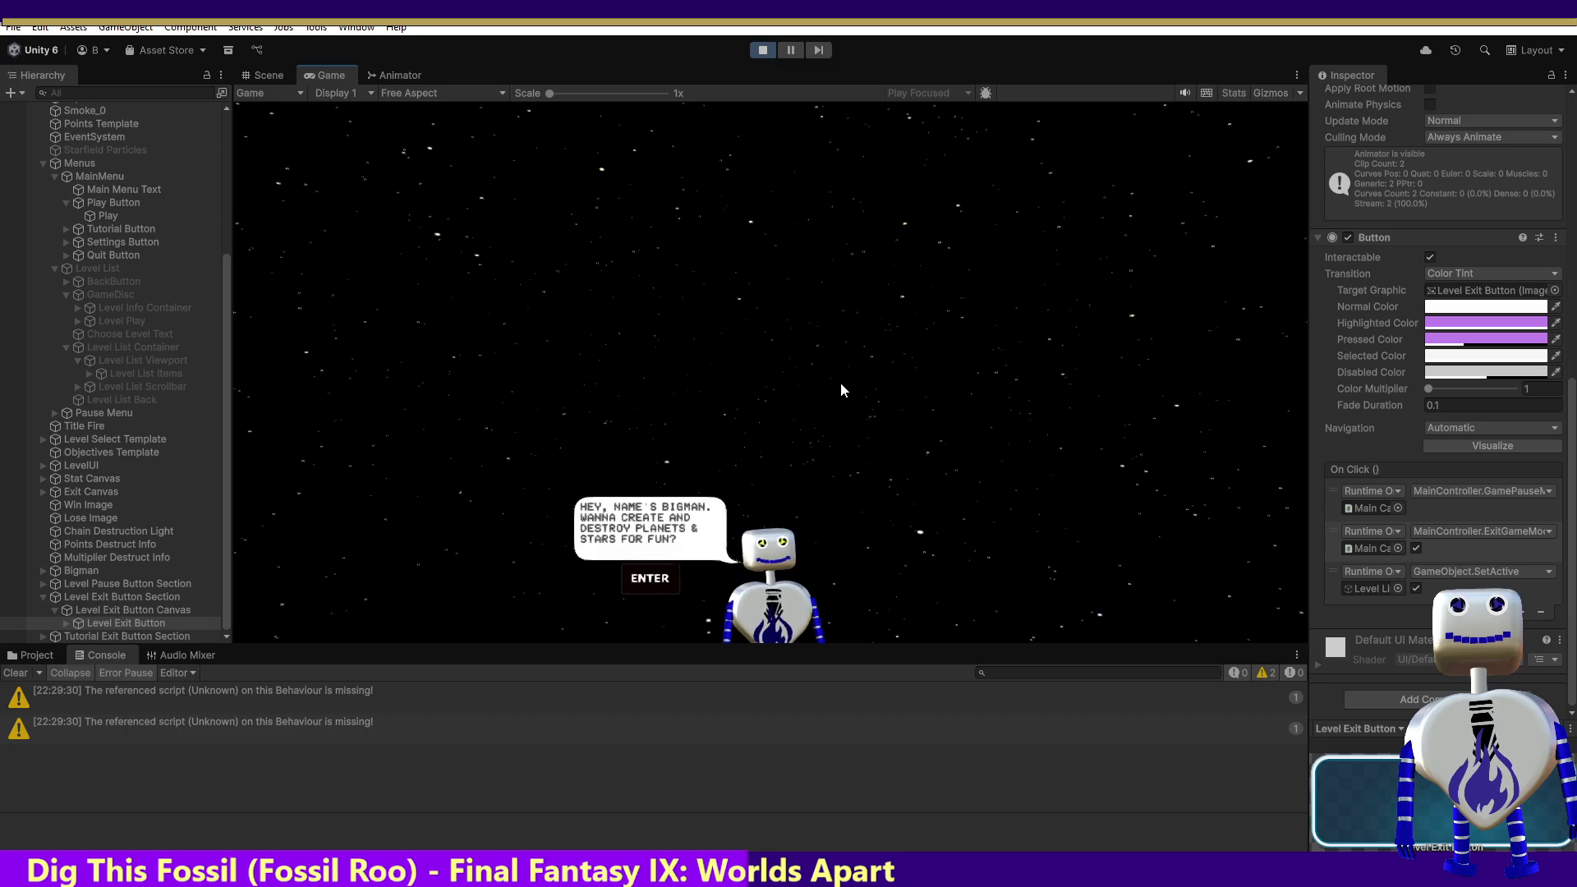
left_click(839, 377)
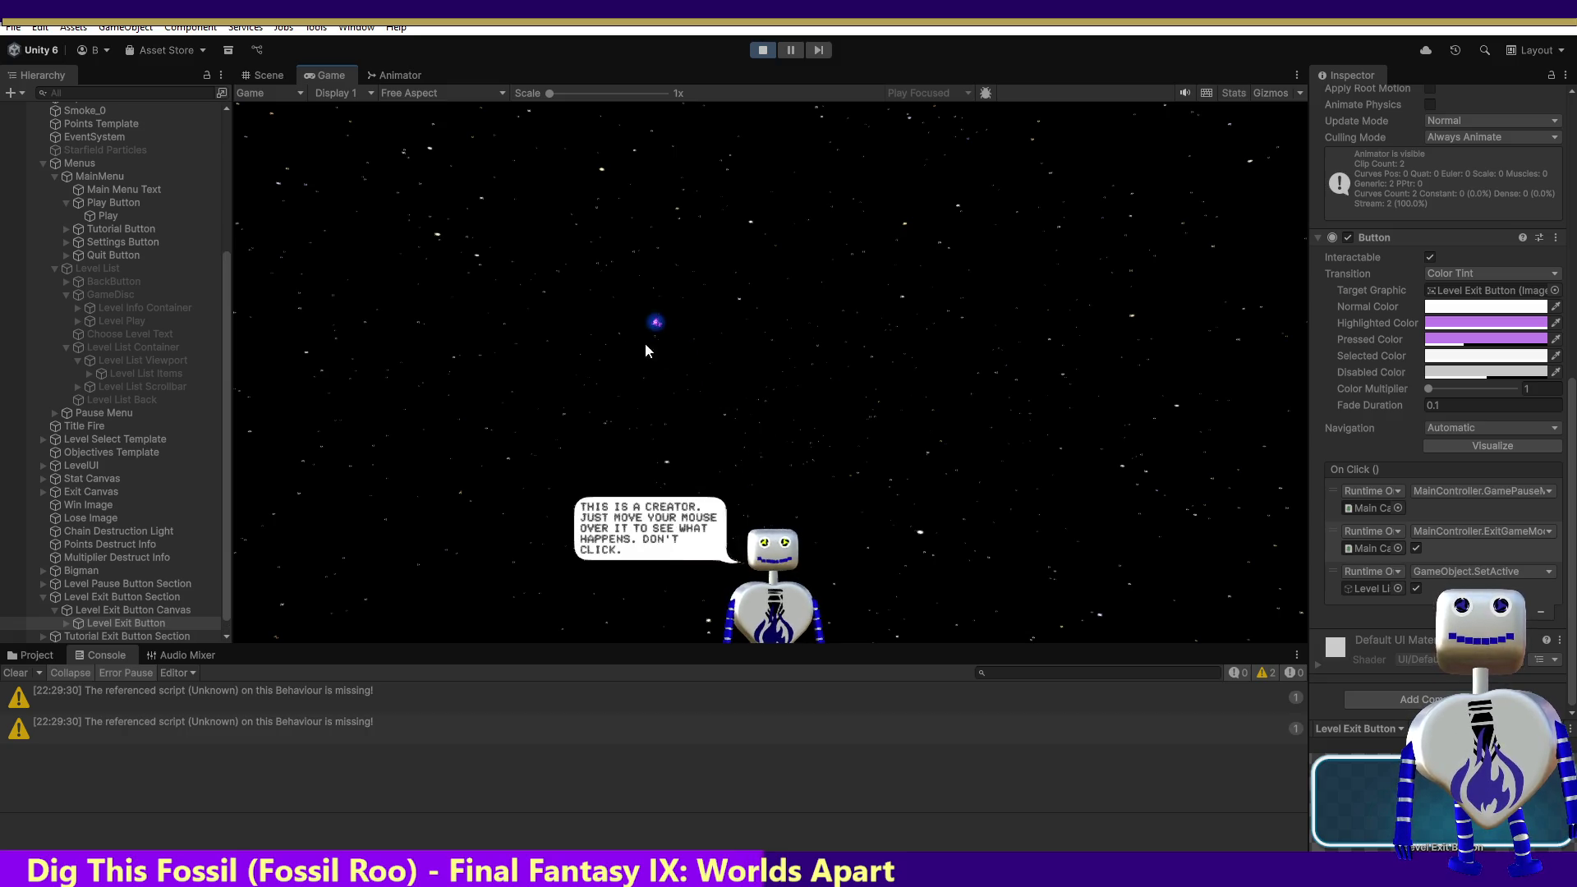
key("Return")
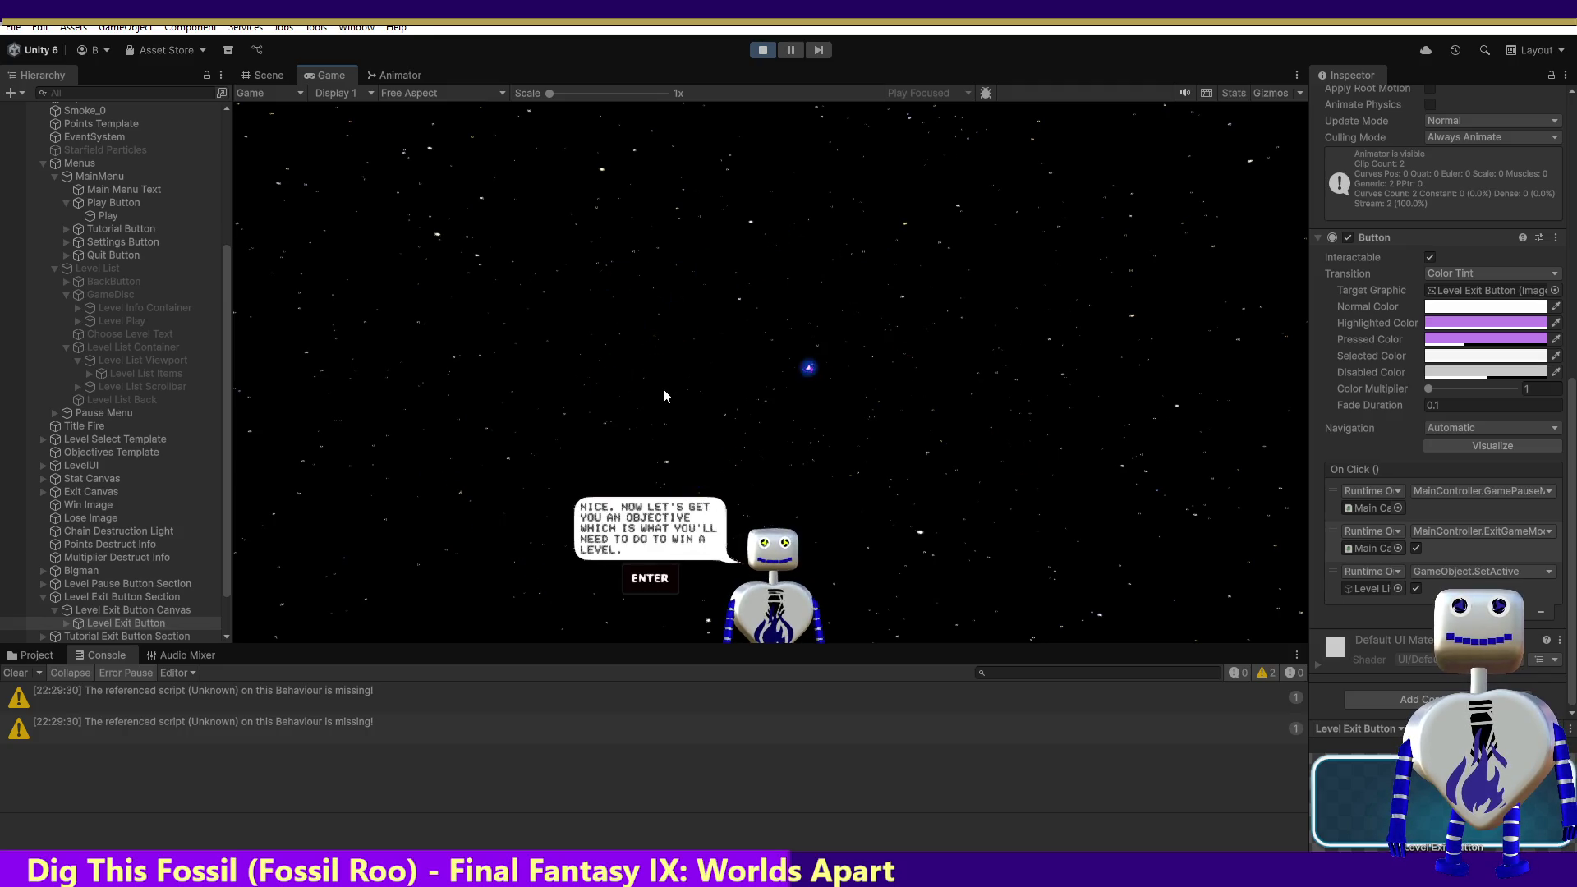
key("Return")
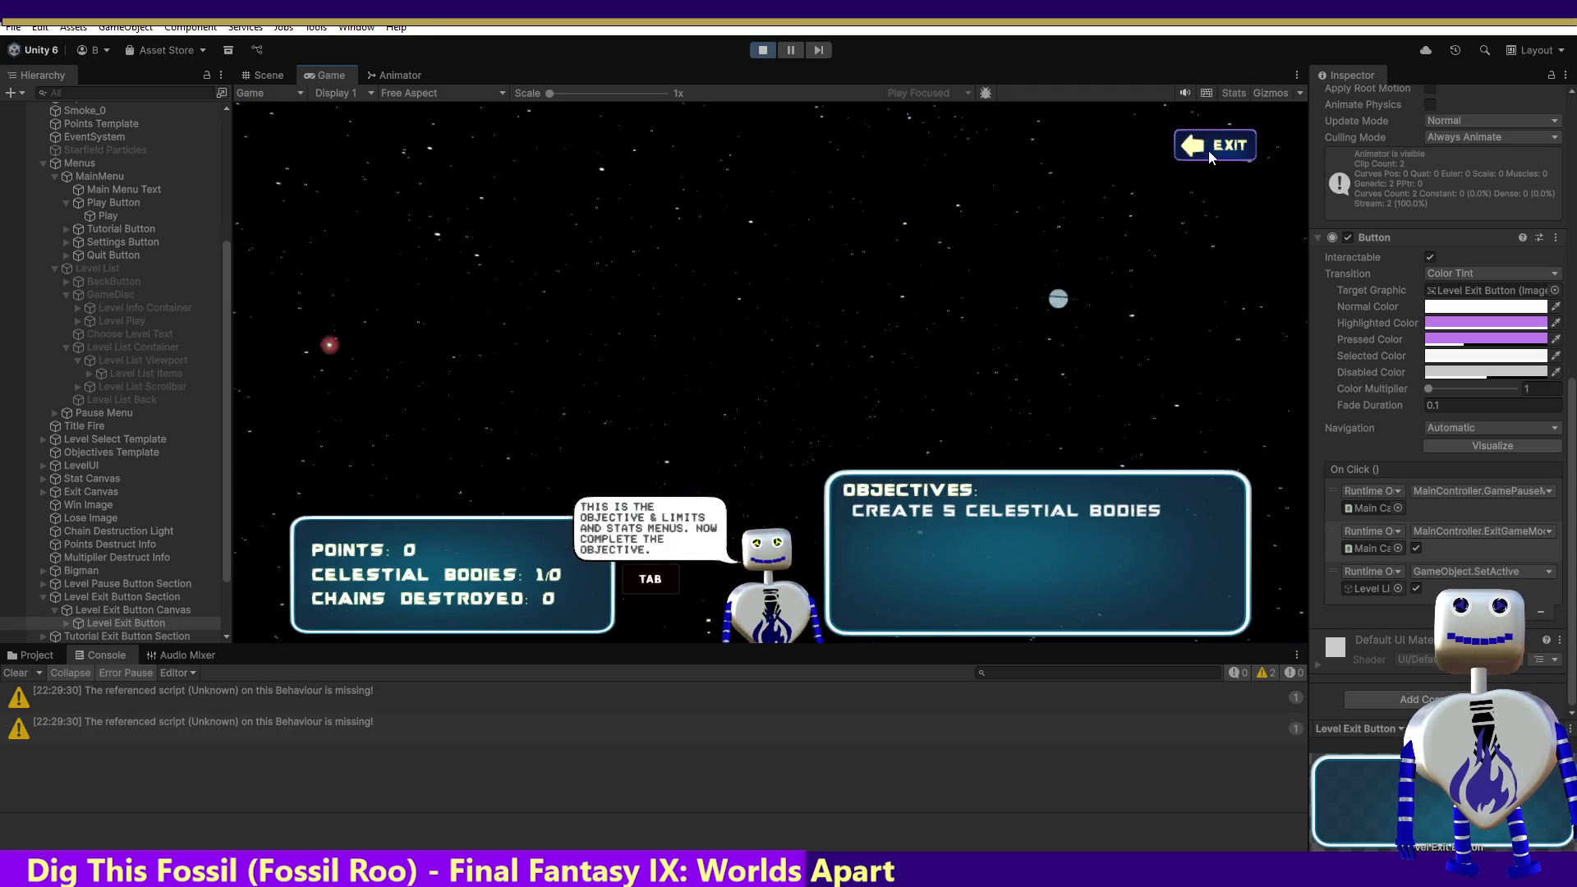
left_click(1207, 154)
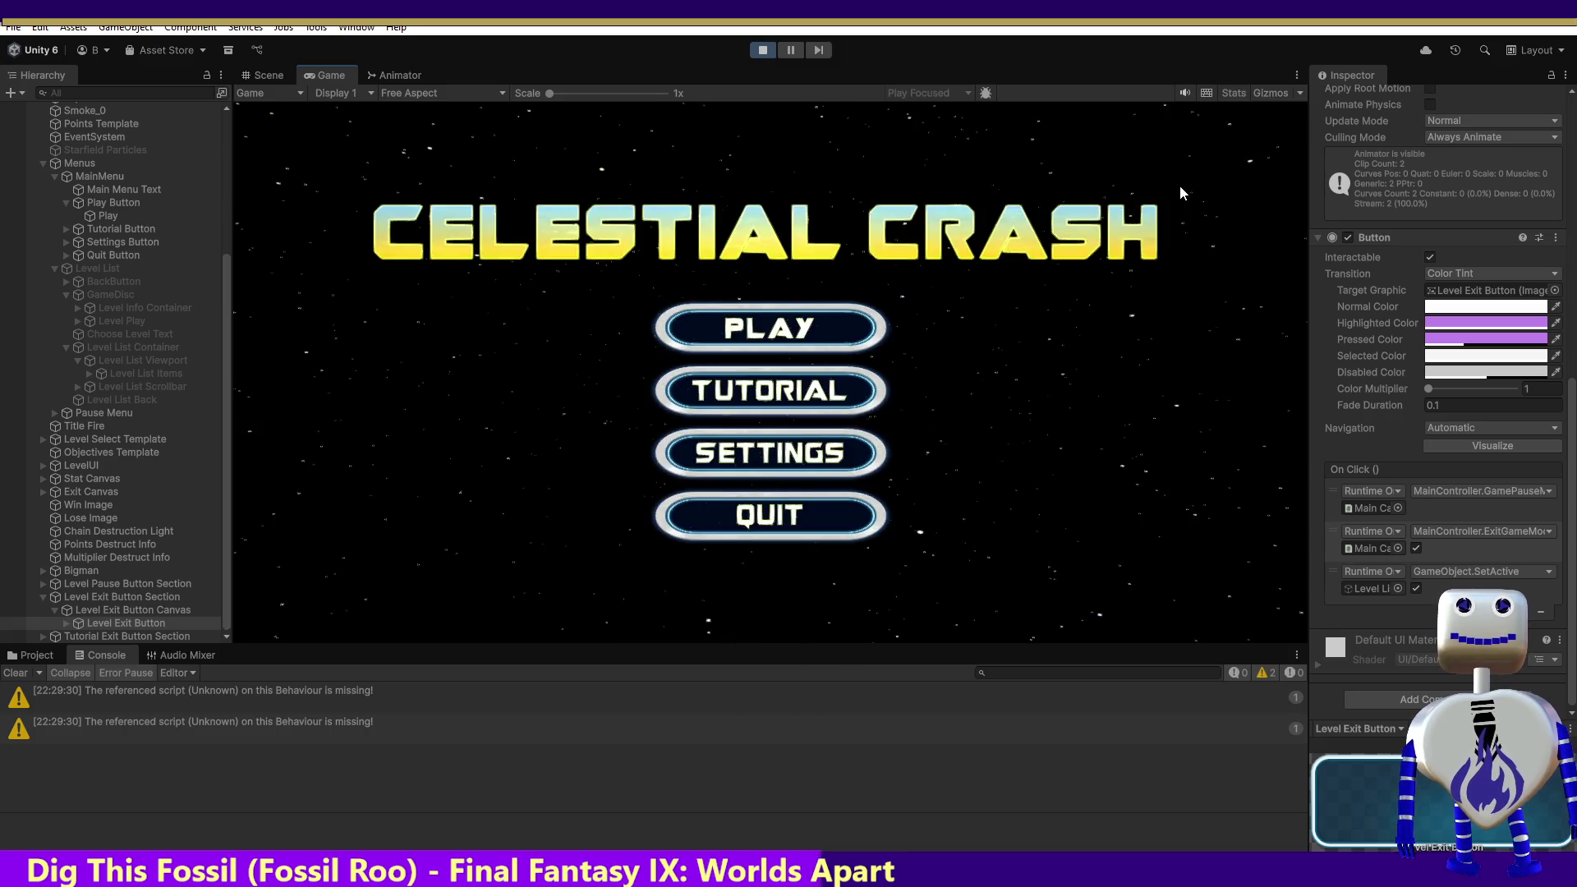
left_click(803, 328)
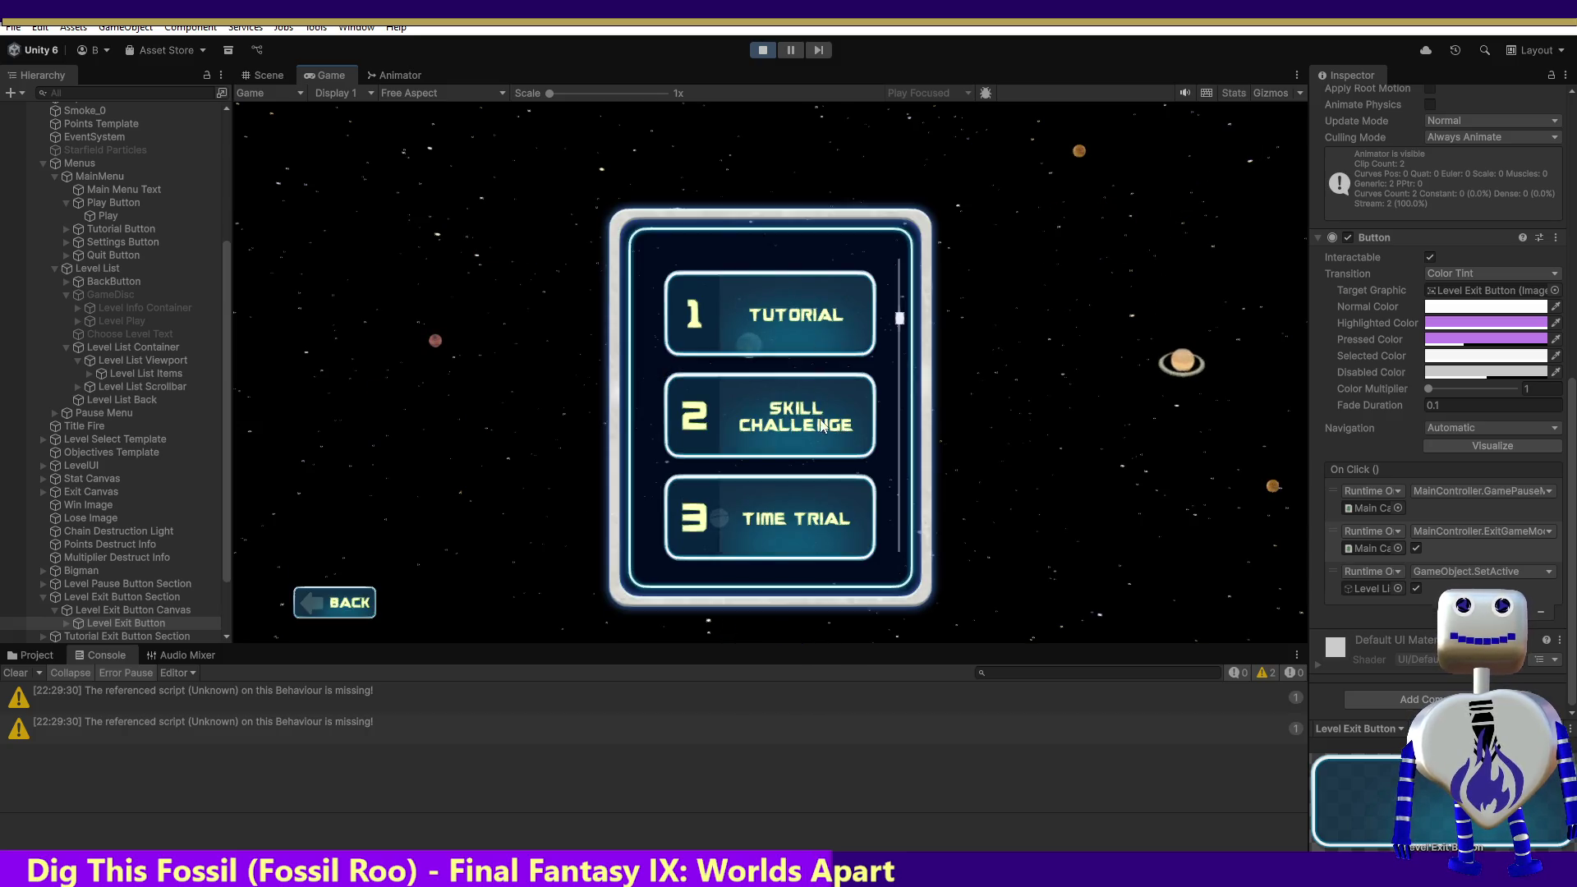
Step: Start the Time Trial level and exit it back to level select
left_click(780, 518)
left_click(1118, 604)
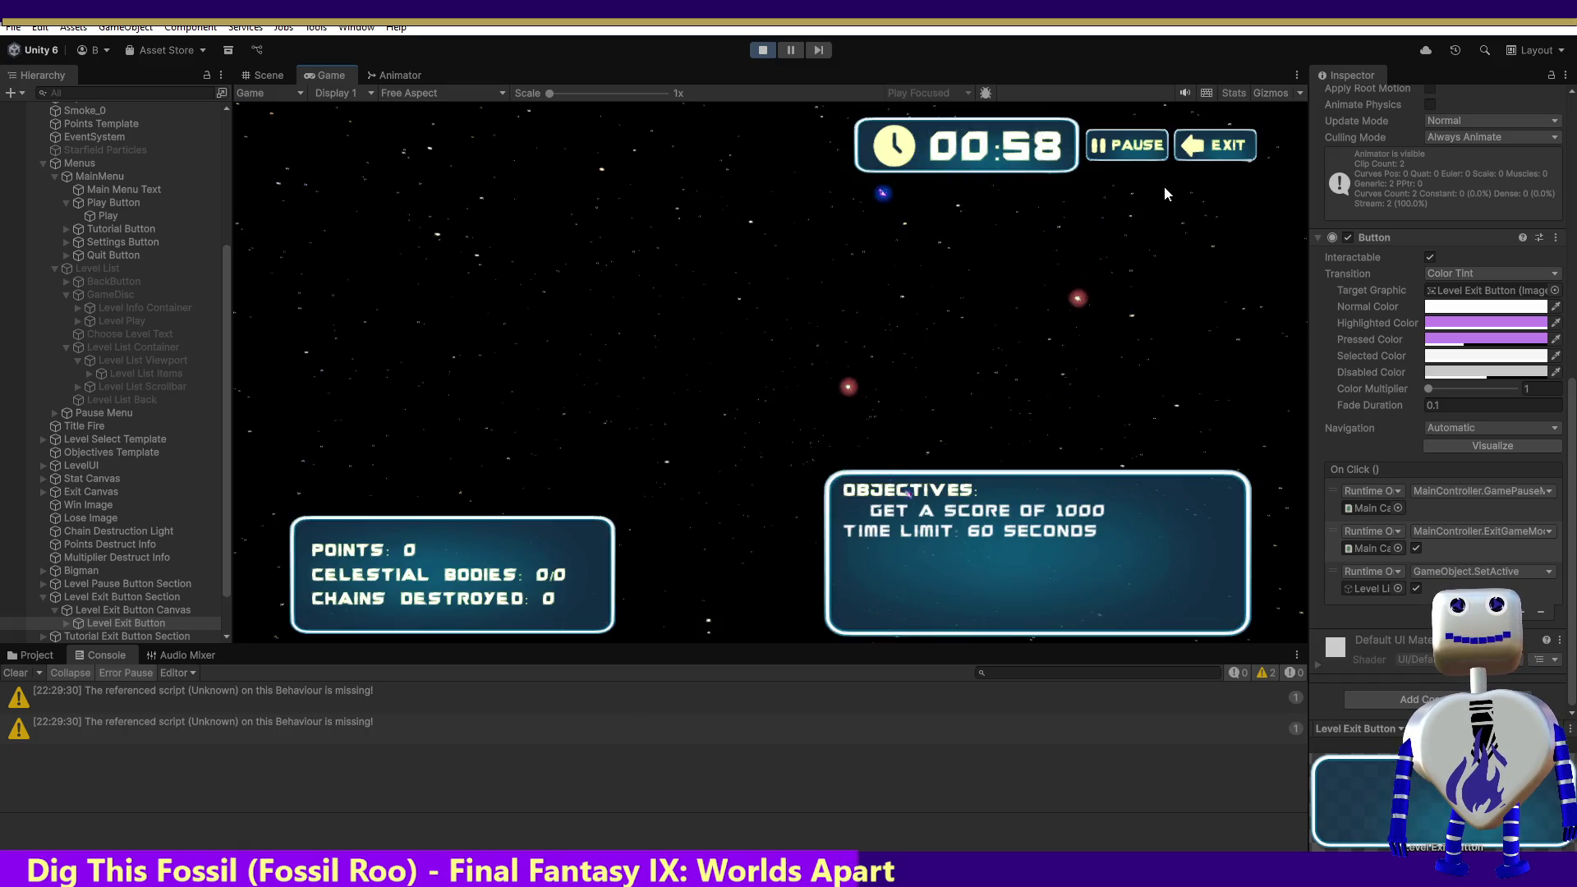
left_click(1216, 153)
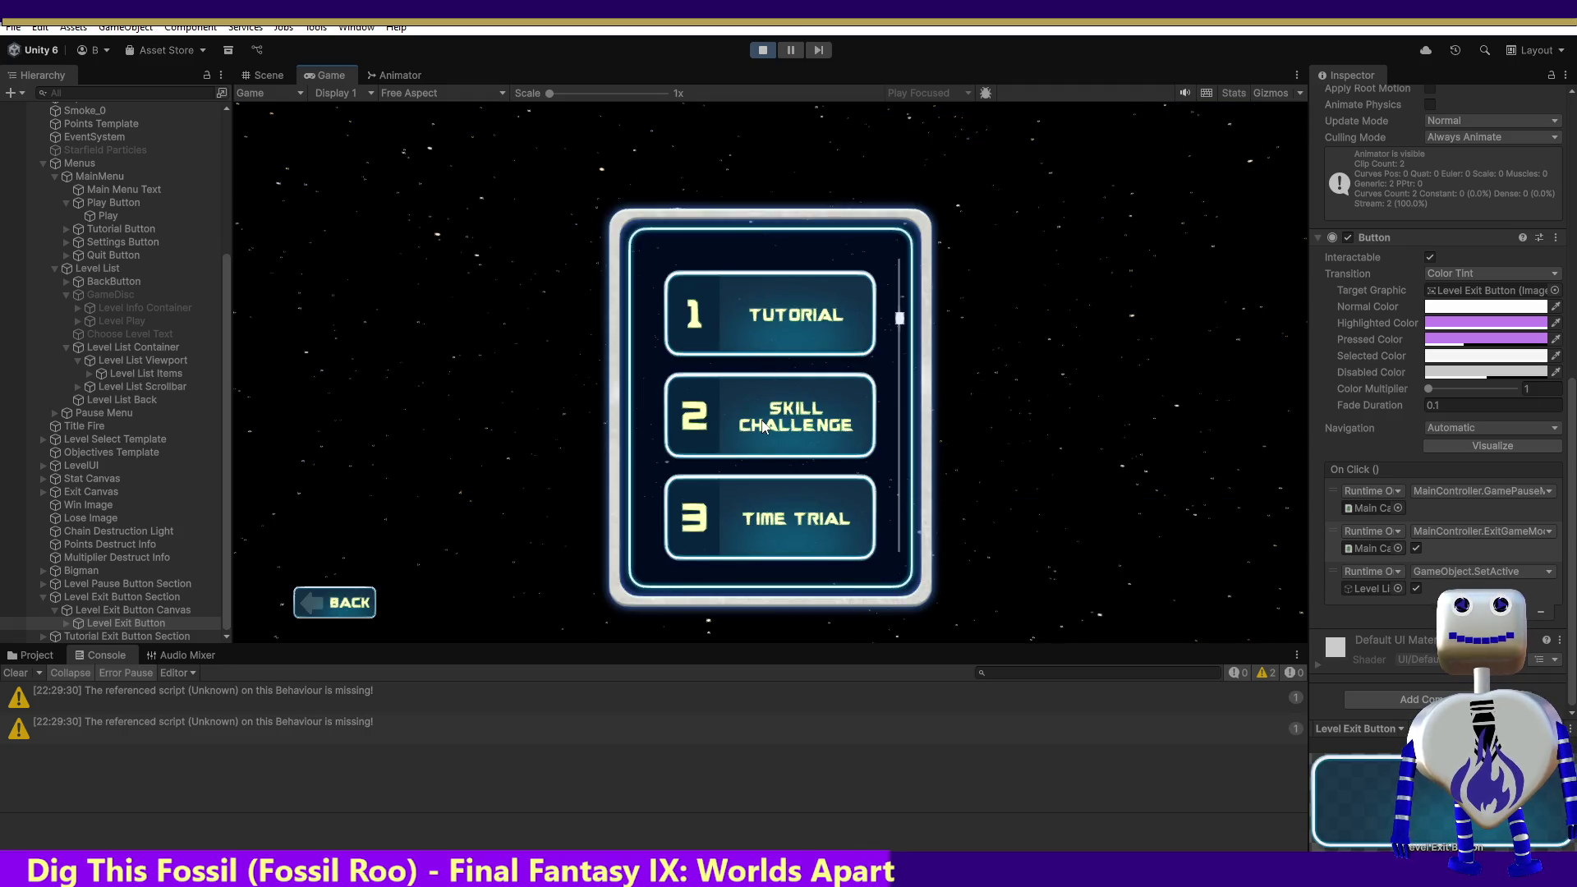
Step: Play the Tutorial through its dialogue to the objectives and exit to the main menu
left_click(762, 343)
left_click(1112, 398)
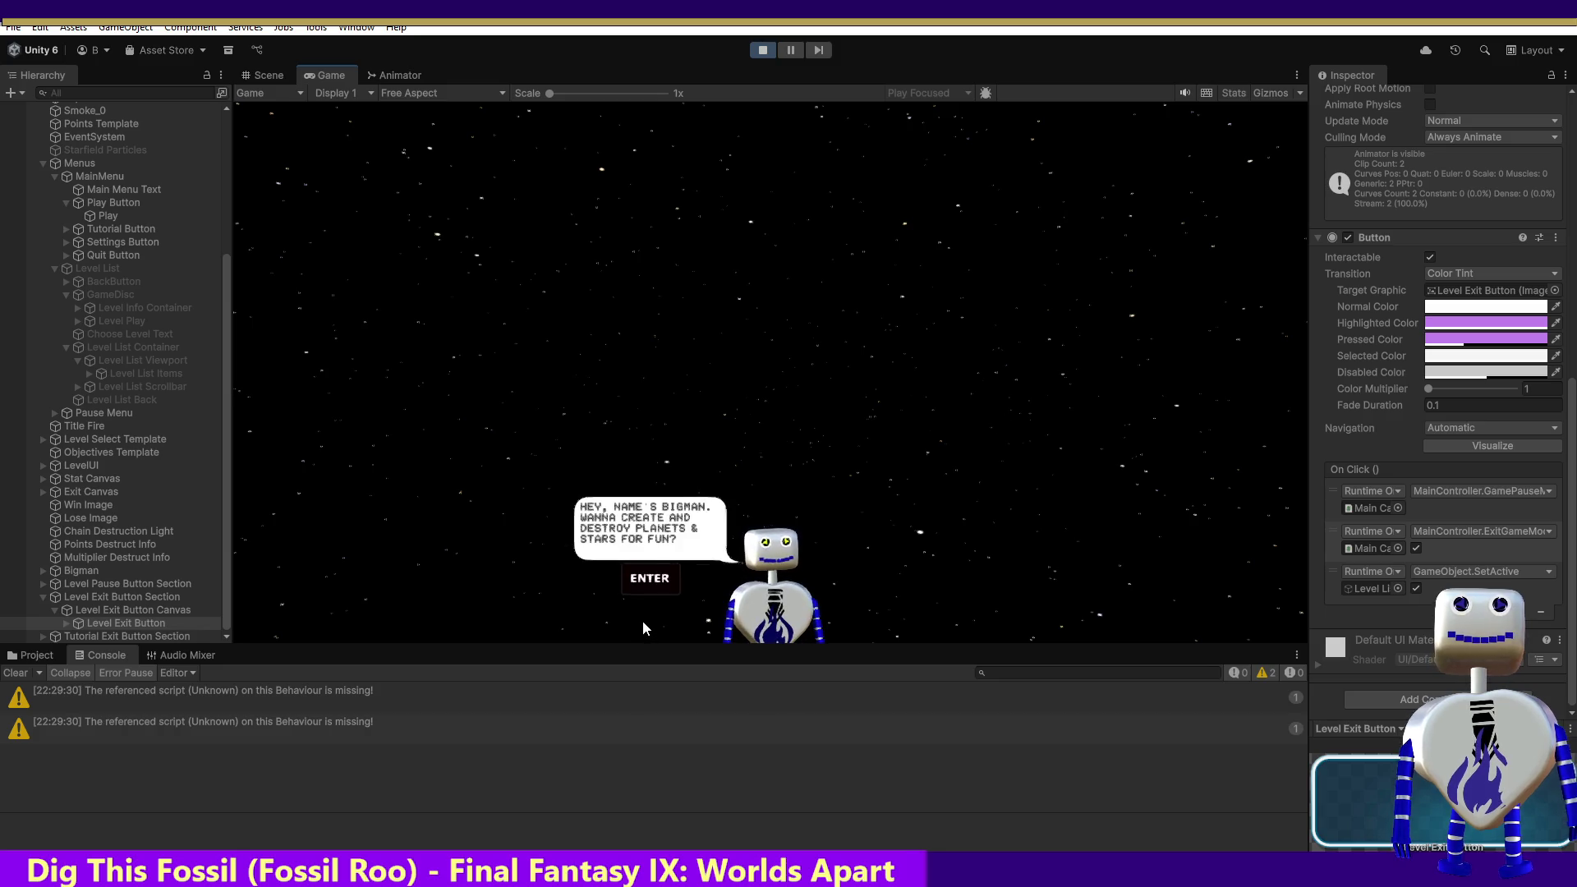
key("Return")
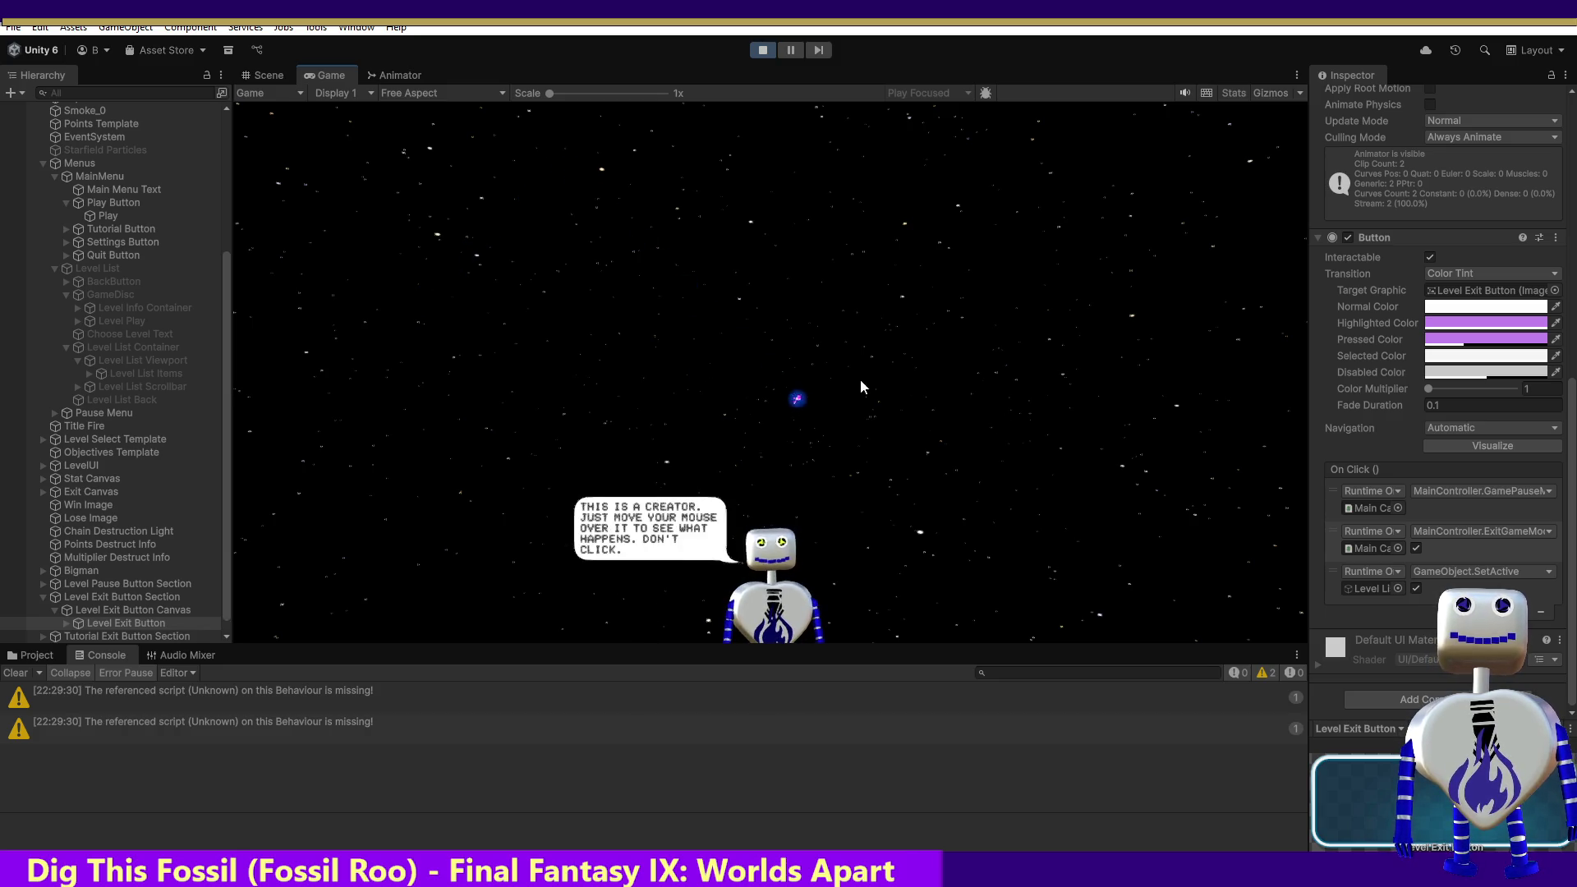
mouse_move(928, 543)
key("Return")
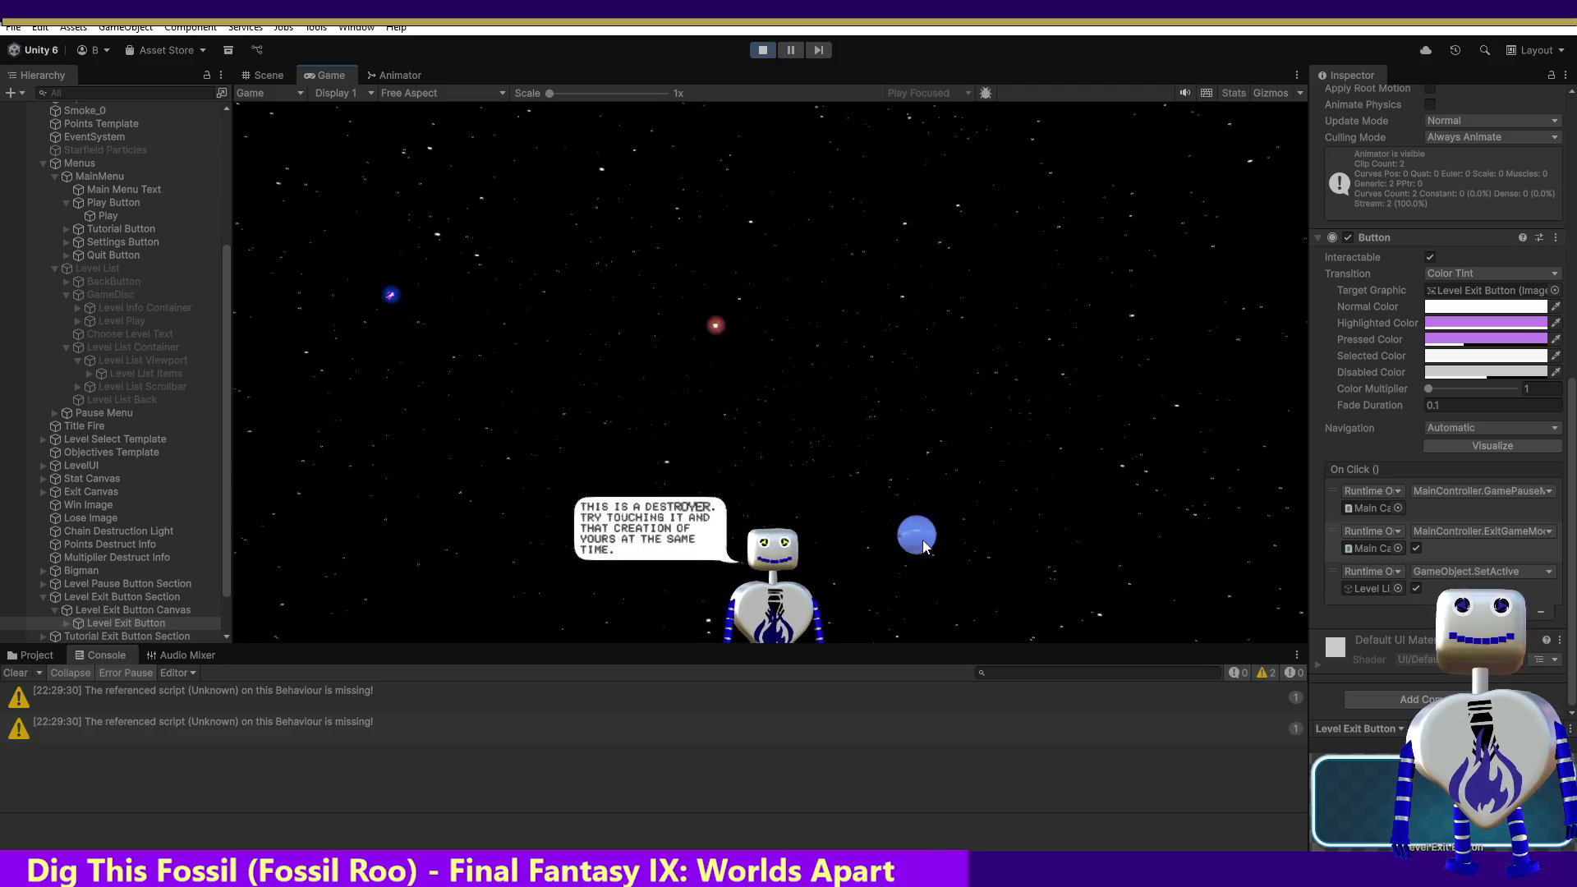
key("Return")
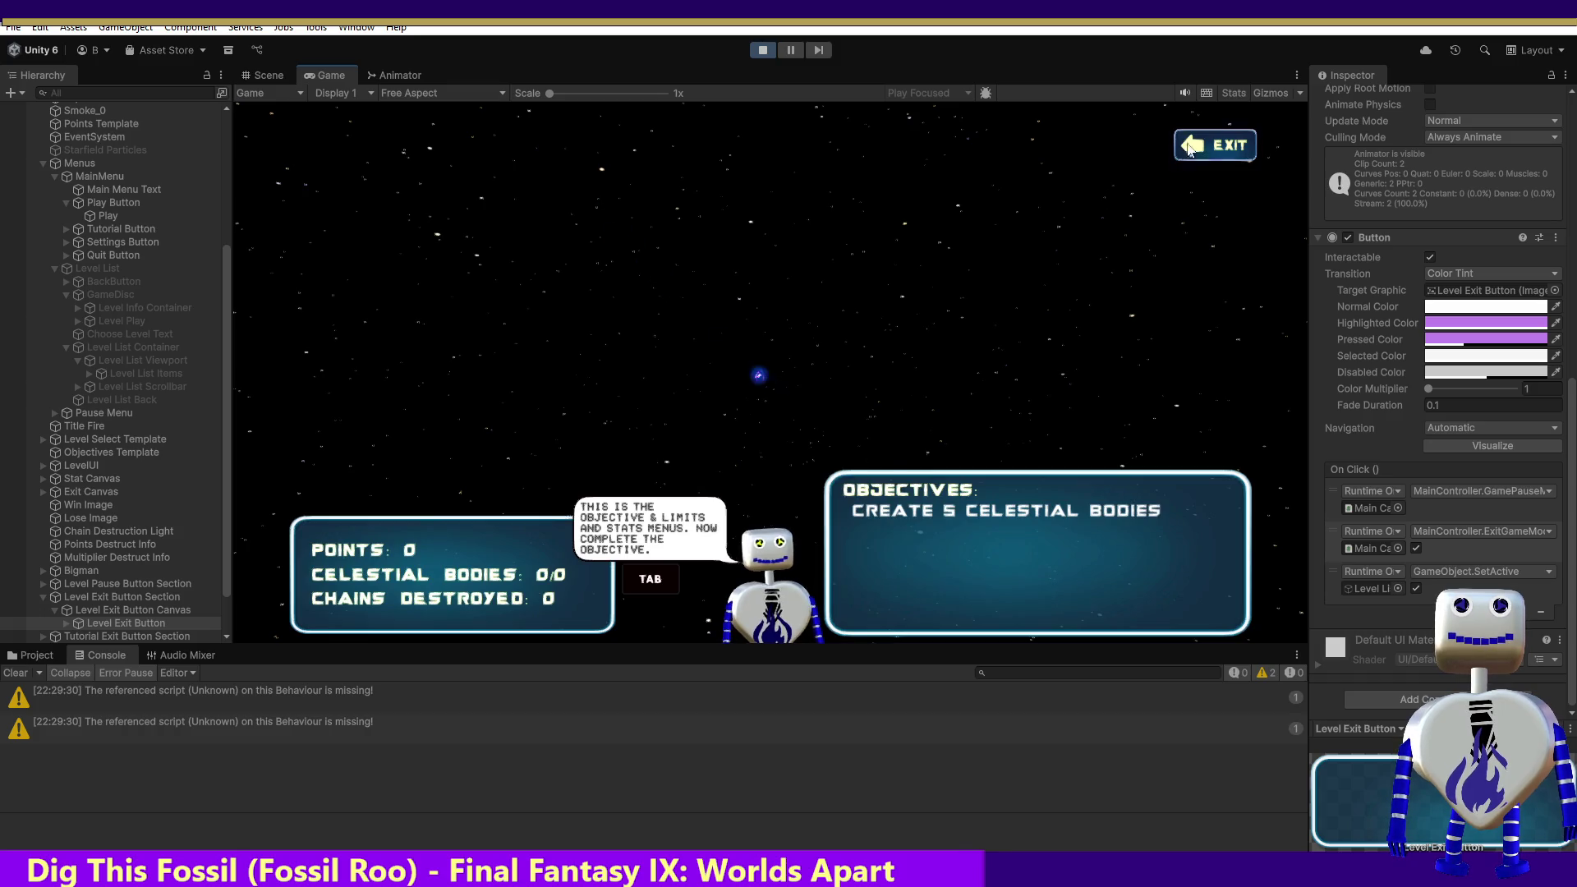
left_click(1188, 150)
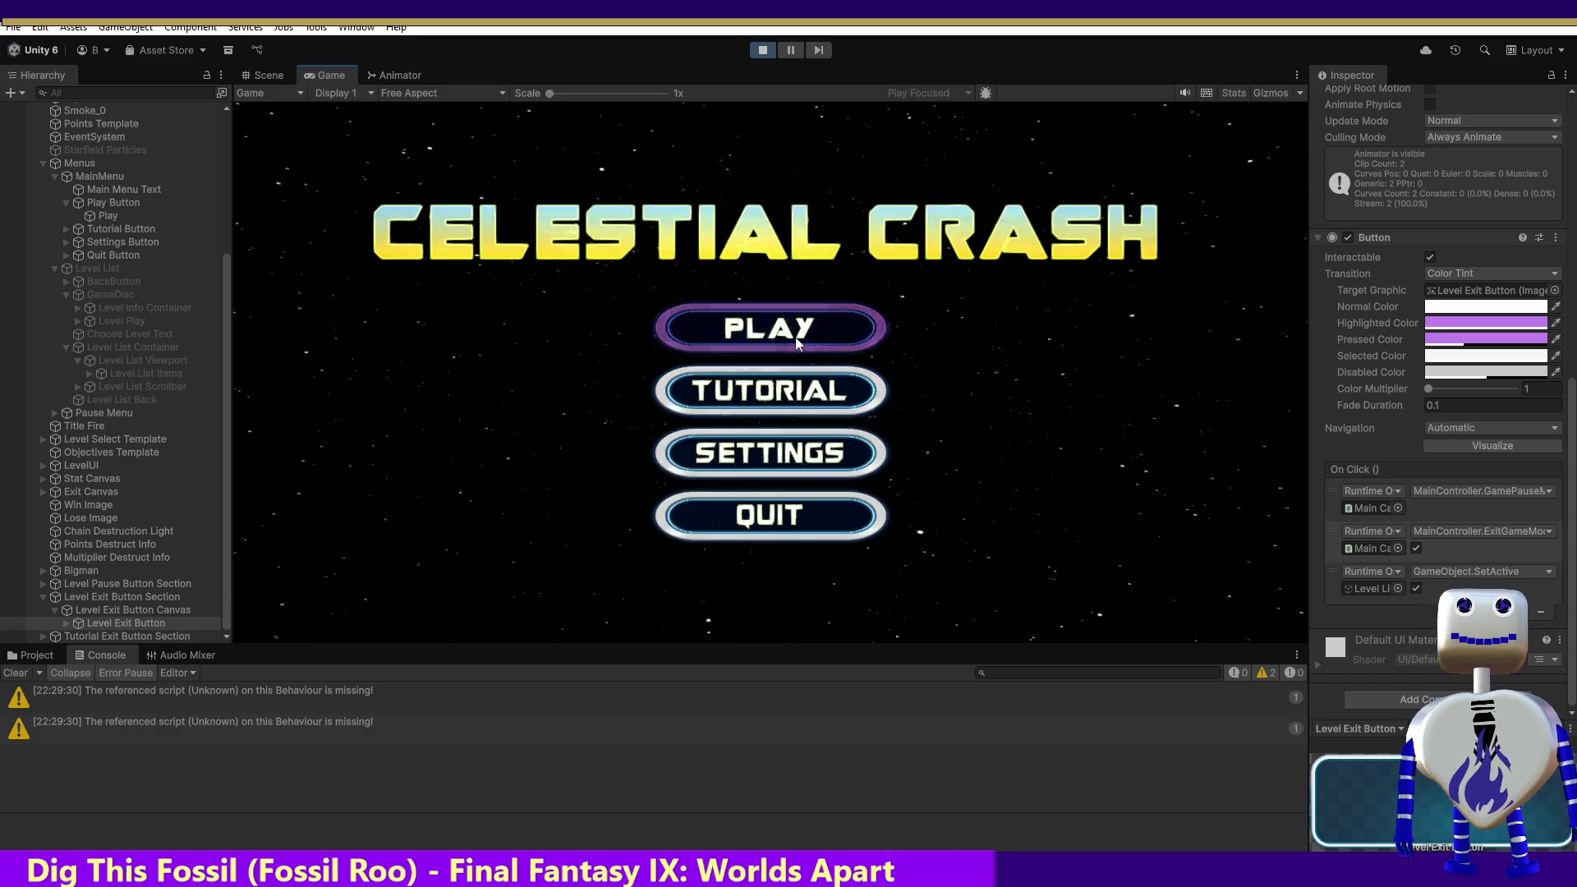
Step: Start level 7 (goal 1000 points, chain limit 5) from the level list and pause it
left_click(797, 343)
scroll(898, 357, "down", 4)
scroll(898, 357, "down", 2)
left_click(817, 406)
left_click(1105, 504)
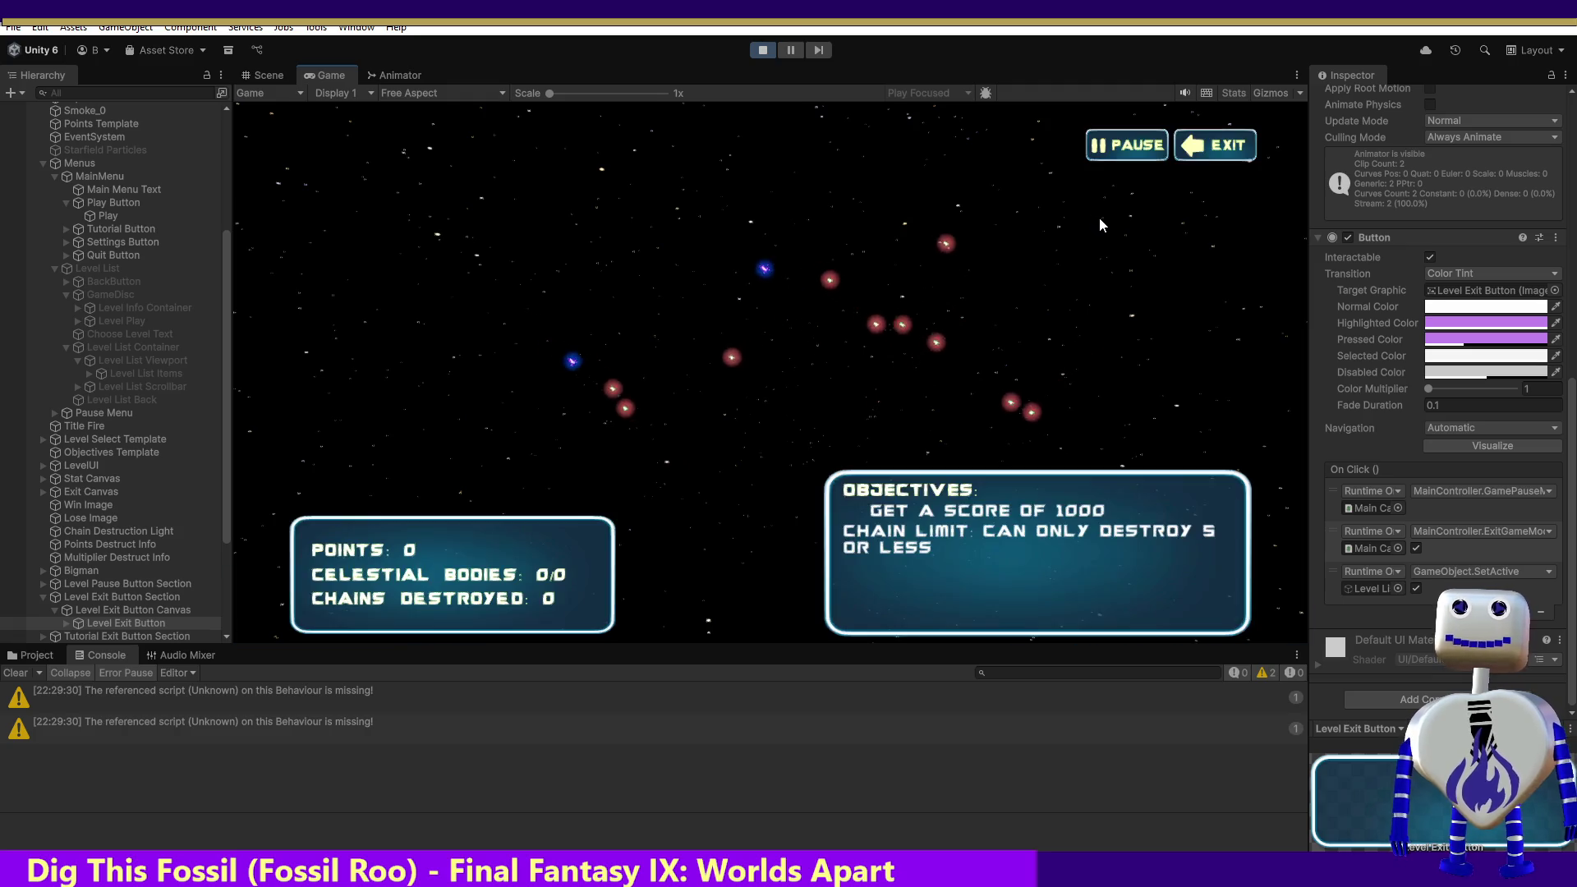
left_click(1127, 151)
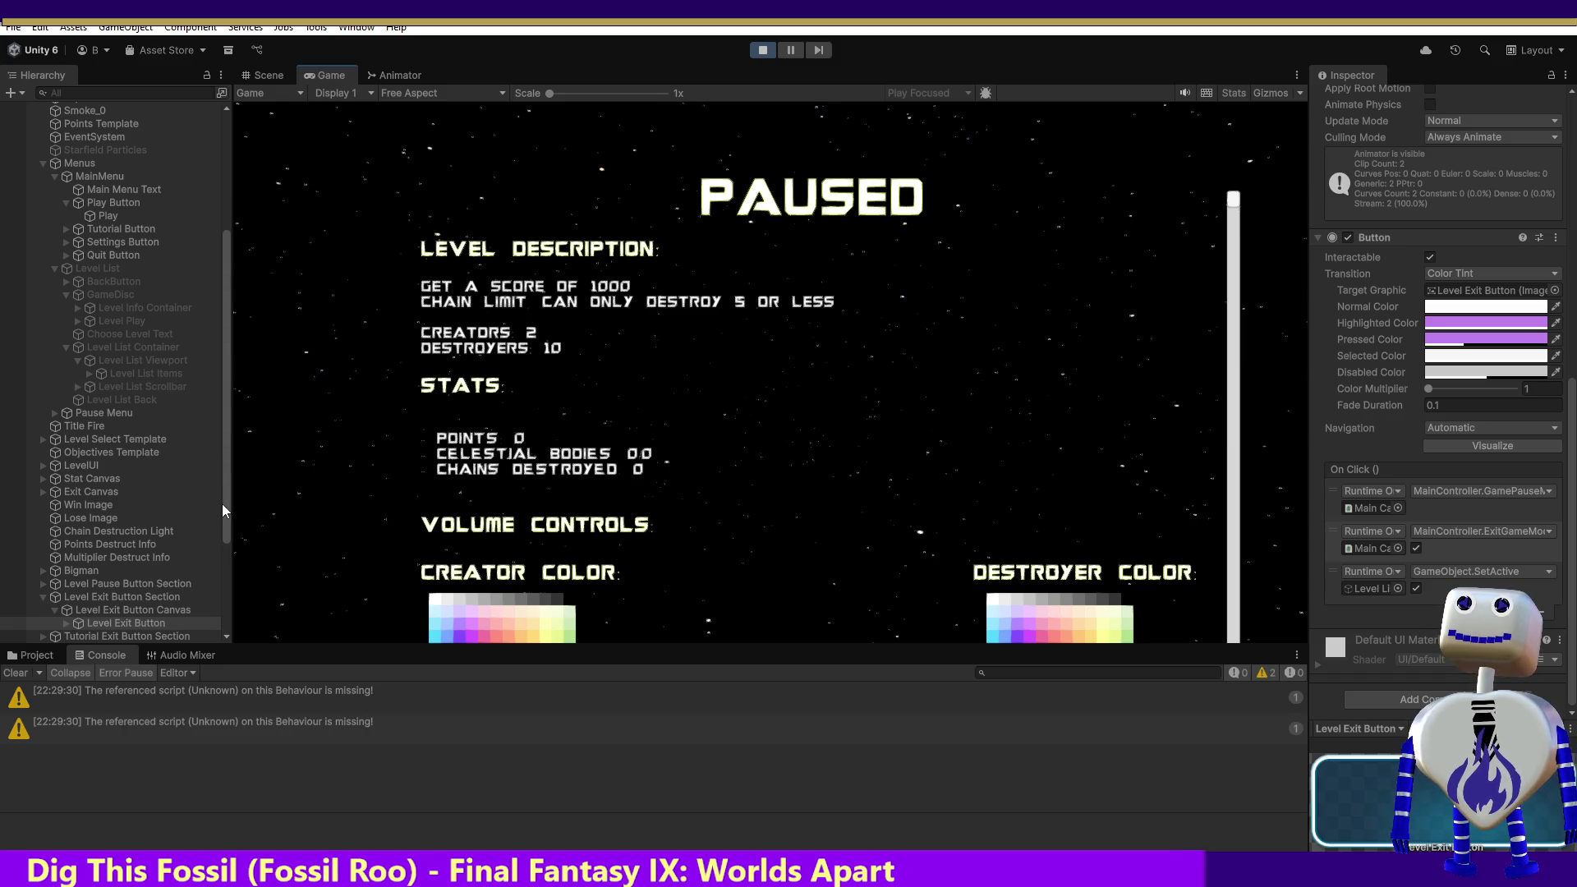
left_click(57, 415)
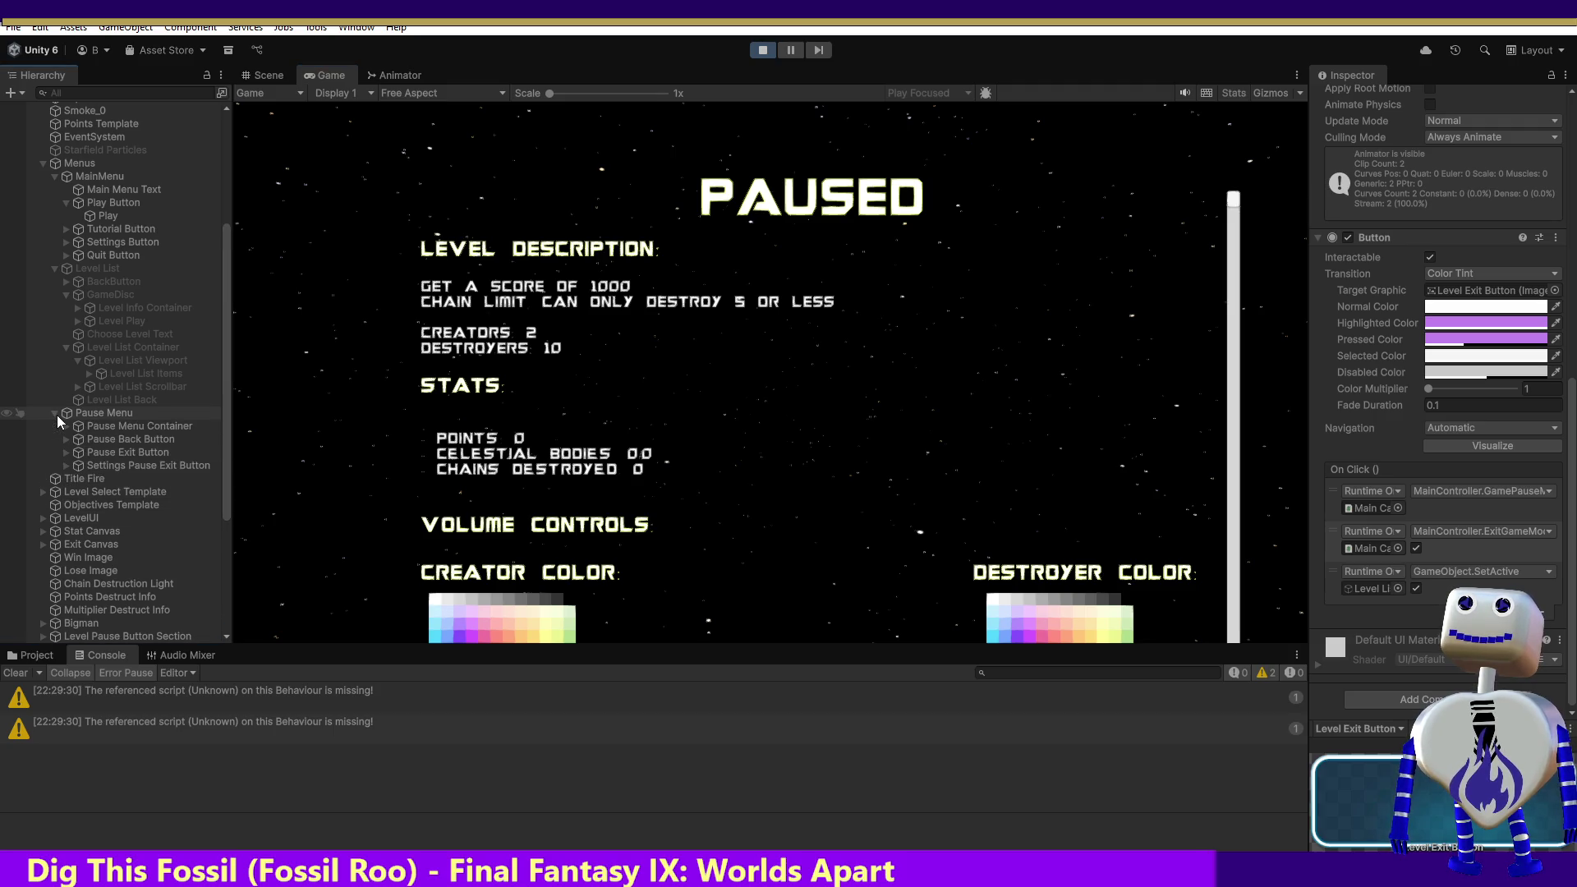
left_click(90, 440)
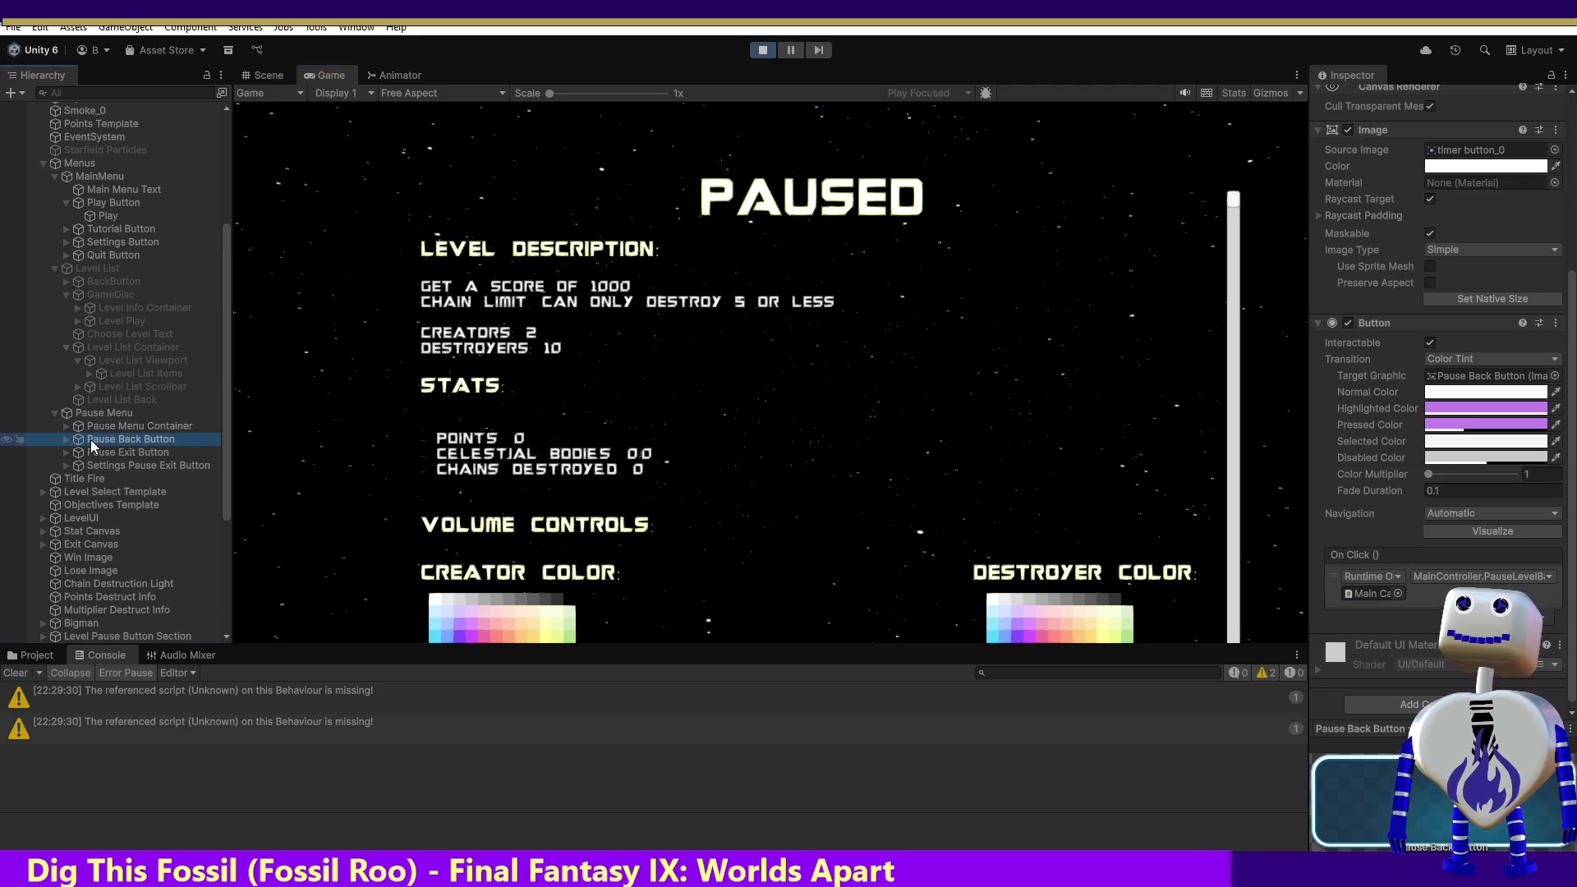
left_click(770, 50)
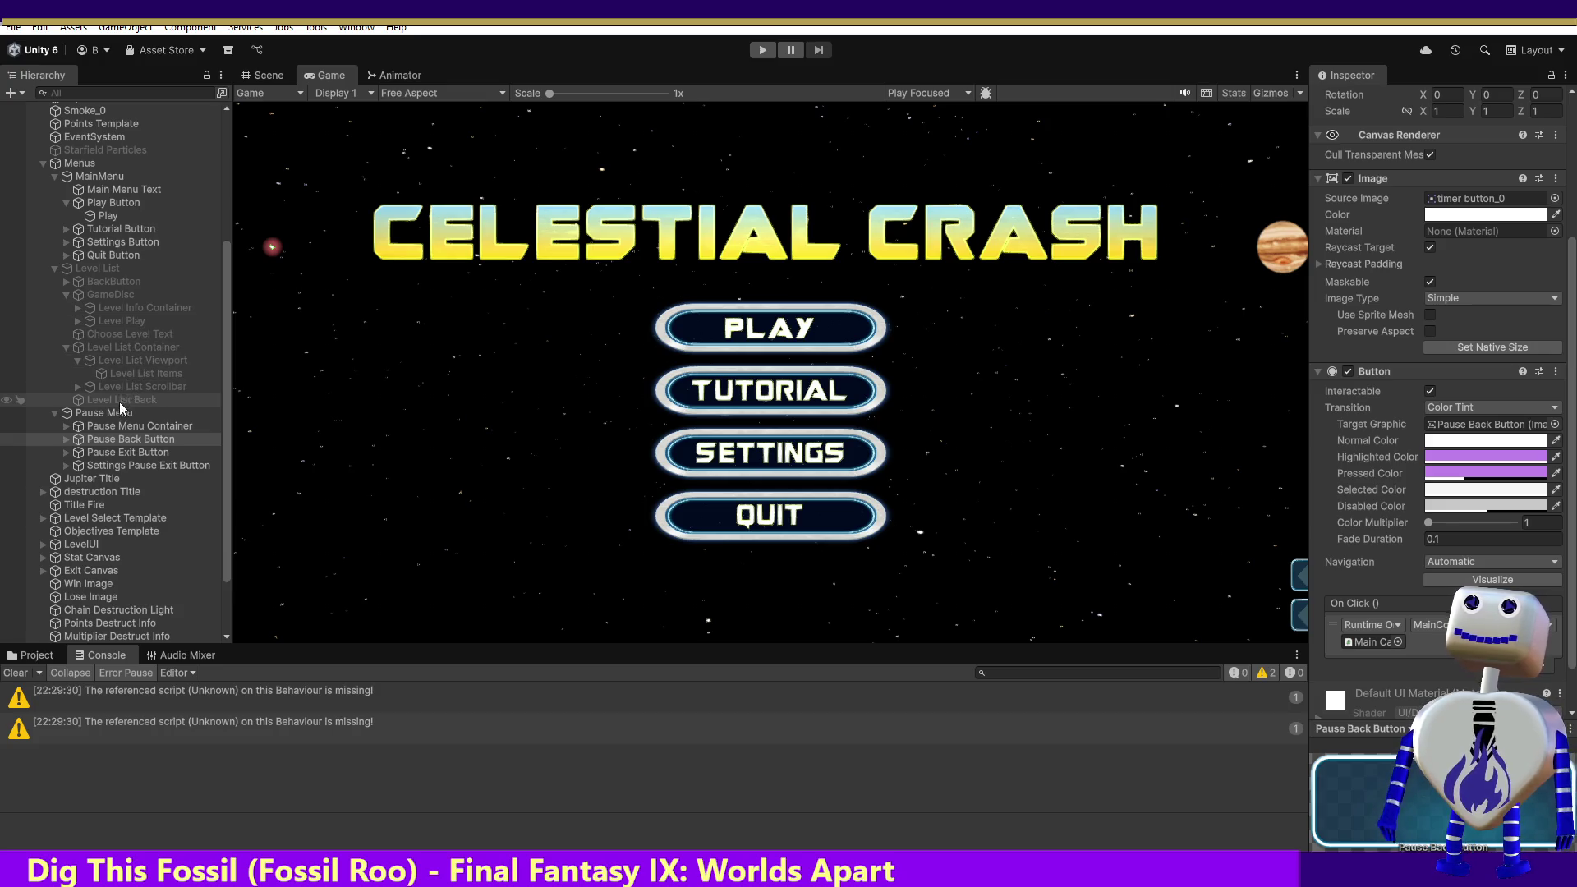
Step: Select Level Play and remove its Level List and back-button SetActive click events
left_click(120, 320)
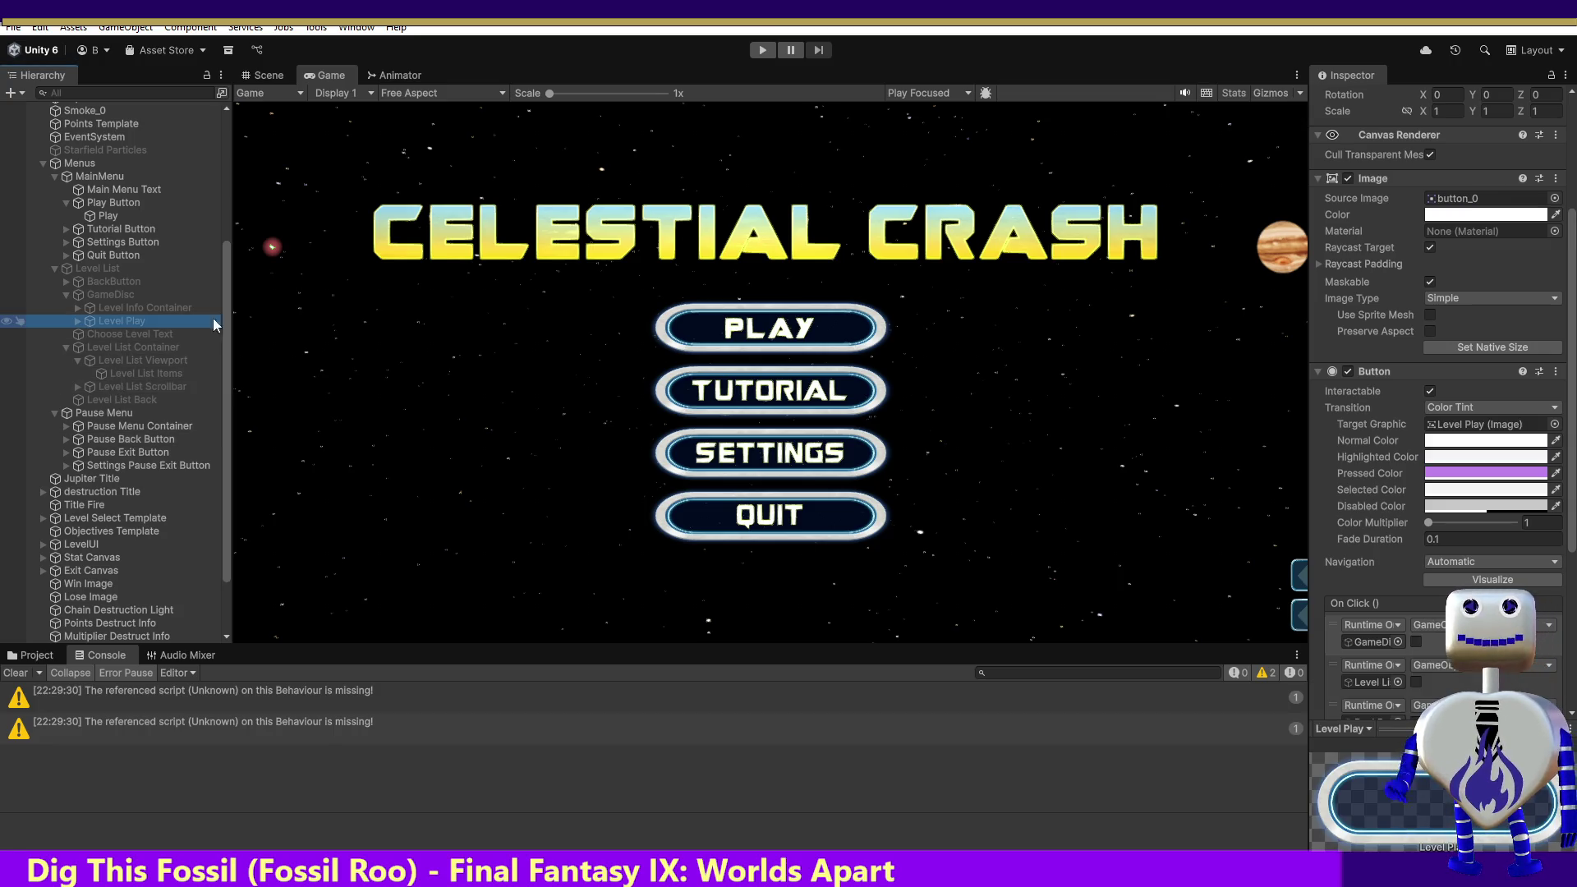
scroll(1437, 493, "down", 3)
scroll(1441, 394, "down", 3)
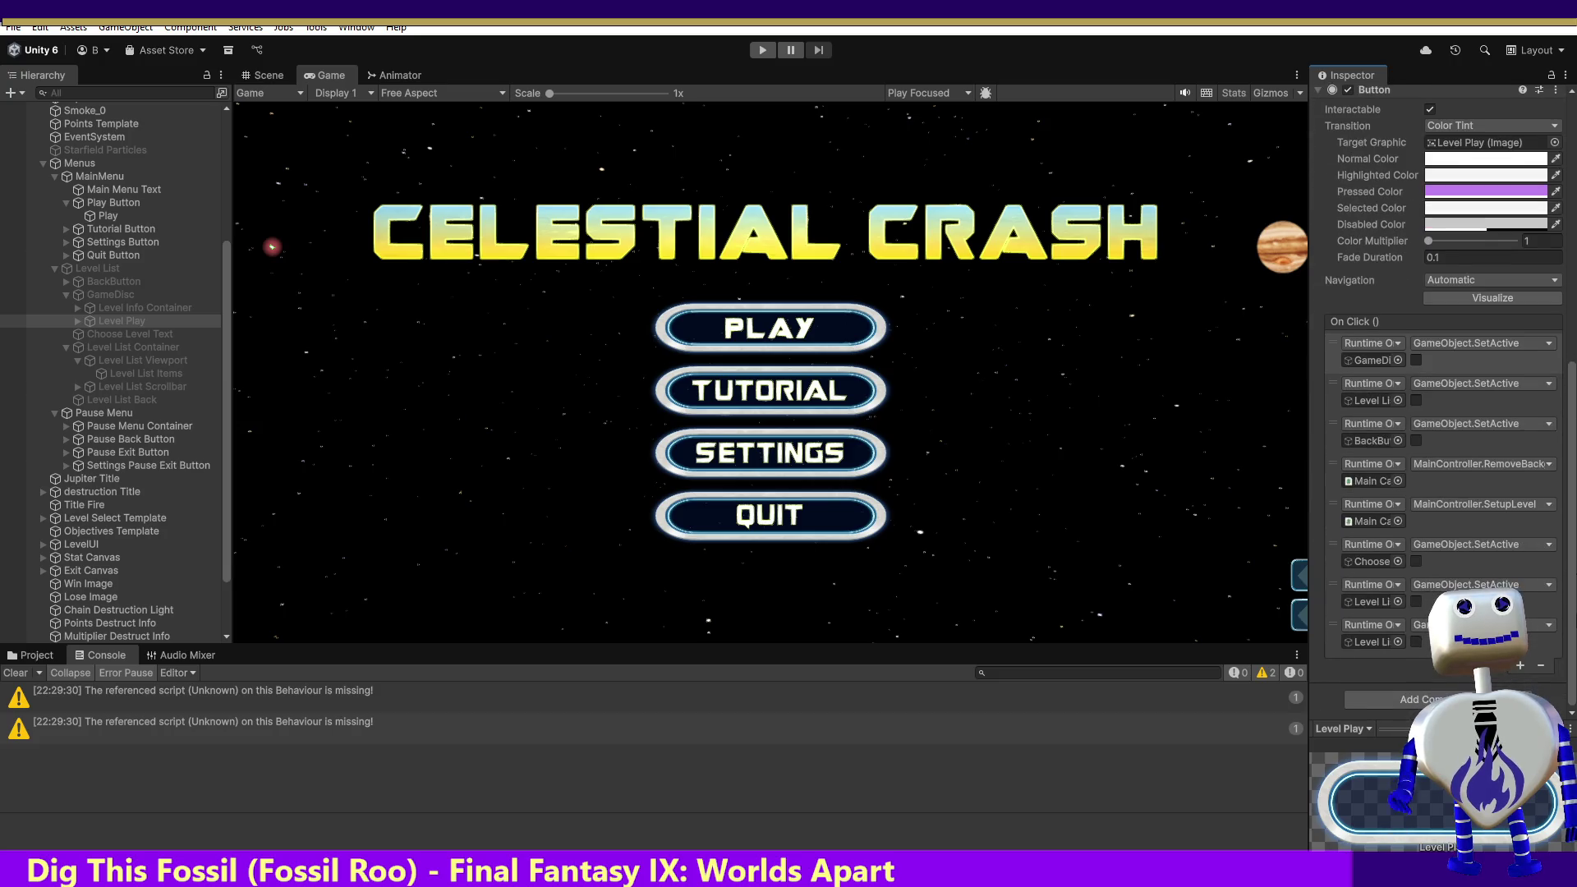
left_click(1450, 353)
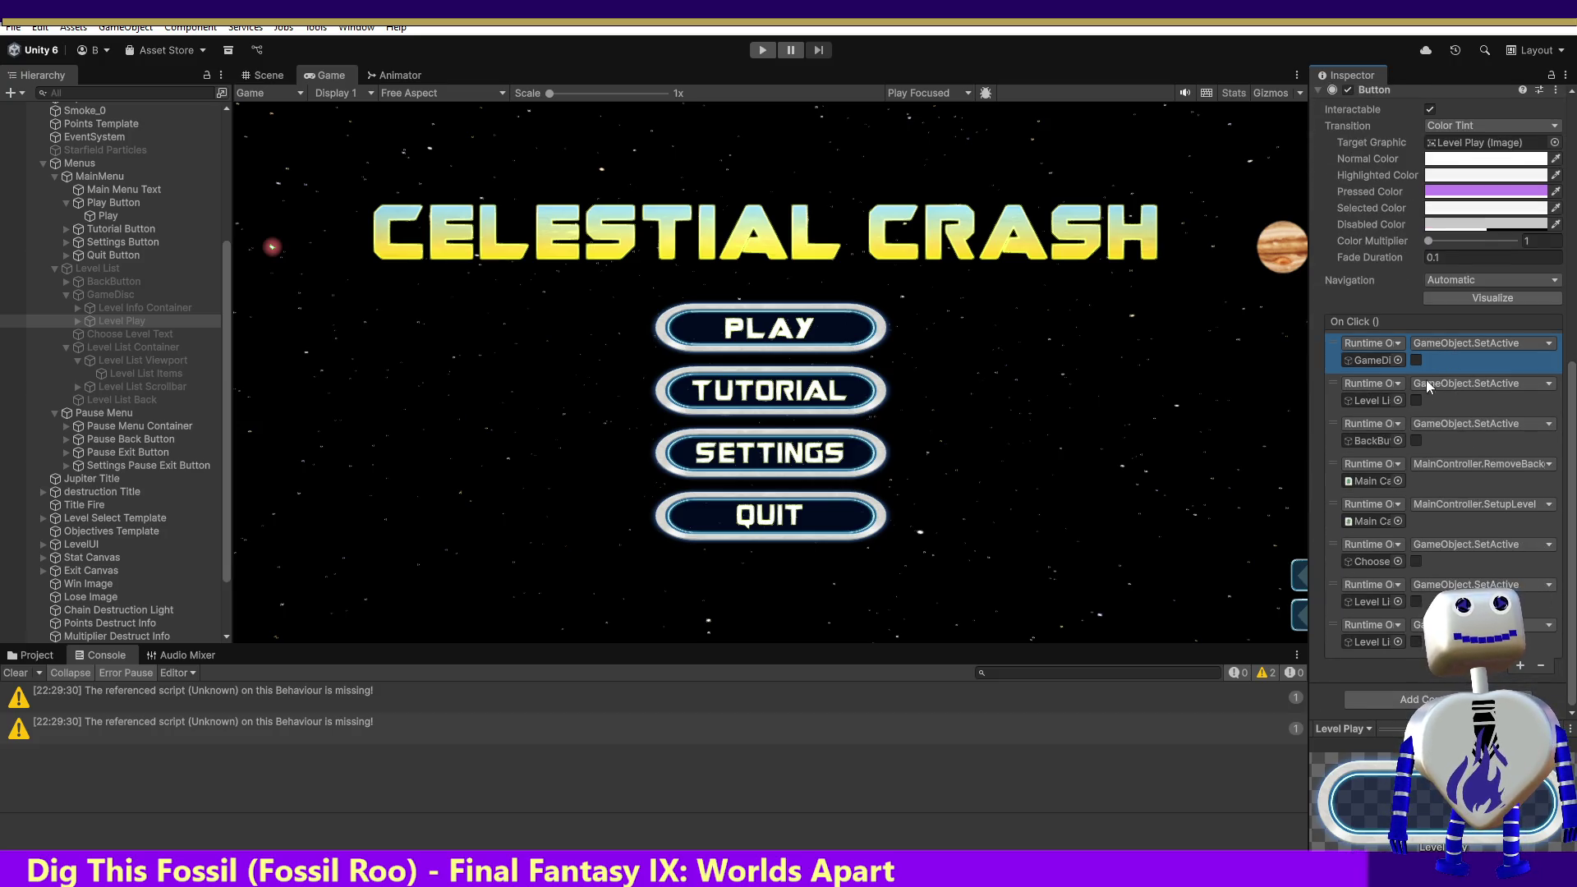
left_click(1437, 403)
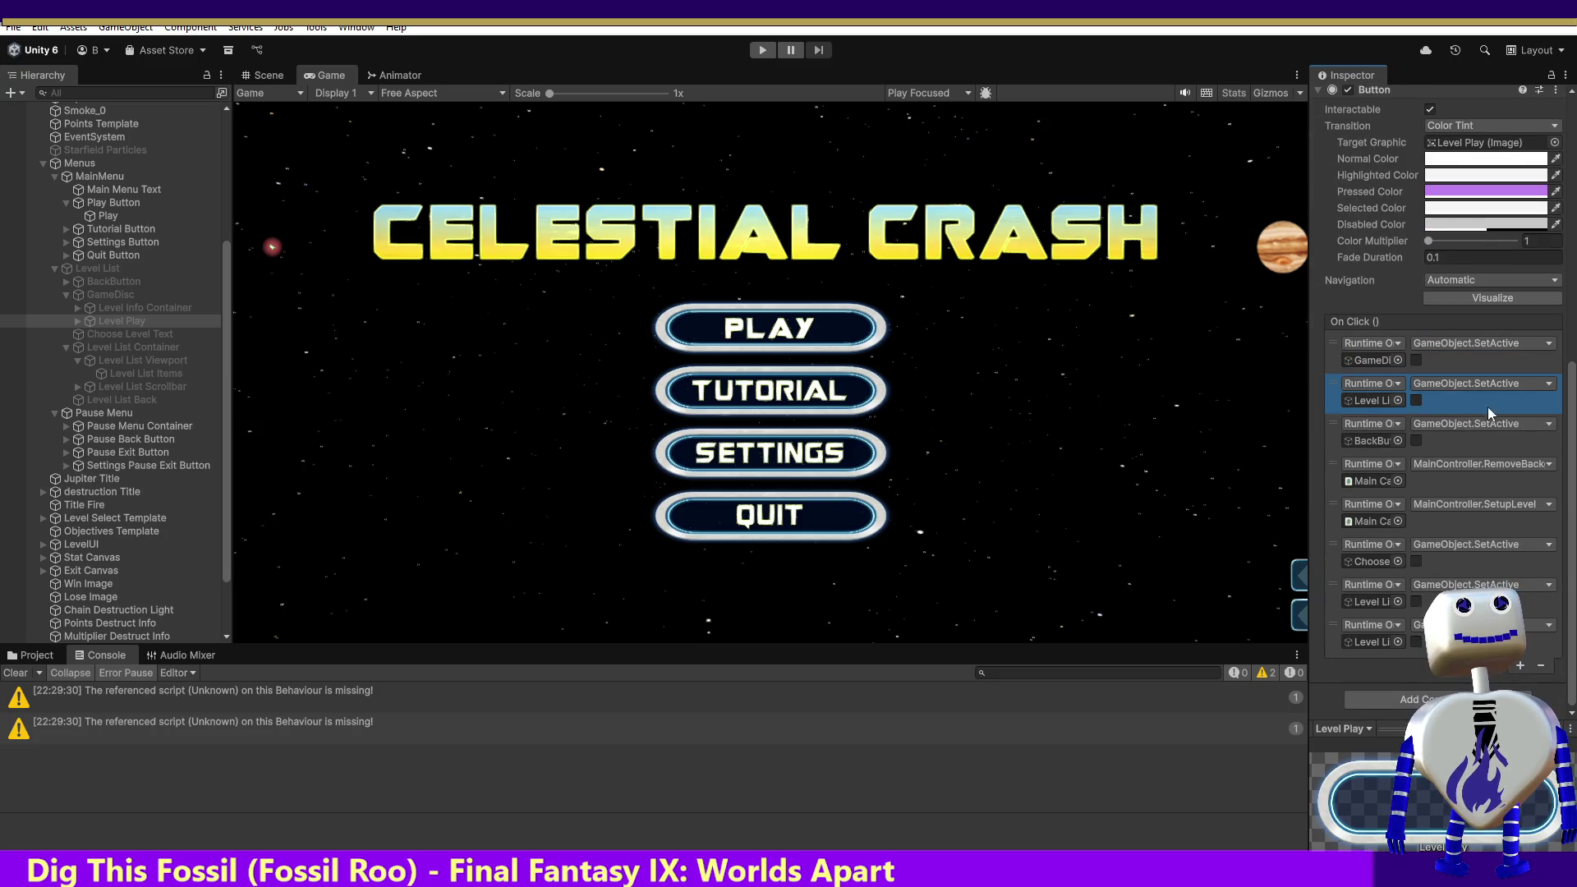
left_click(1540, 665)
left_click(1444, 441)
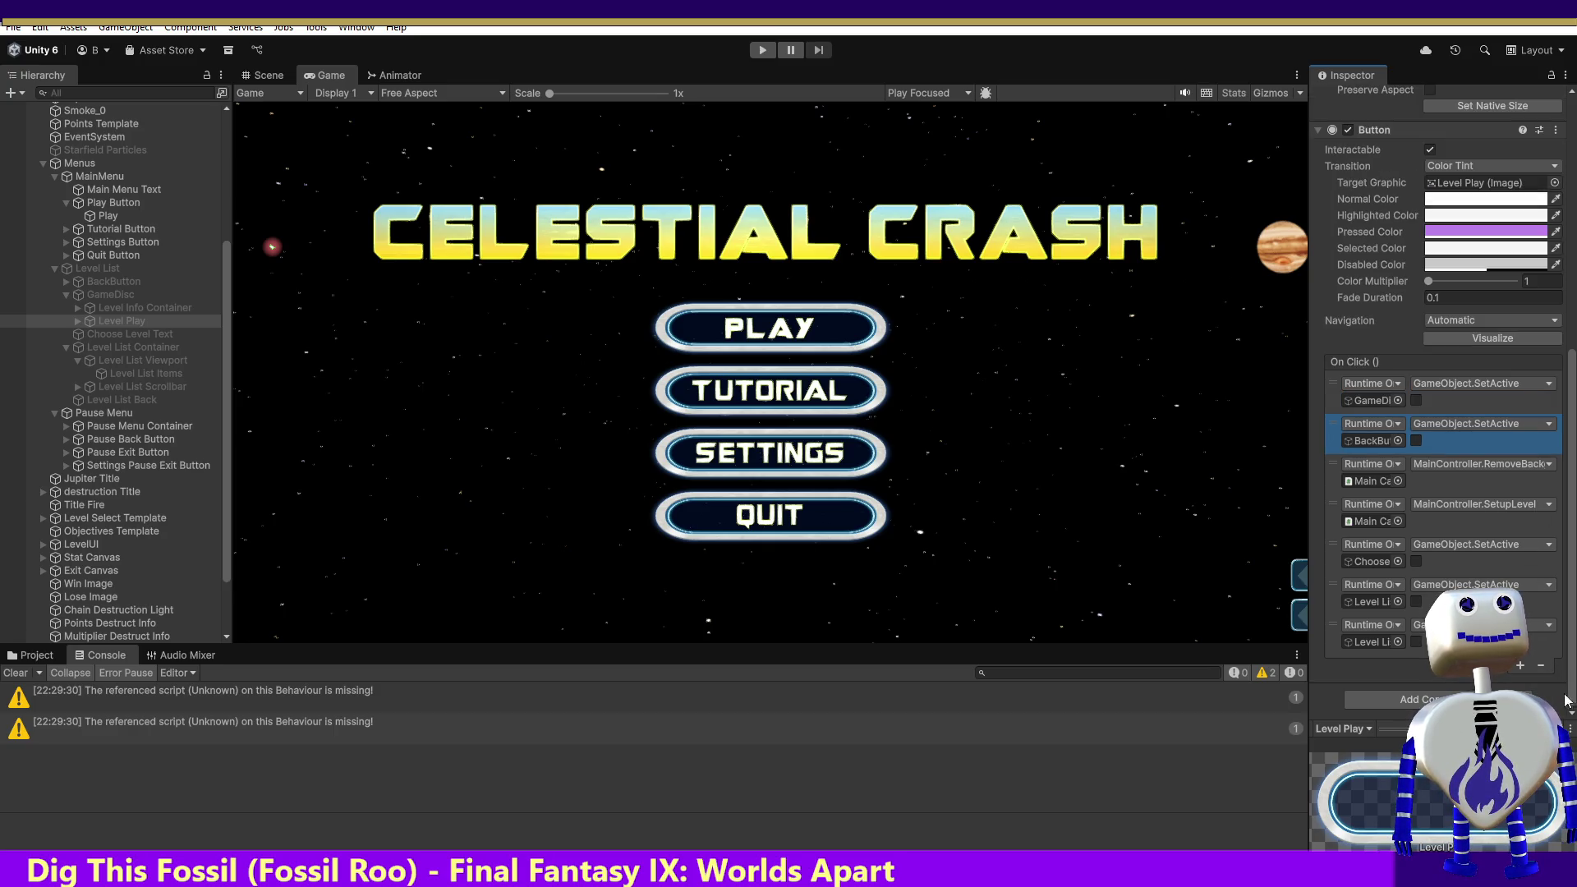
left_click(1539, 665)
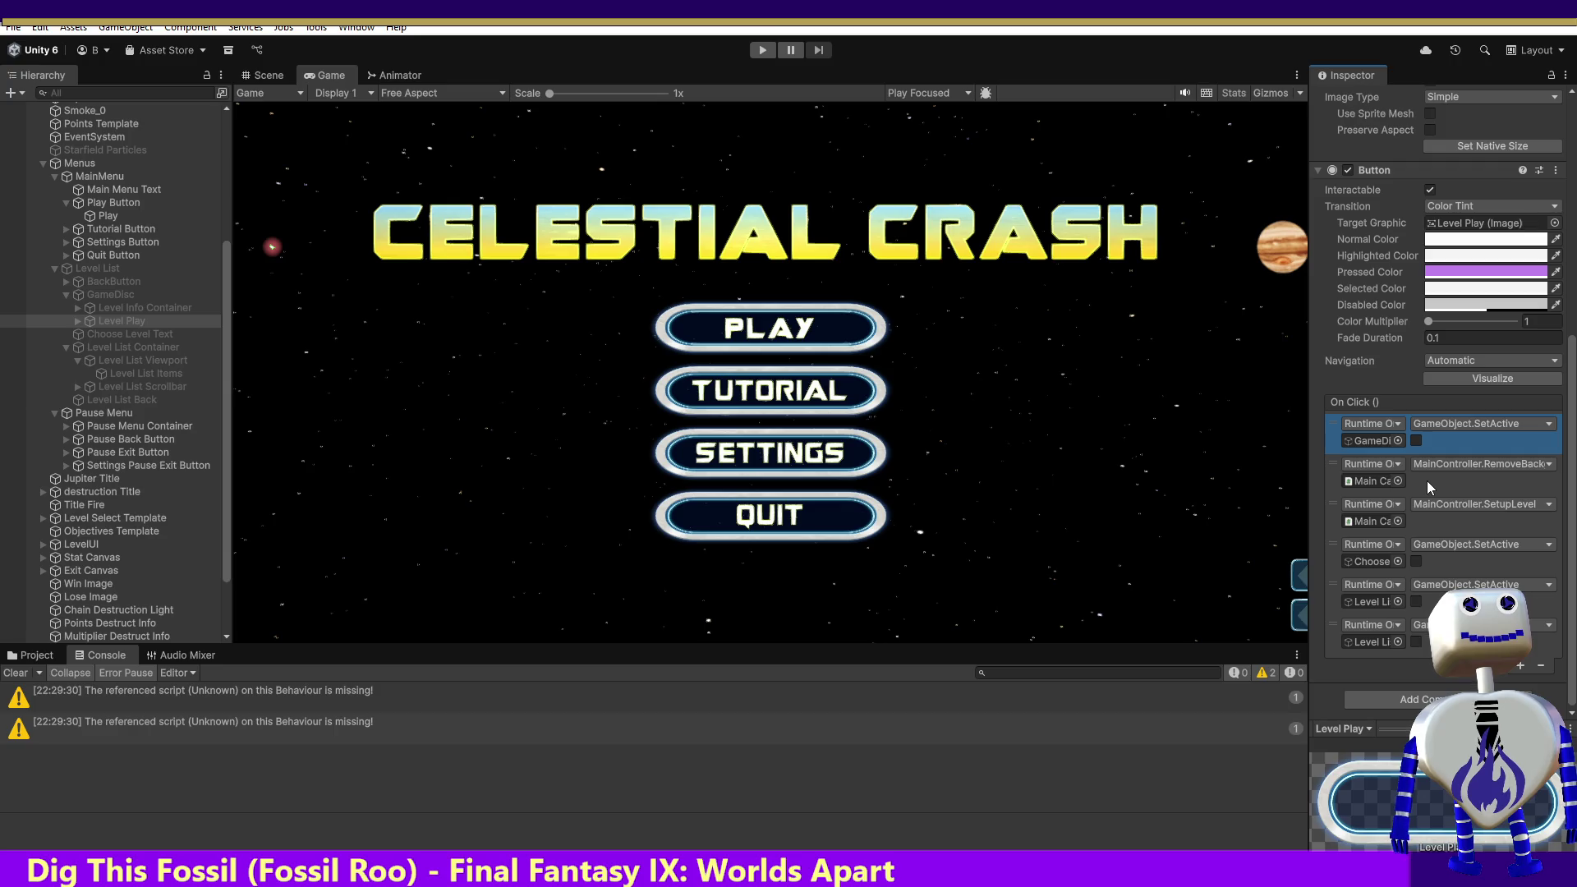
Step: Remove the Choose Level Text and duplicate Level List events, leaving a final Level List call
left_click(1433, 490)
left_click(1442, 518)
left_click(1460, 563)
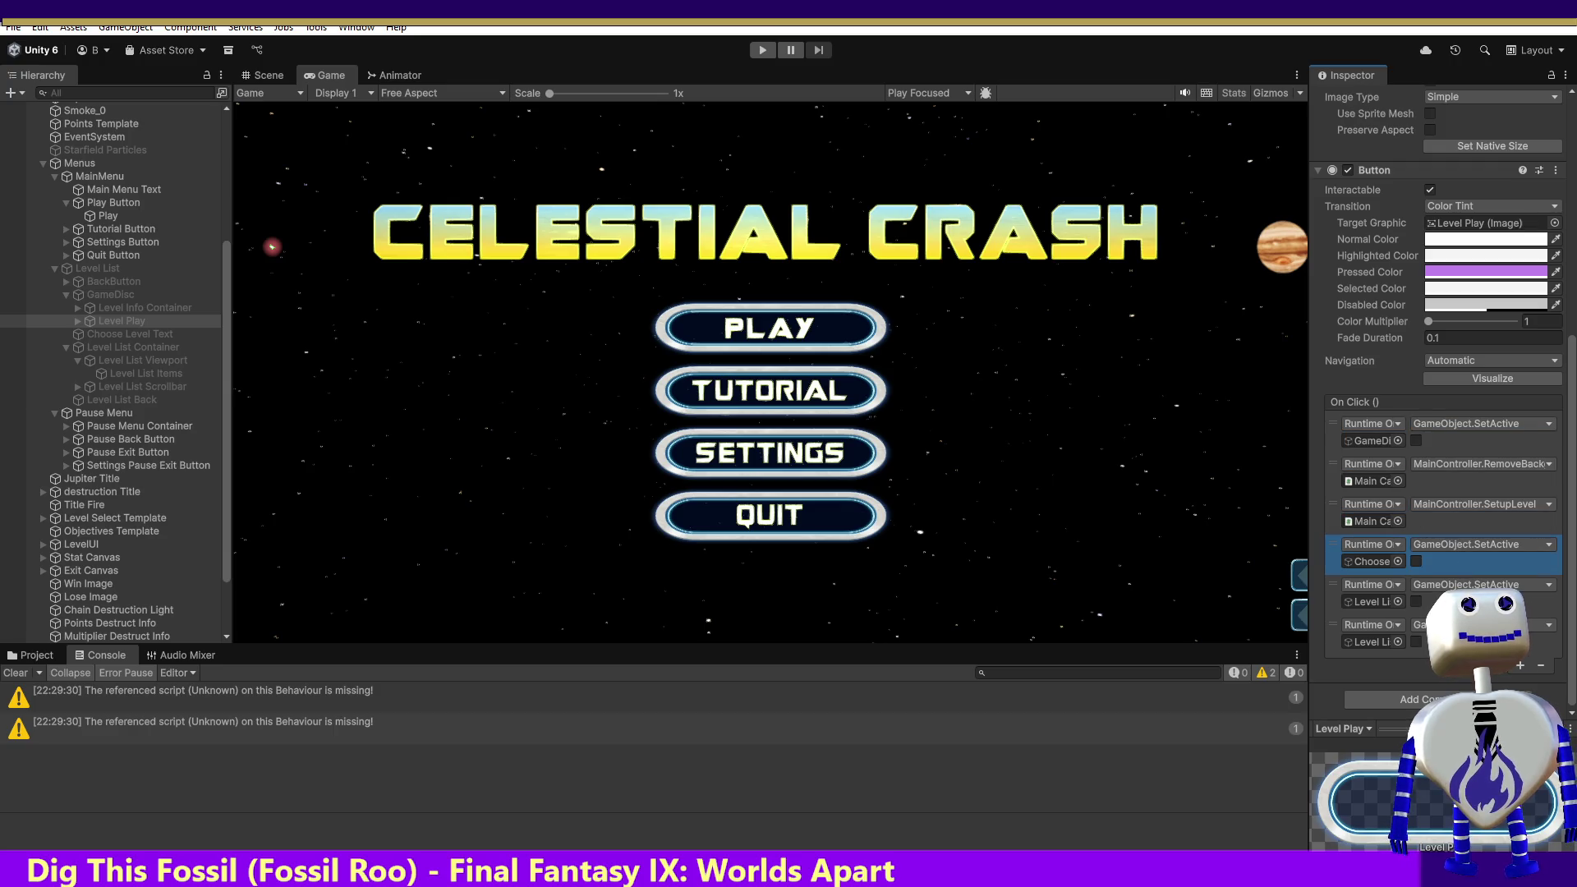
left_click(1540, 665)
left_click(1445, 603)
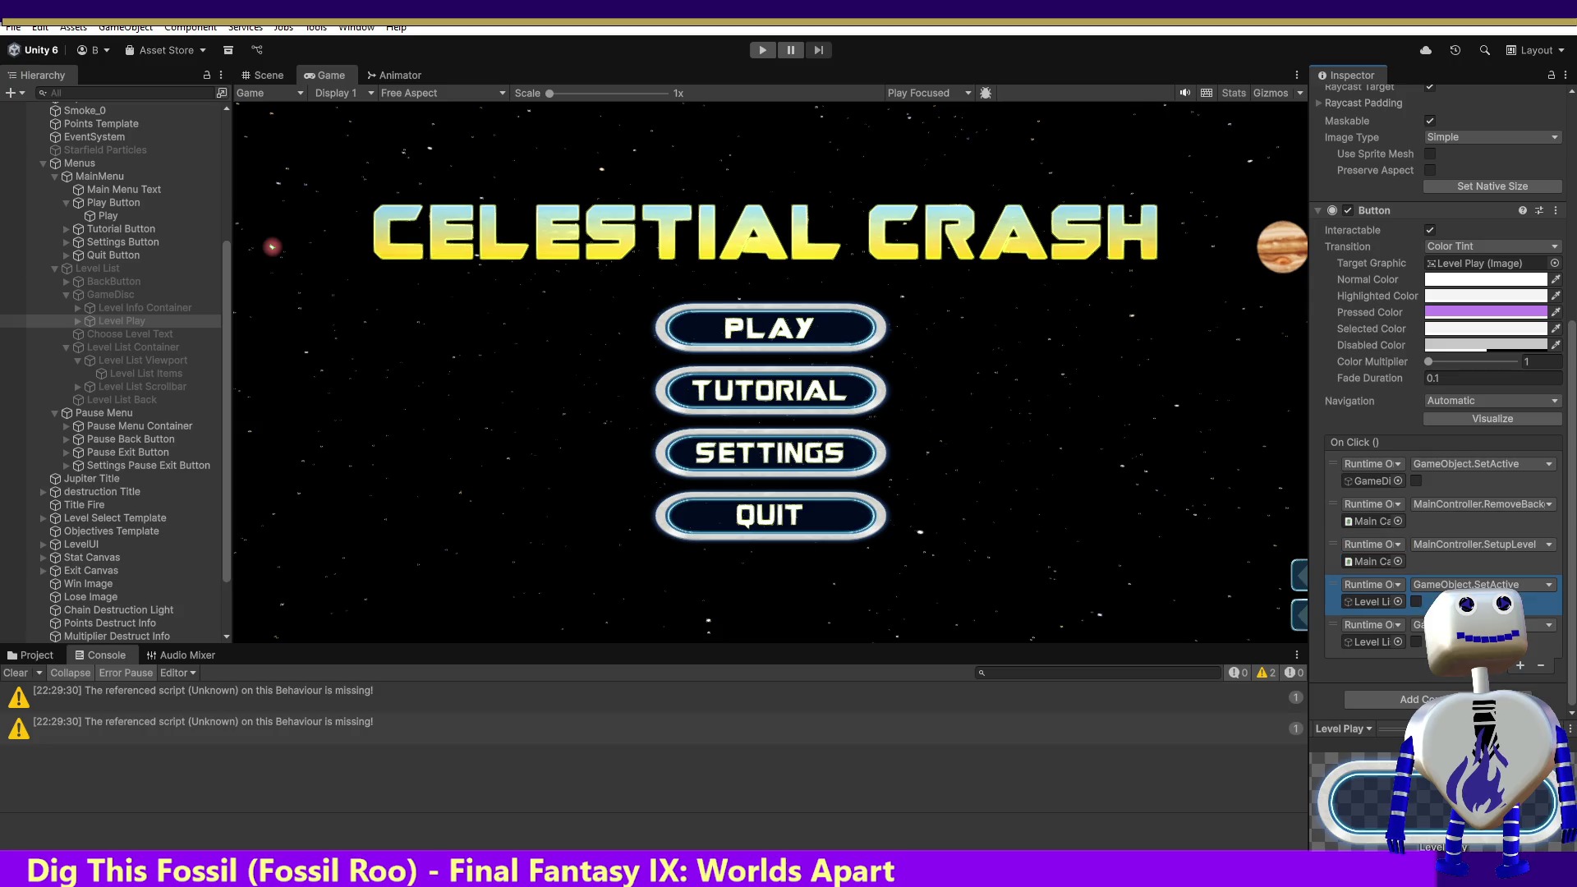
left_click(1370, 602)
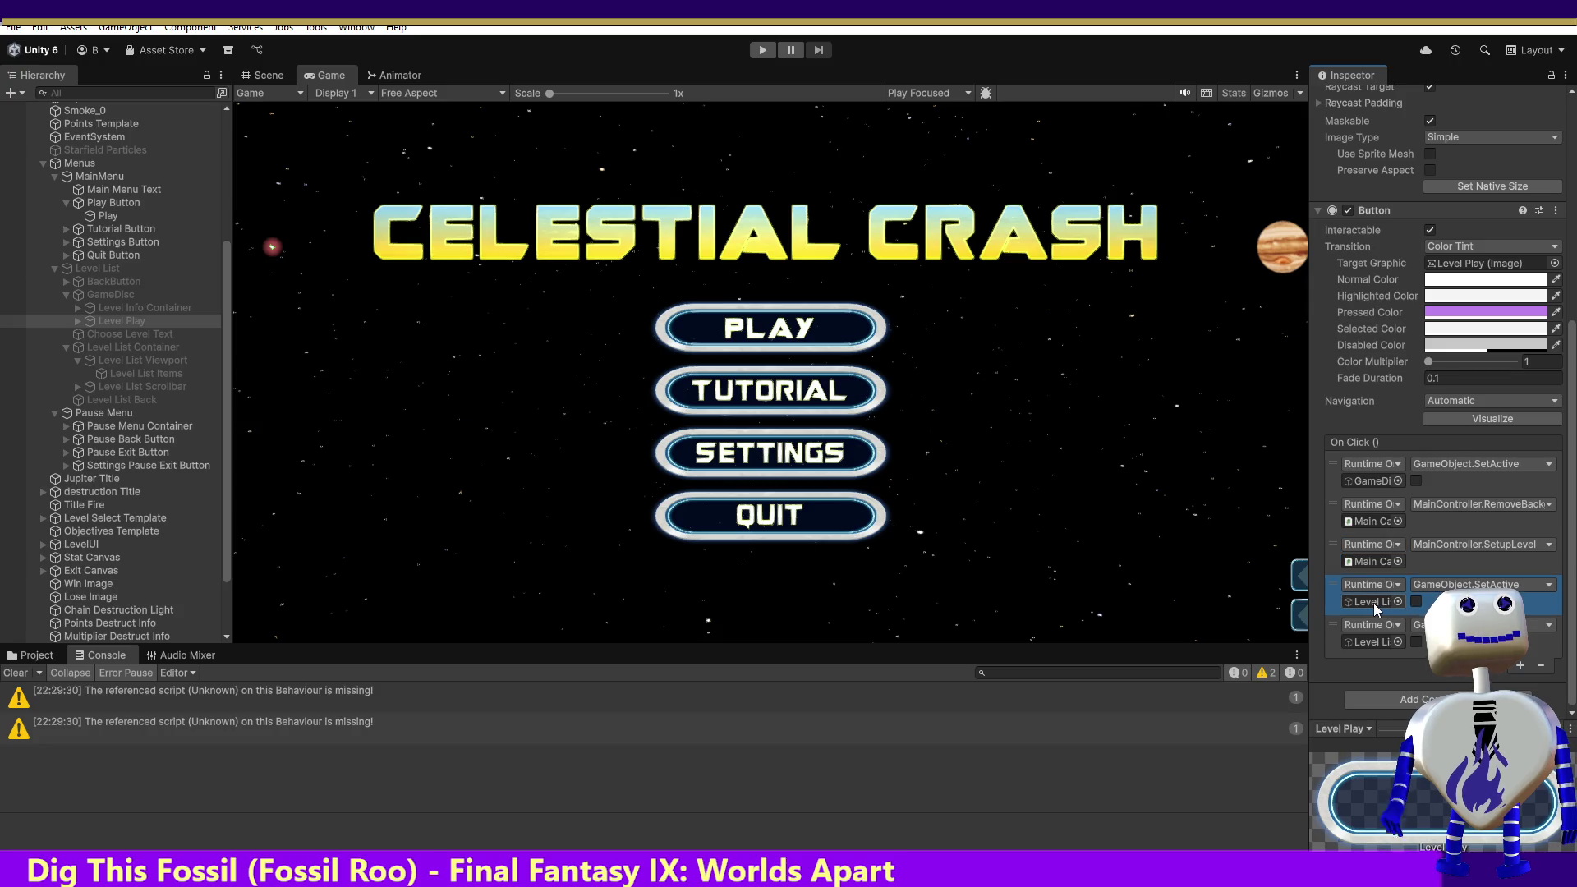
left_click(1542, 666)
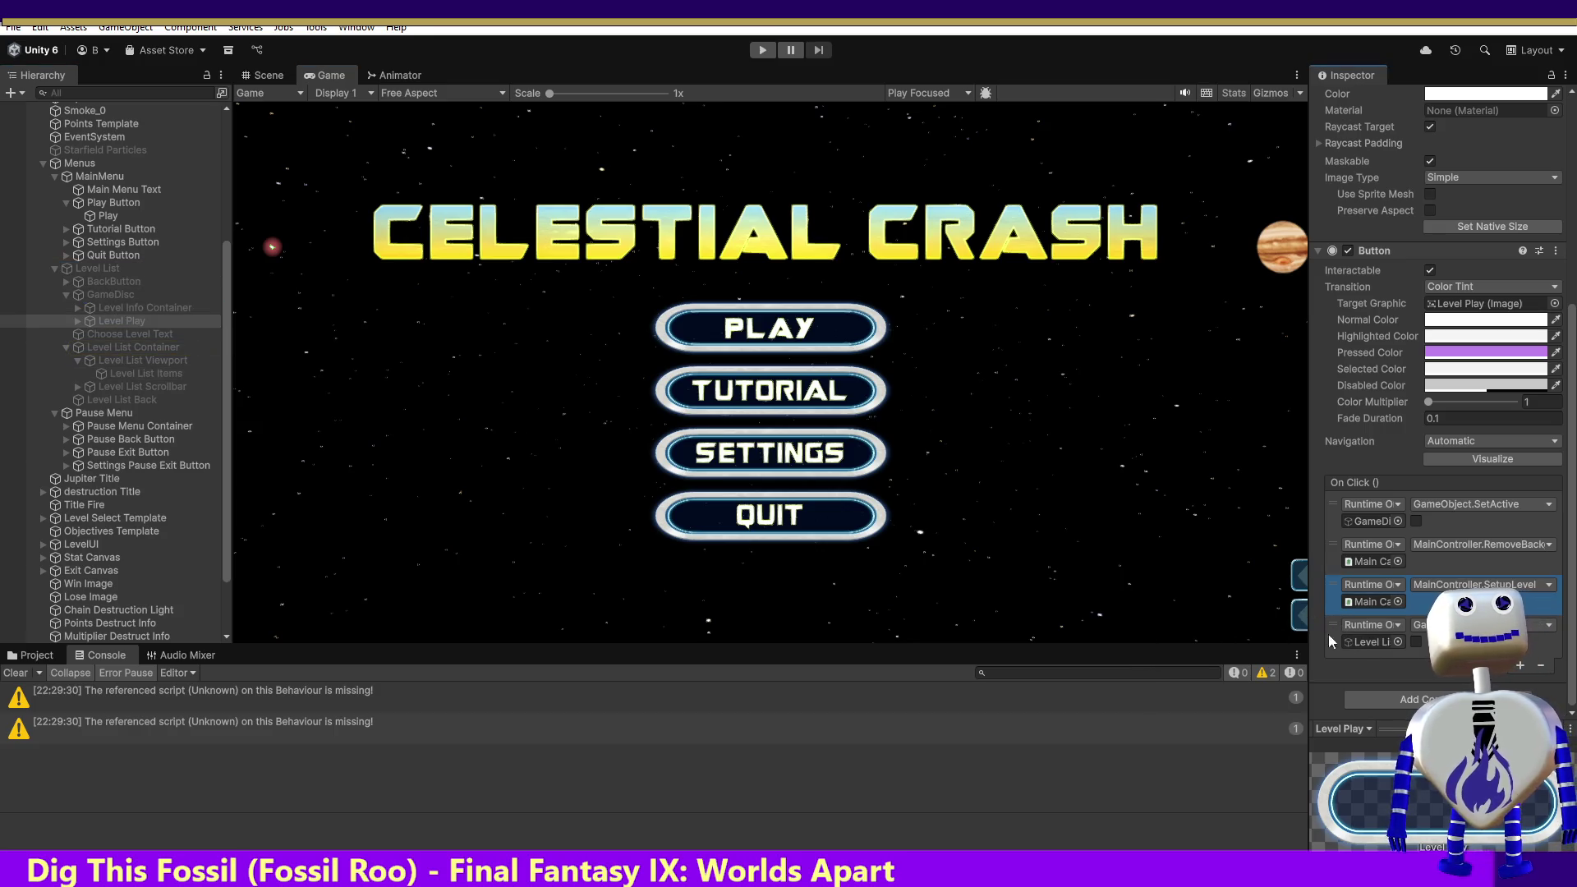
left_click(1365, 639)
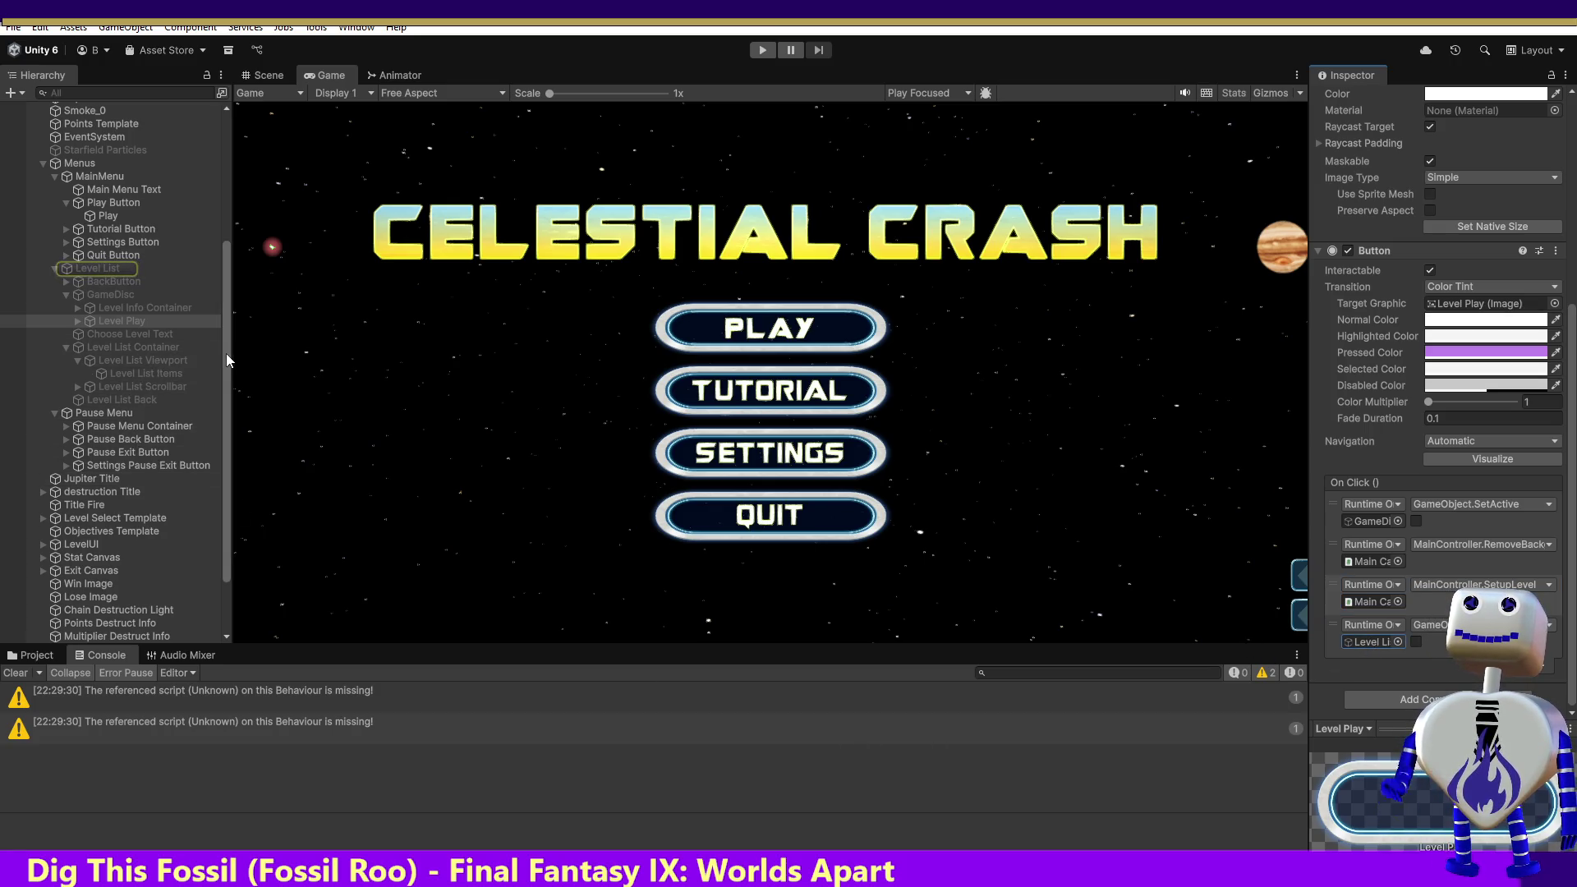
scroll(226, 360, "down", 3)
Step: Select Level Exit Button and retarget its third click event to Level List
left_click(121, 623)
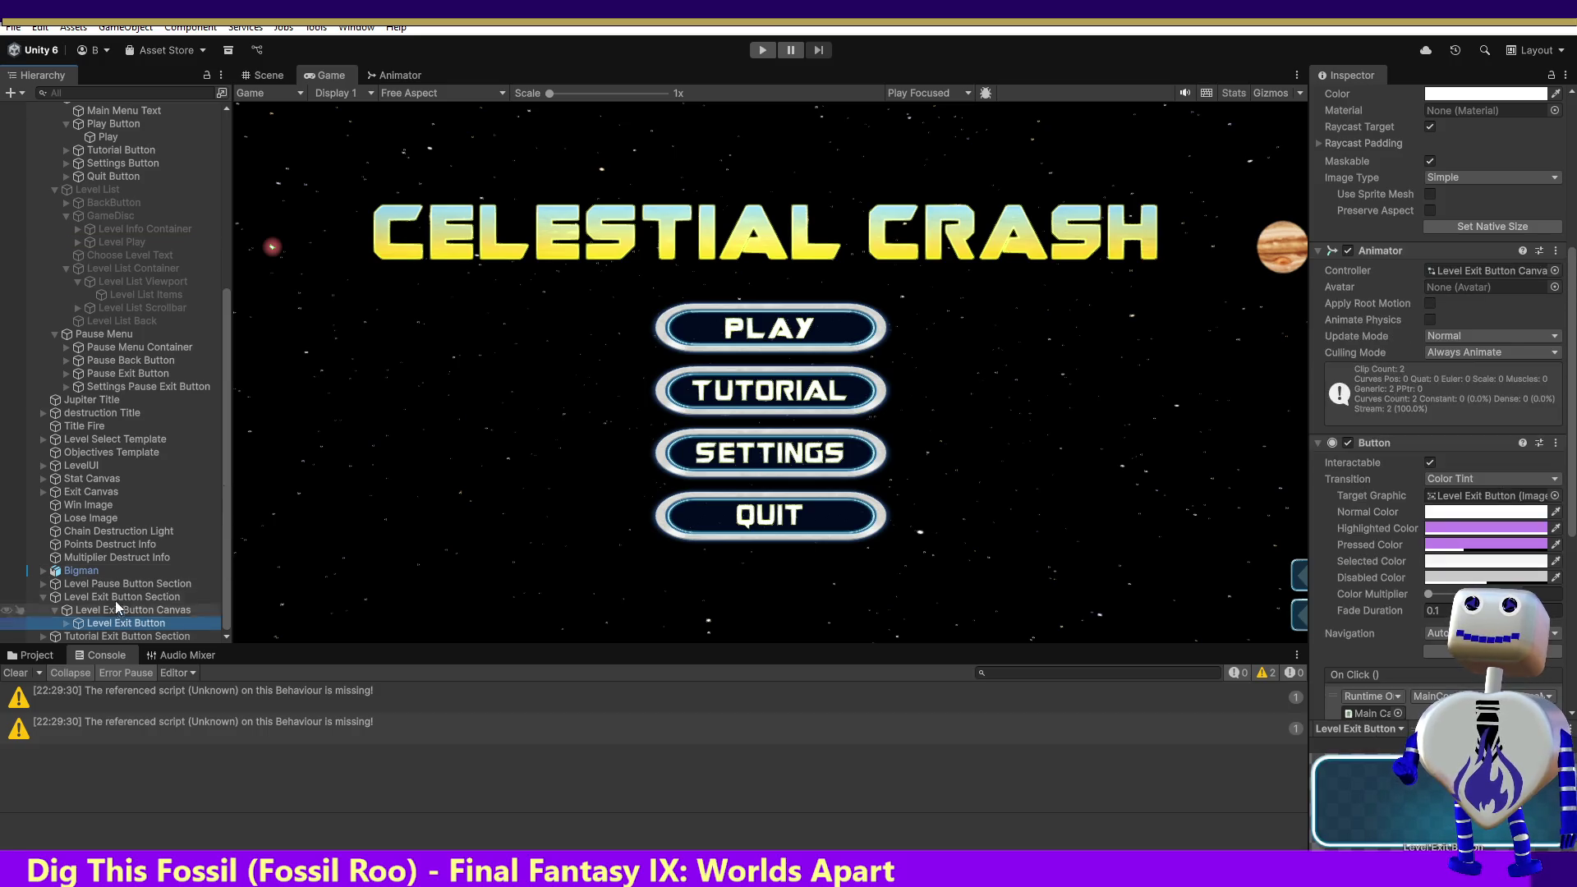
scroll(1437, 410, "down", 5)
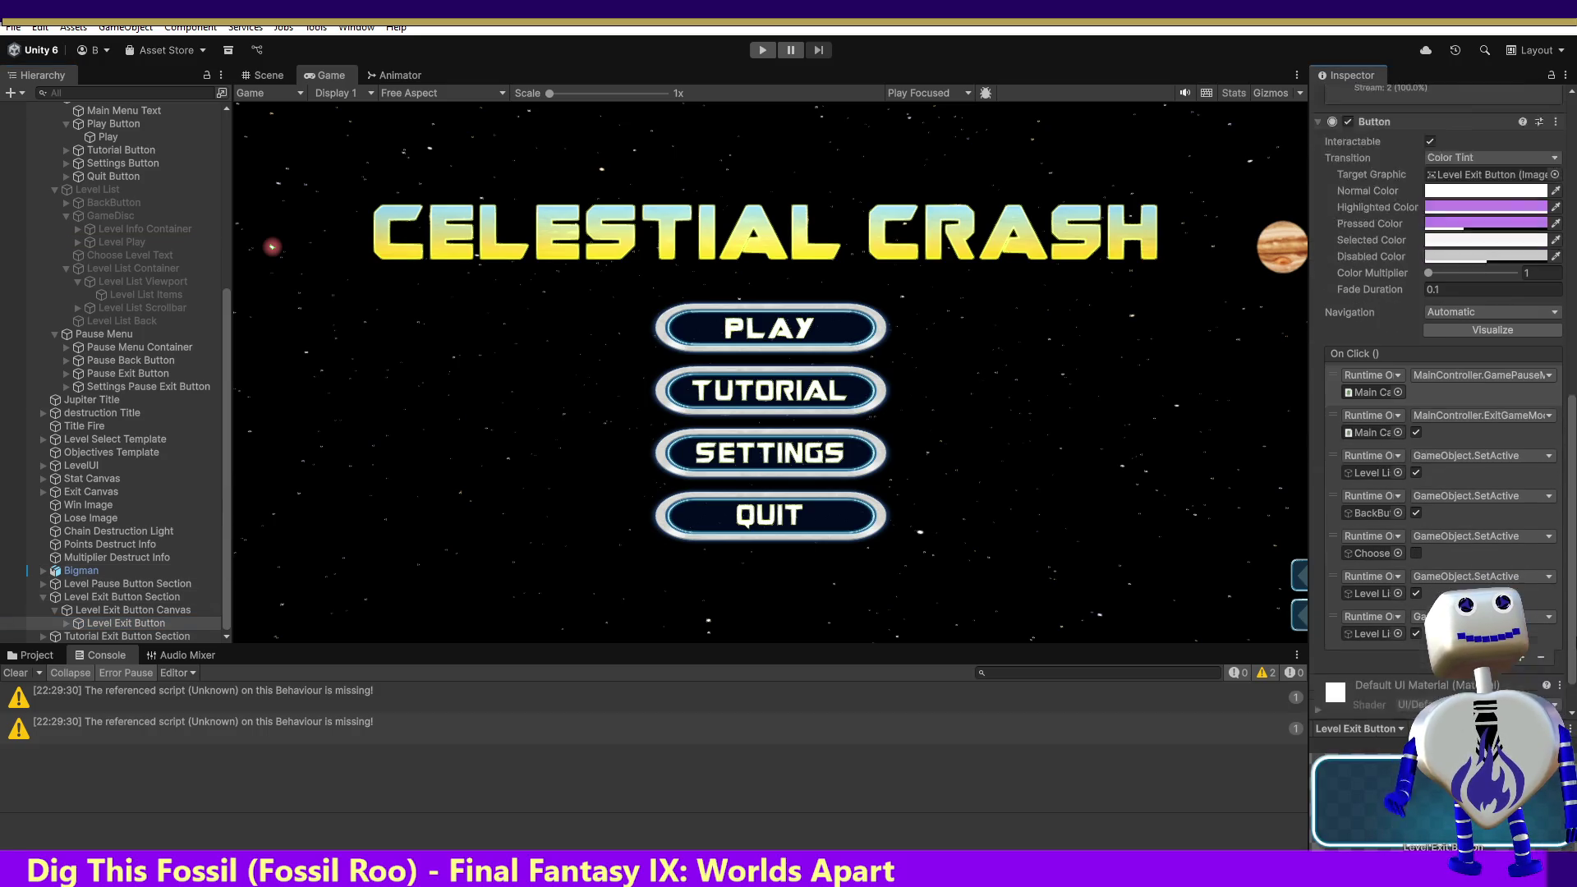
scroll(1461, 369, "down", 1)
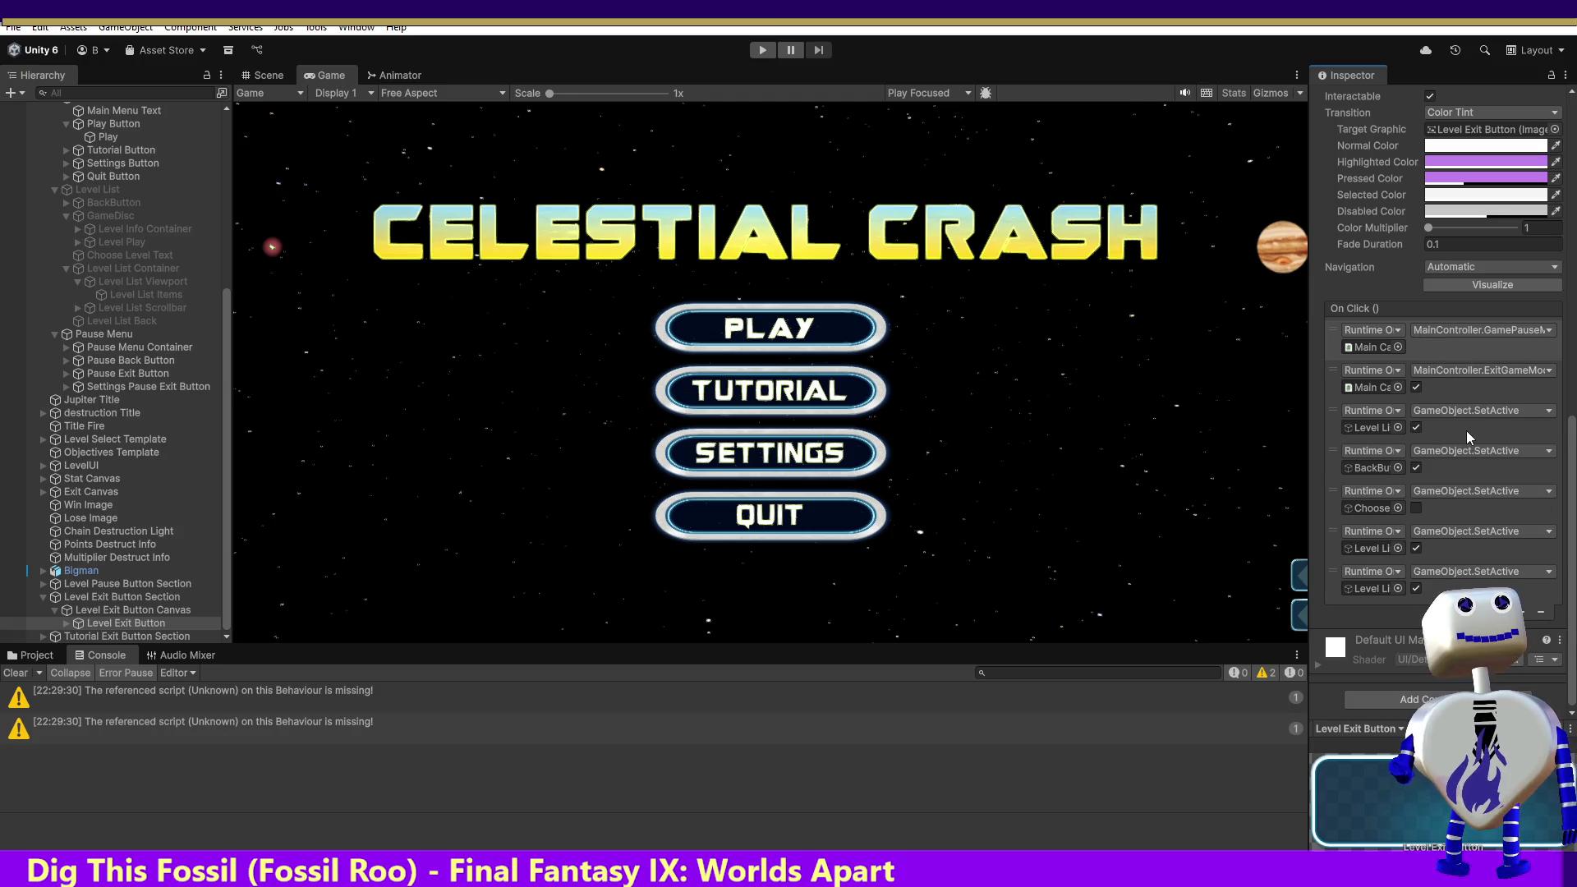
left_click(1377, 425)
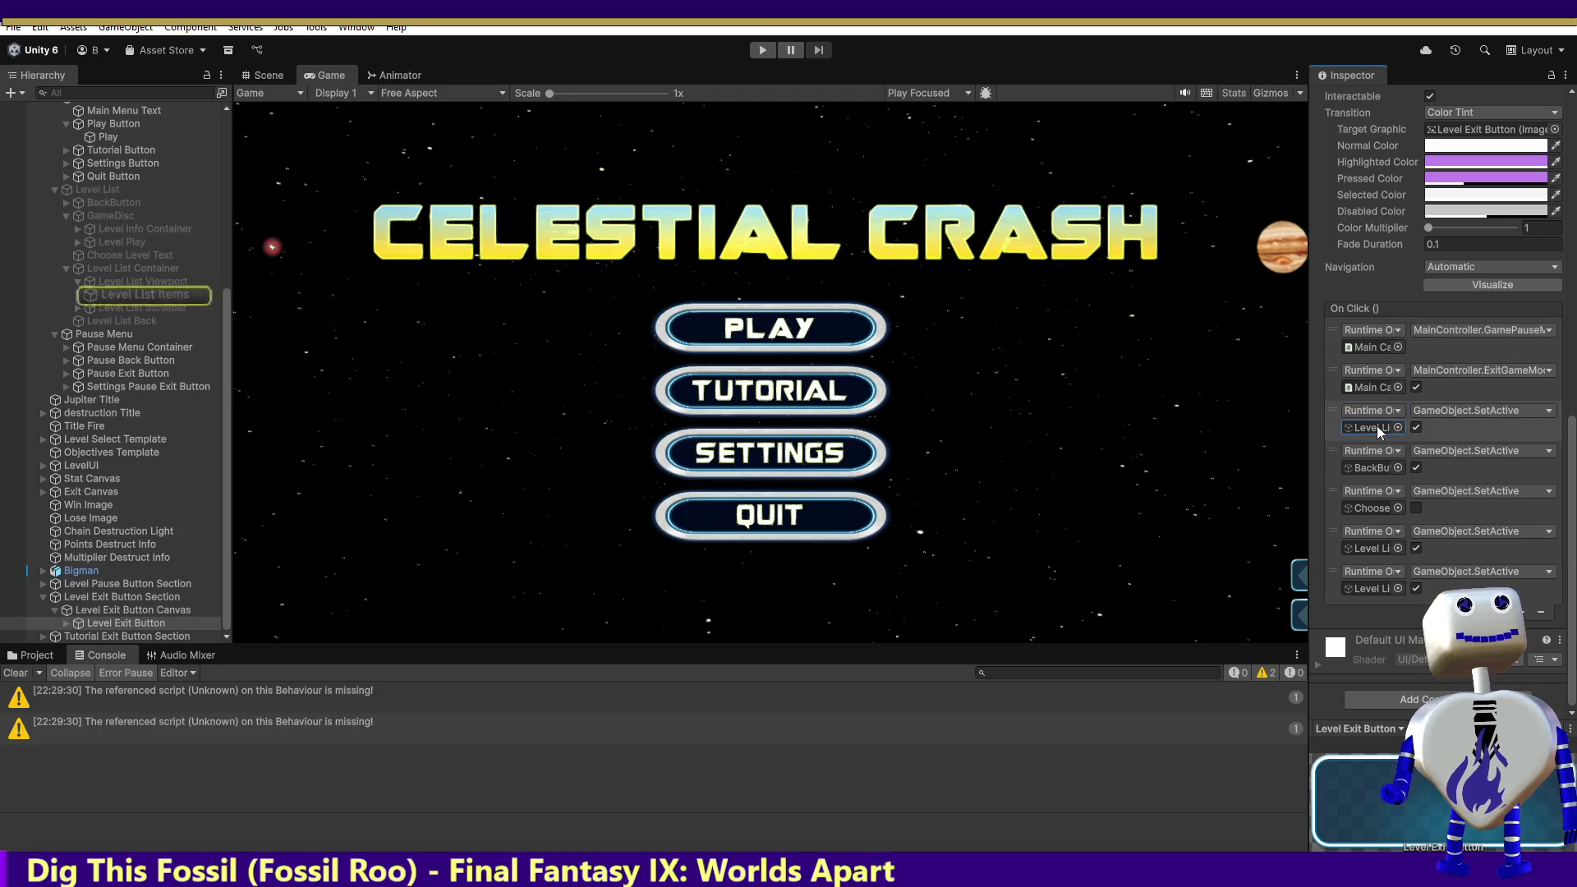
left_click(90, 190)
left_click_drag(90, 191, 1363, 427)
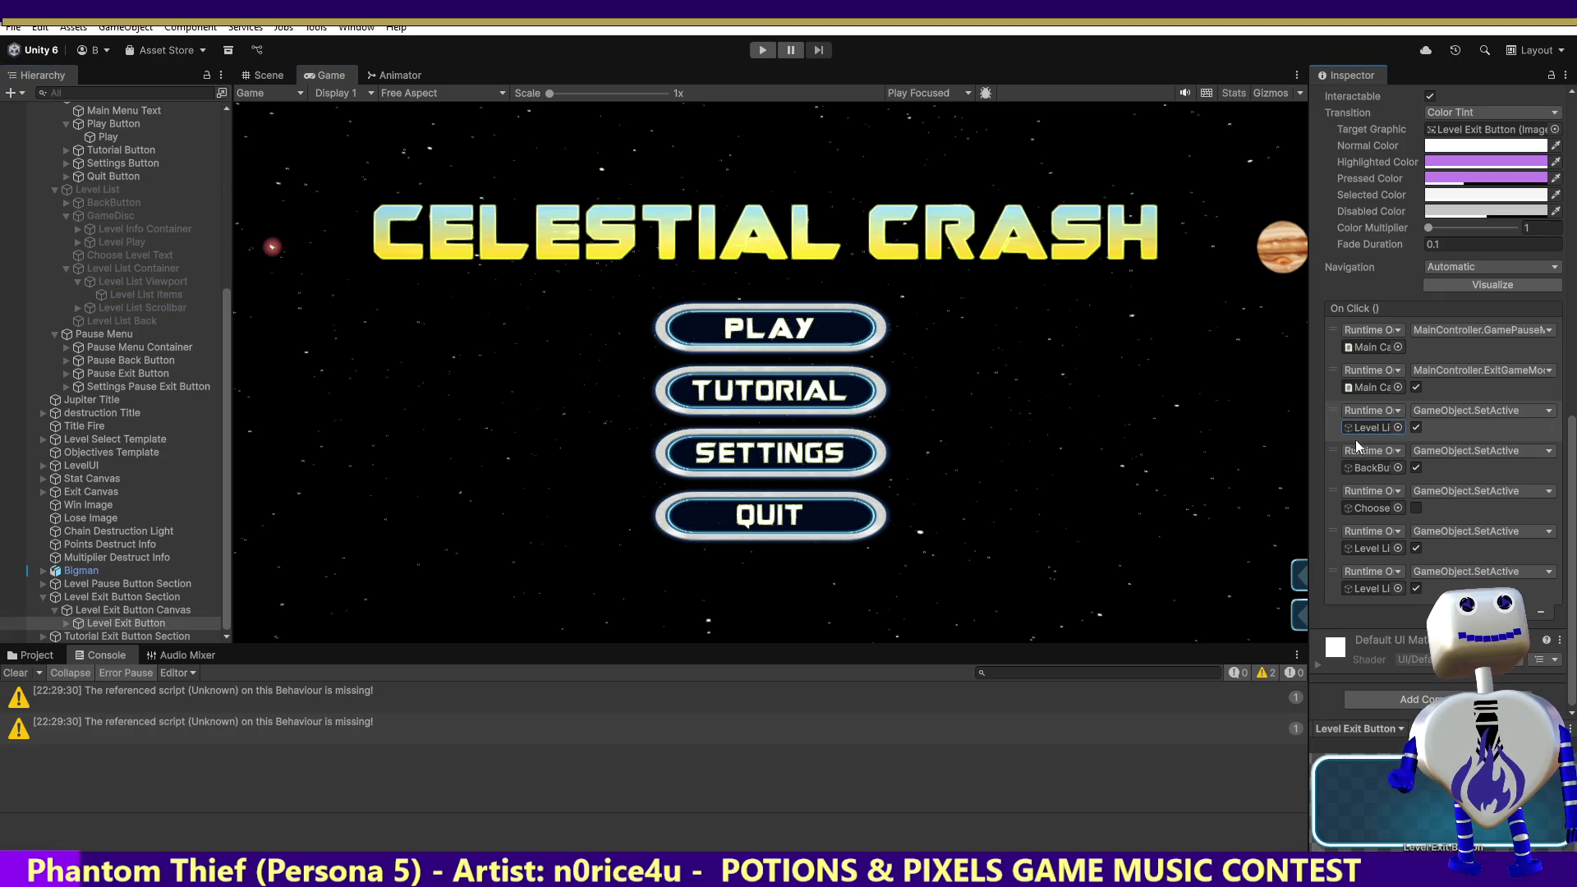
Step: Remove the back-button, Choose Level Text, Level List Container and leftover SetActive click events
left_click(1509, 464)
left_click(1540, 611)
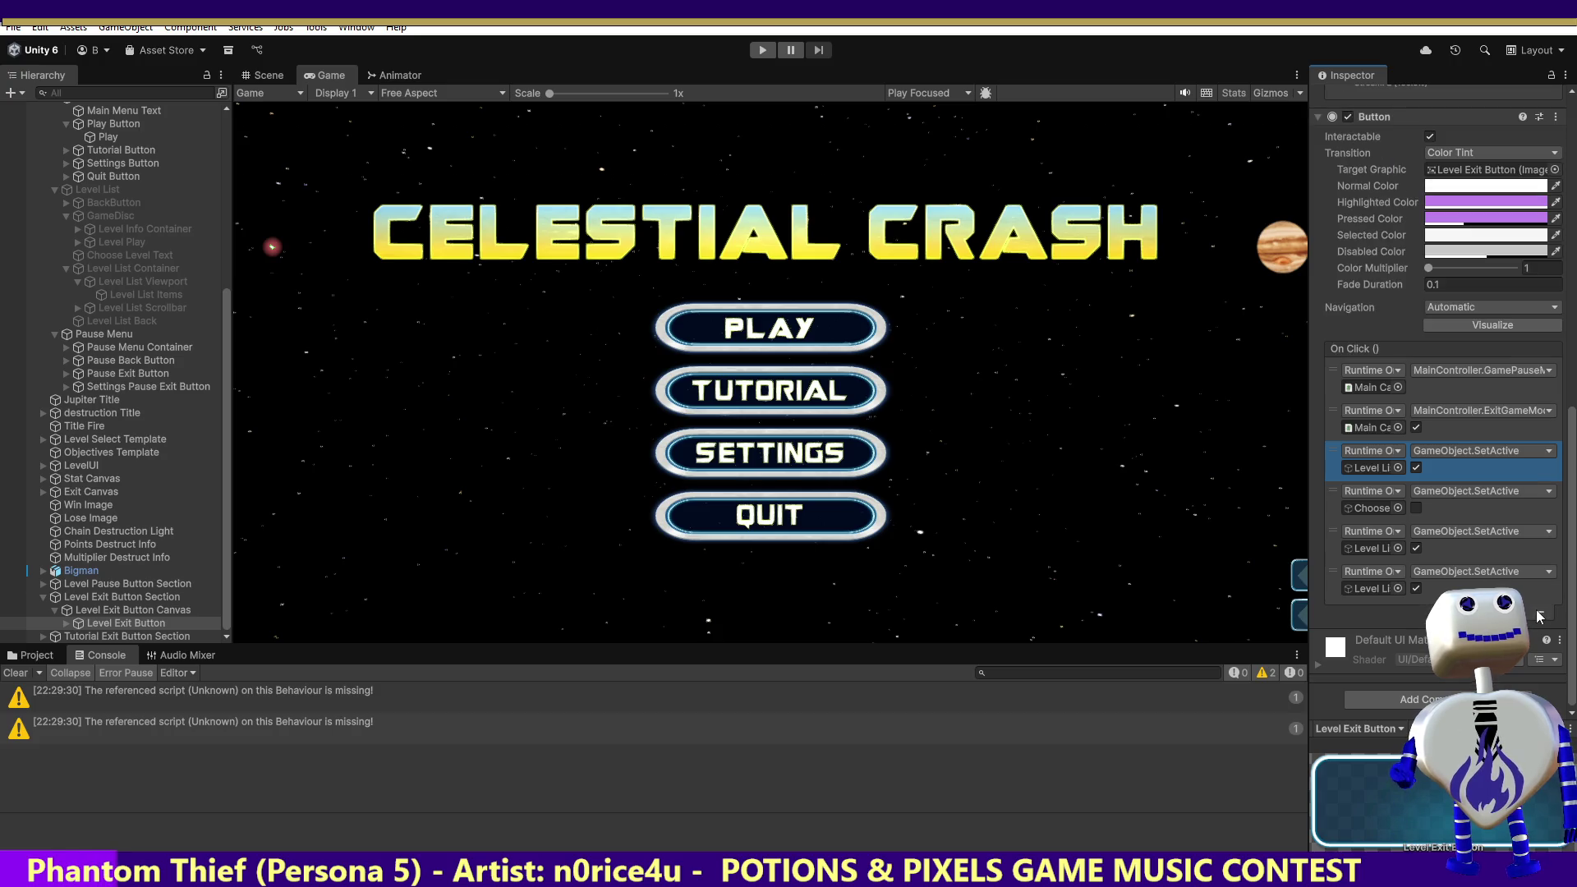
left_click(1500, 516)
left_click(1541, 612)
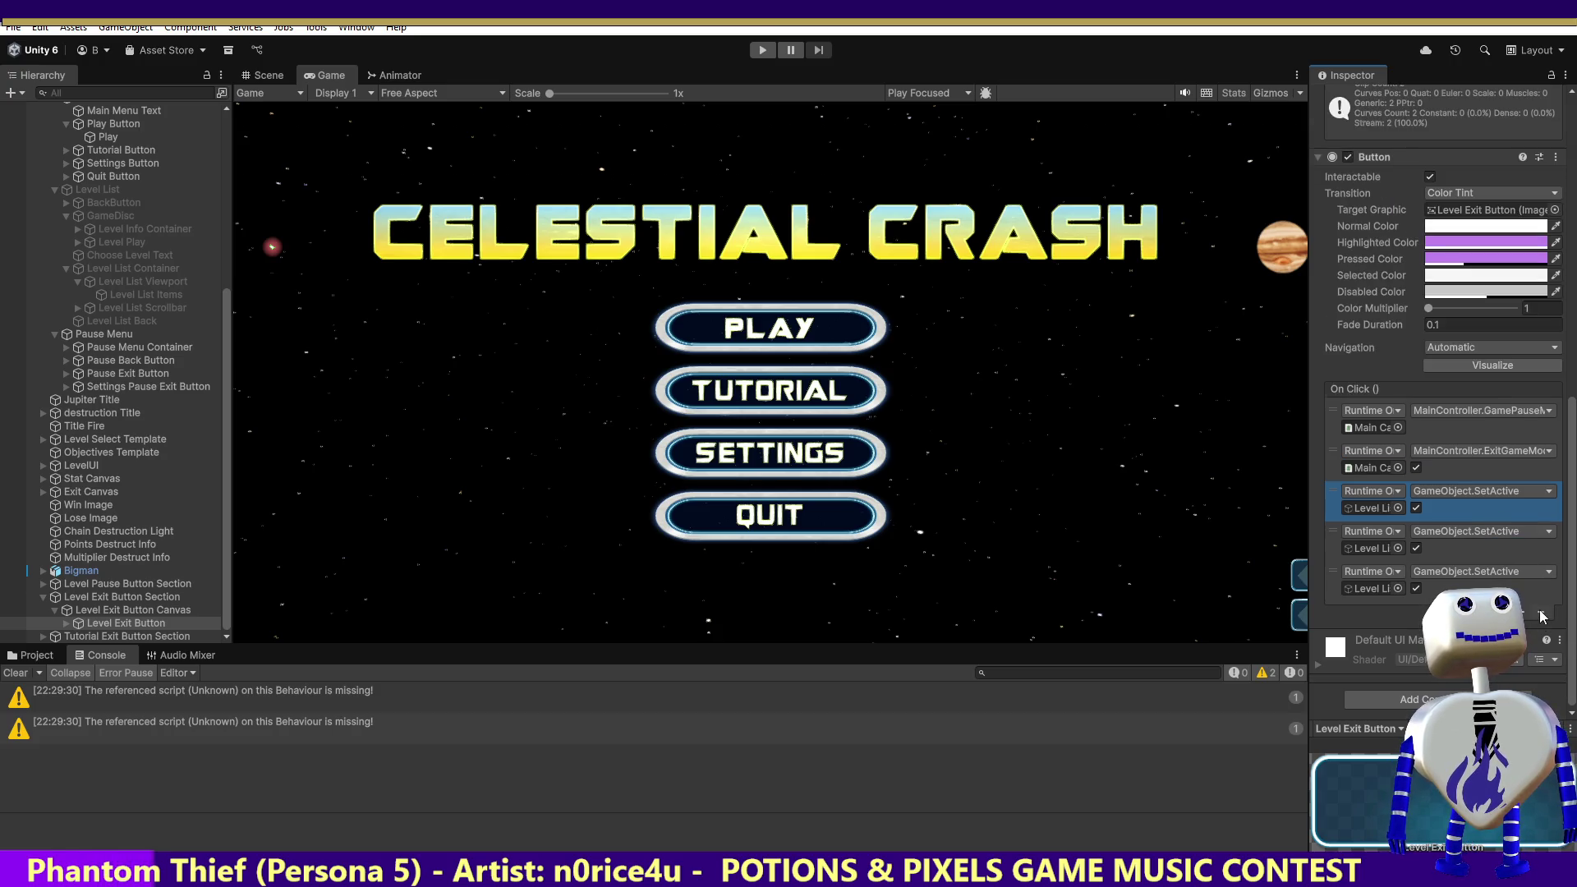
left_click(1484, 552)
left_click(1367, 548)
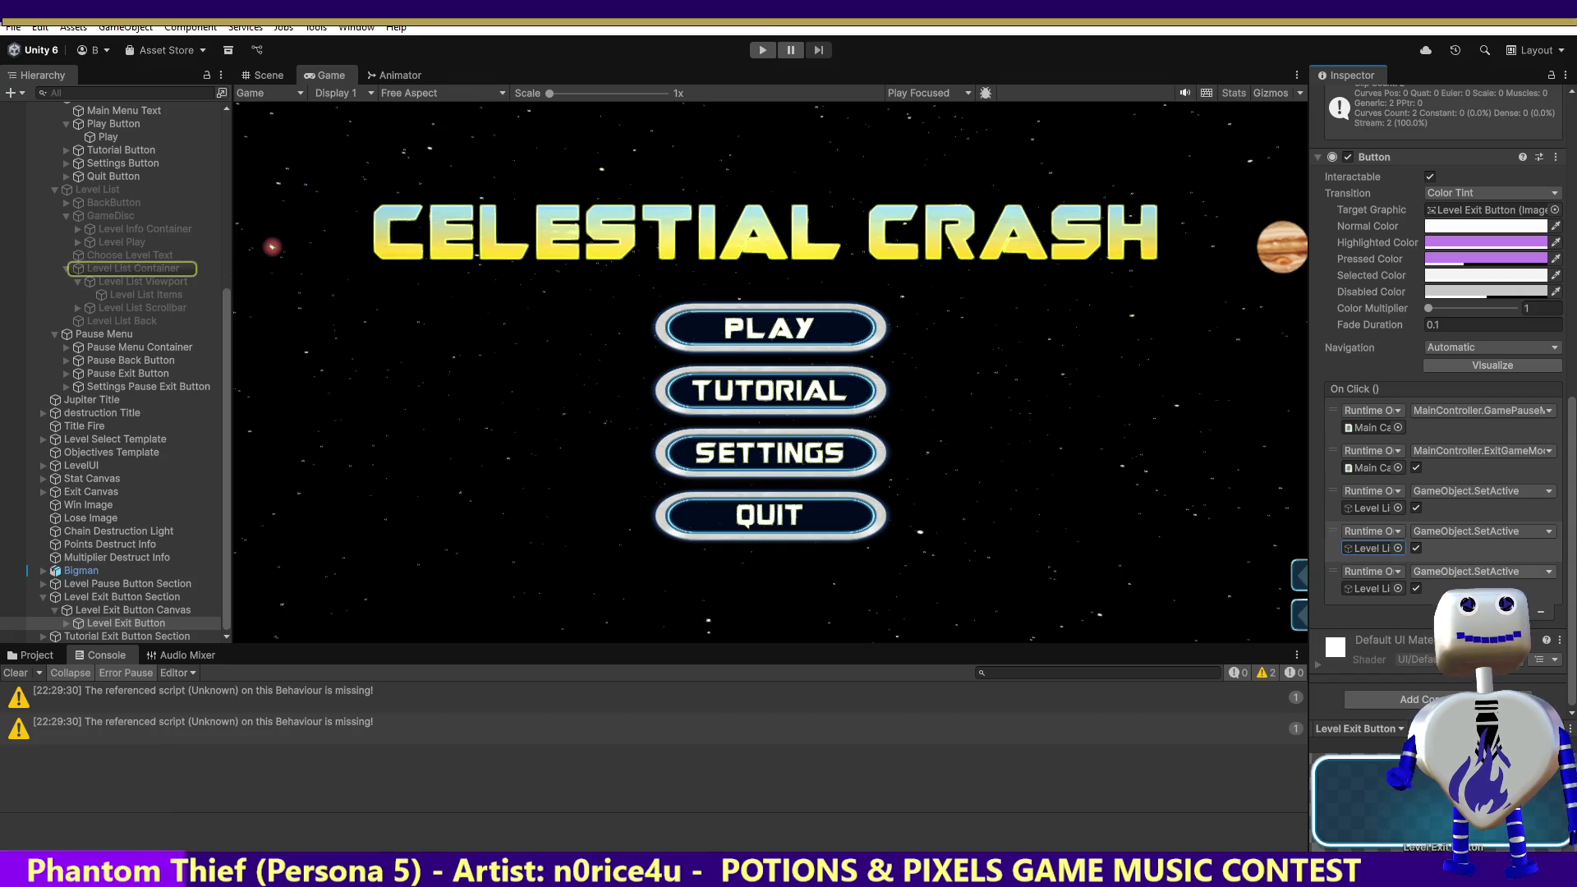
left_click(1541, 613)
left_click(1368, 589)
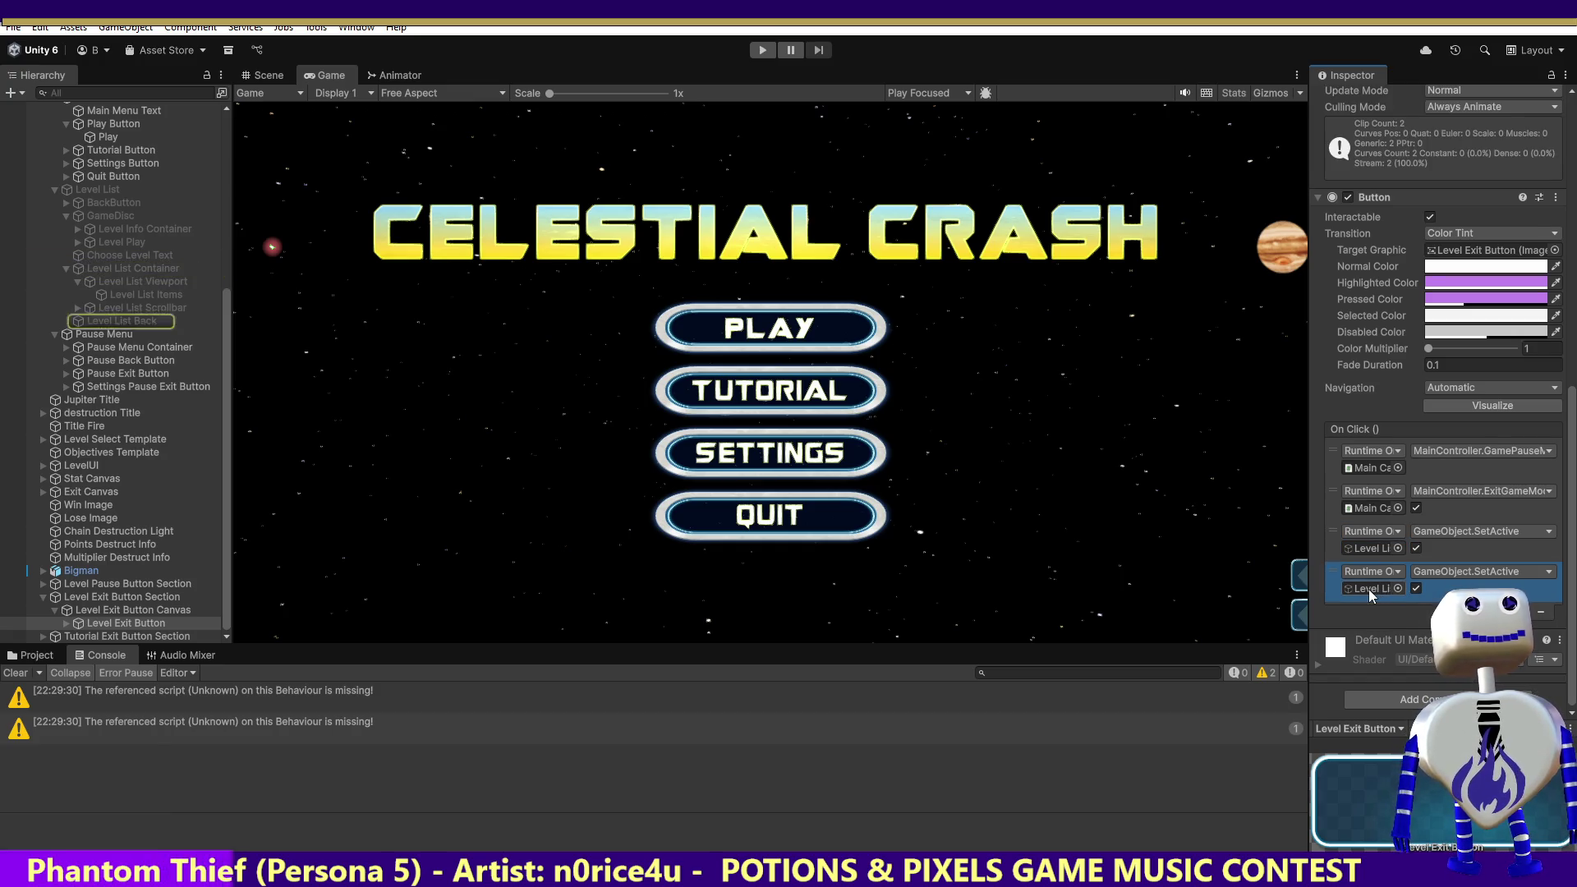
left_click(1540, 613)
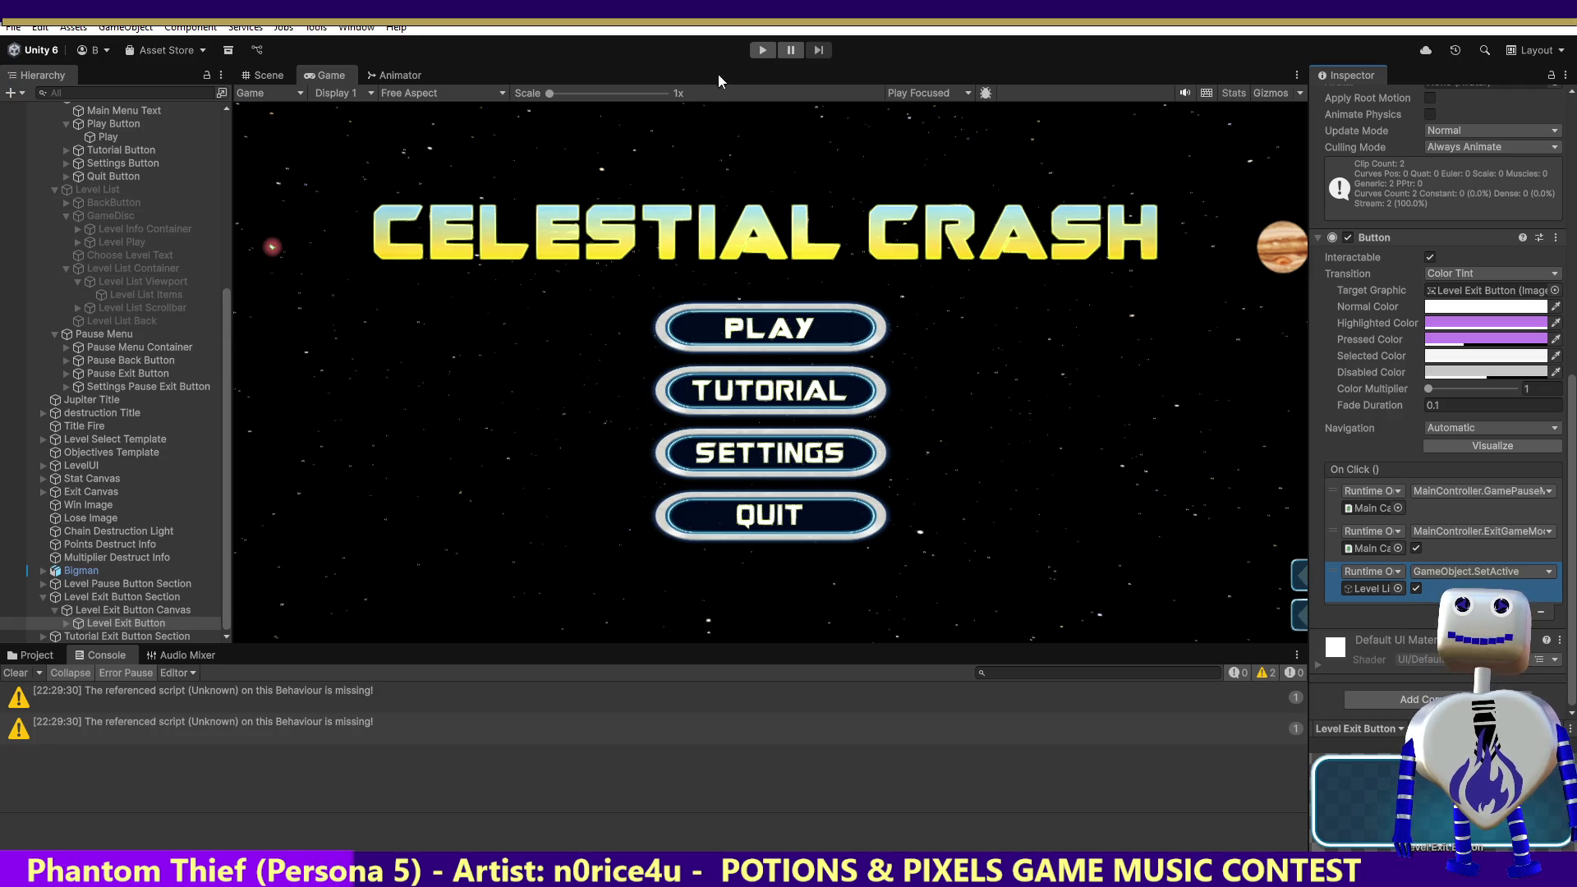
Step: Run the game, start the Tutorial, and step through its dialogue to the stats and objectives panels
left_click(760, 53)
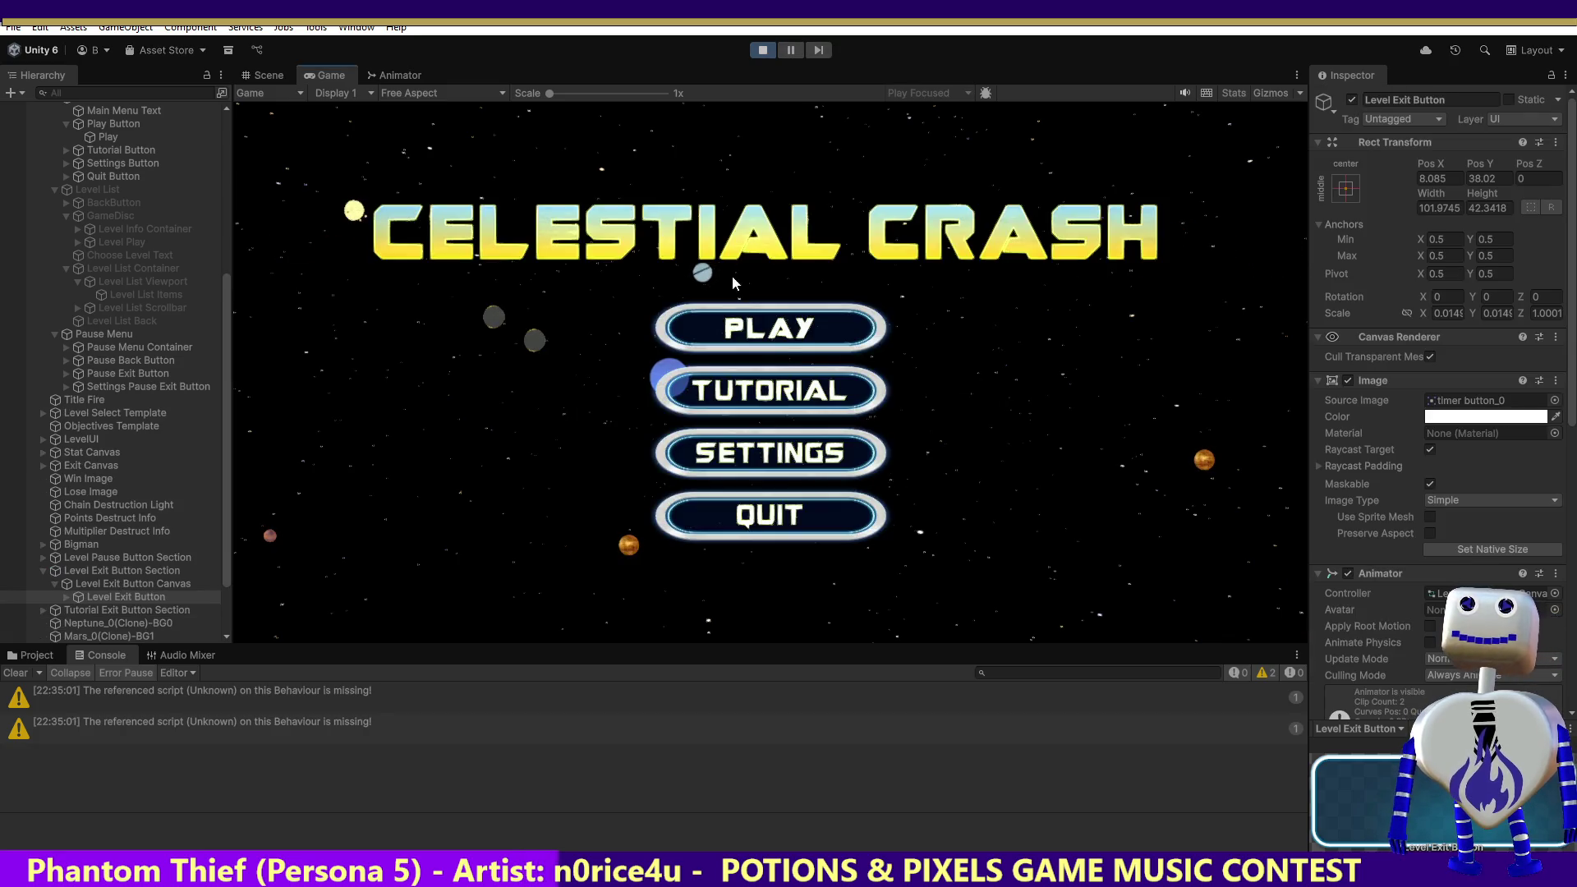
left_click(776, 336)
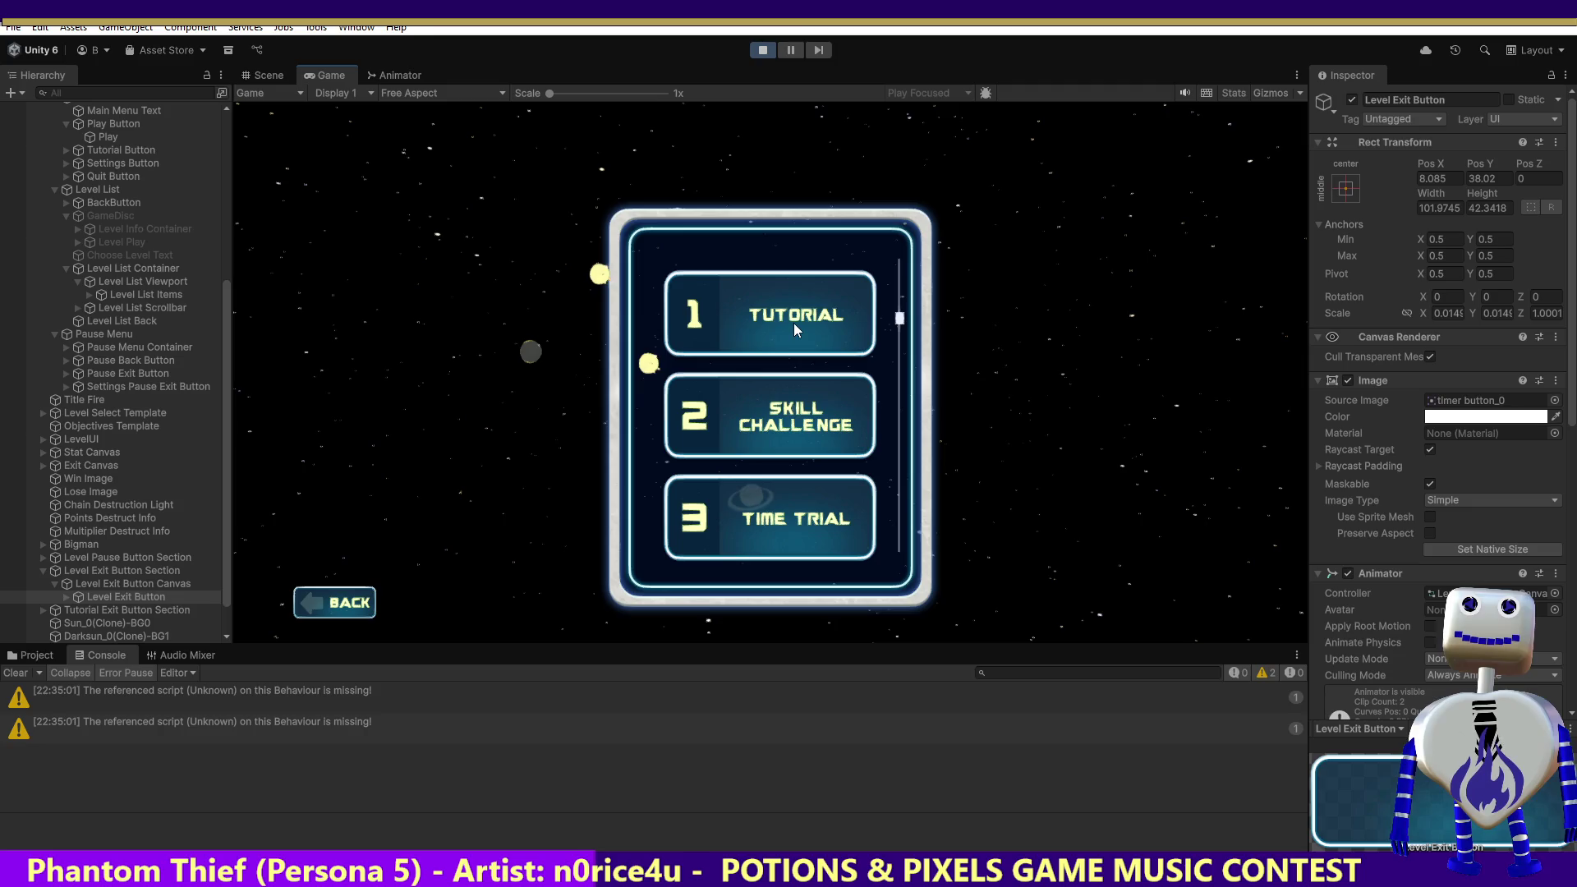
left_click(795, 330)
left_click(1116, 409)
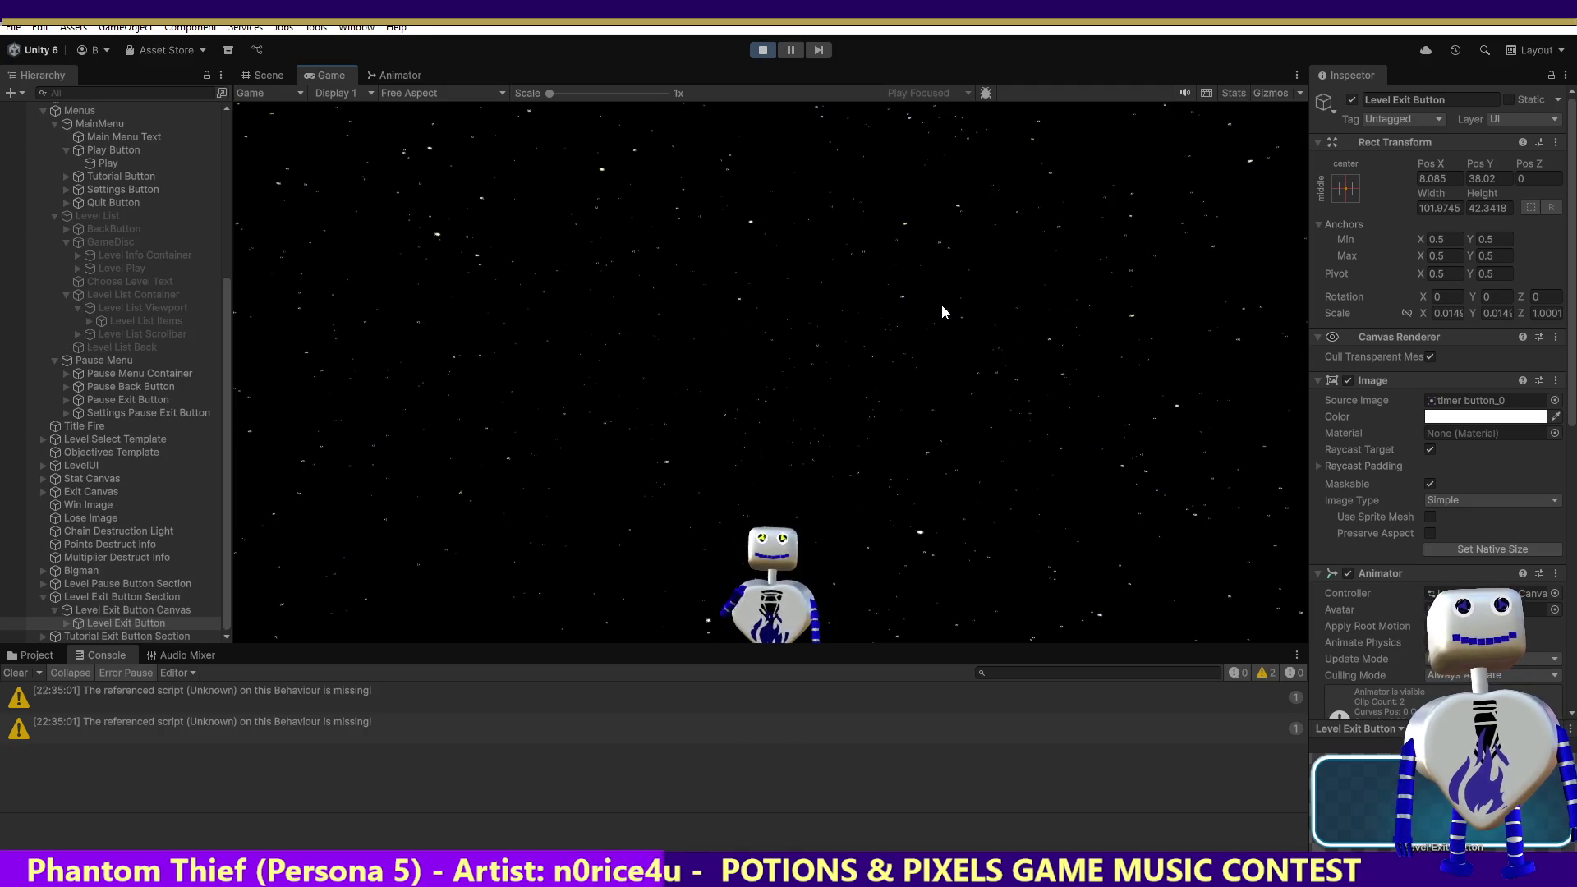
key("Return")
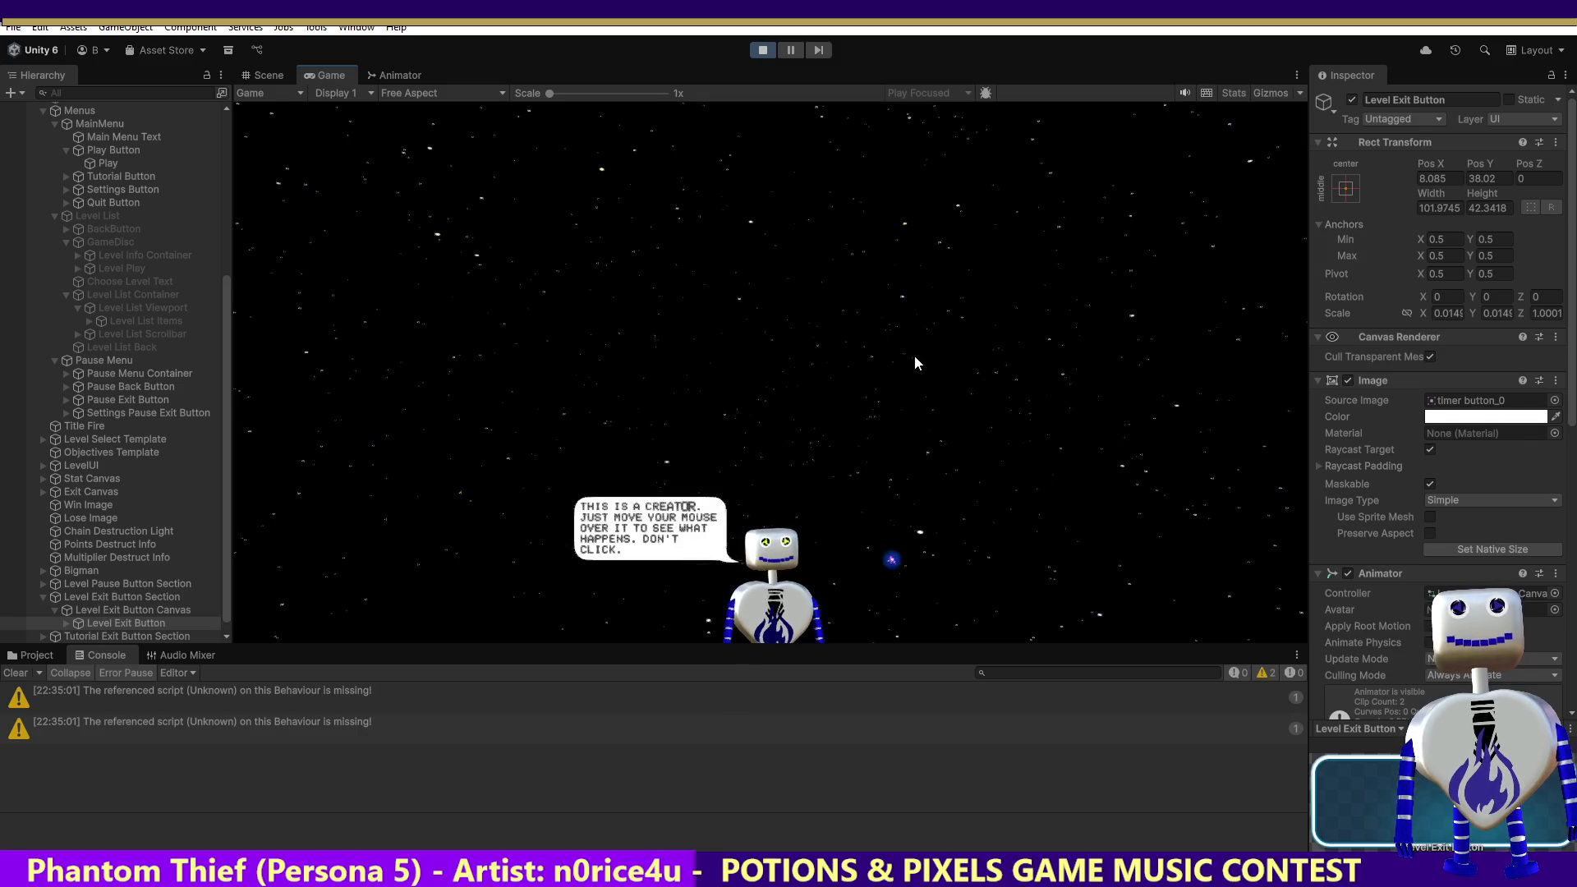
mouse_move(864, 426)
key("Return")
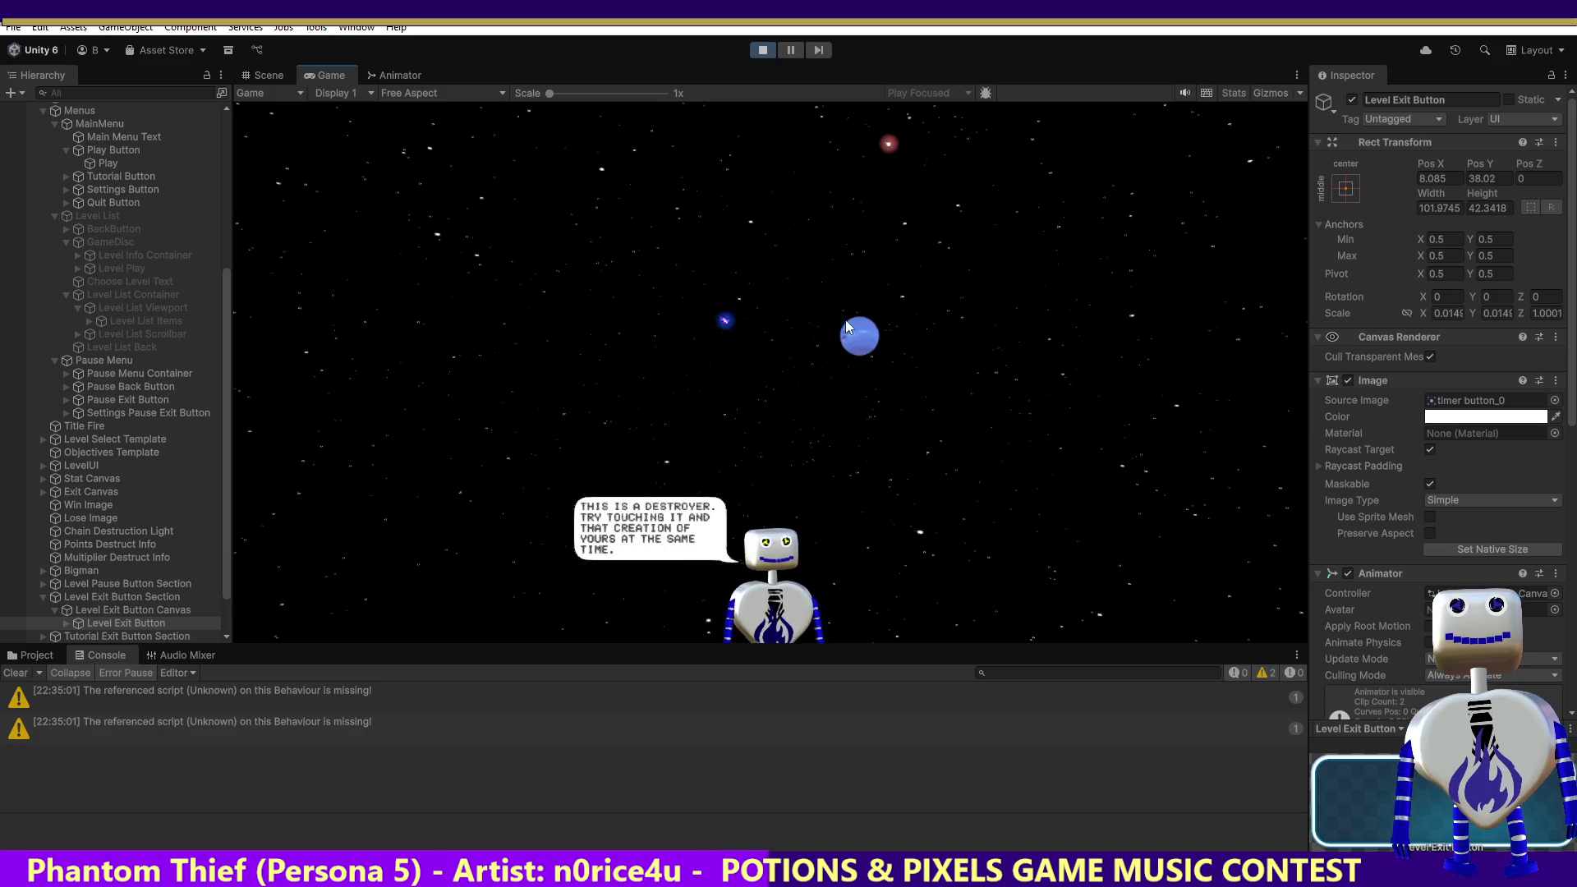
key("Return")
key("Tab")
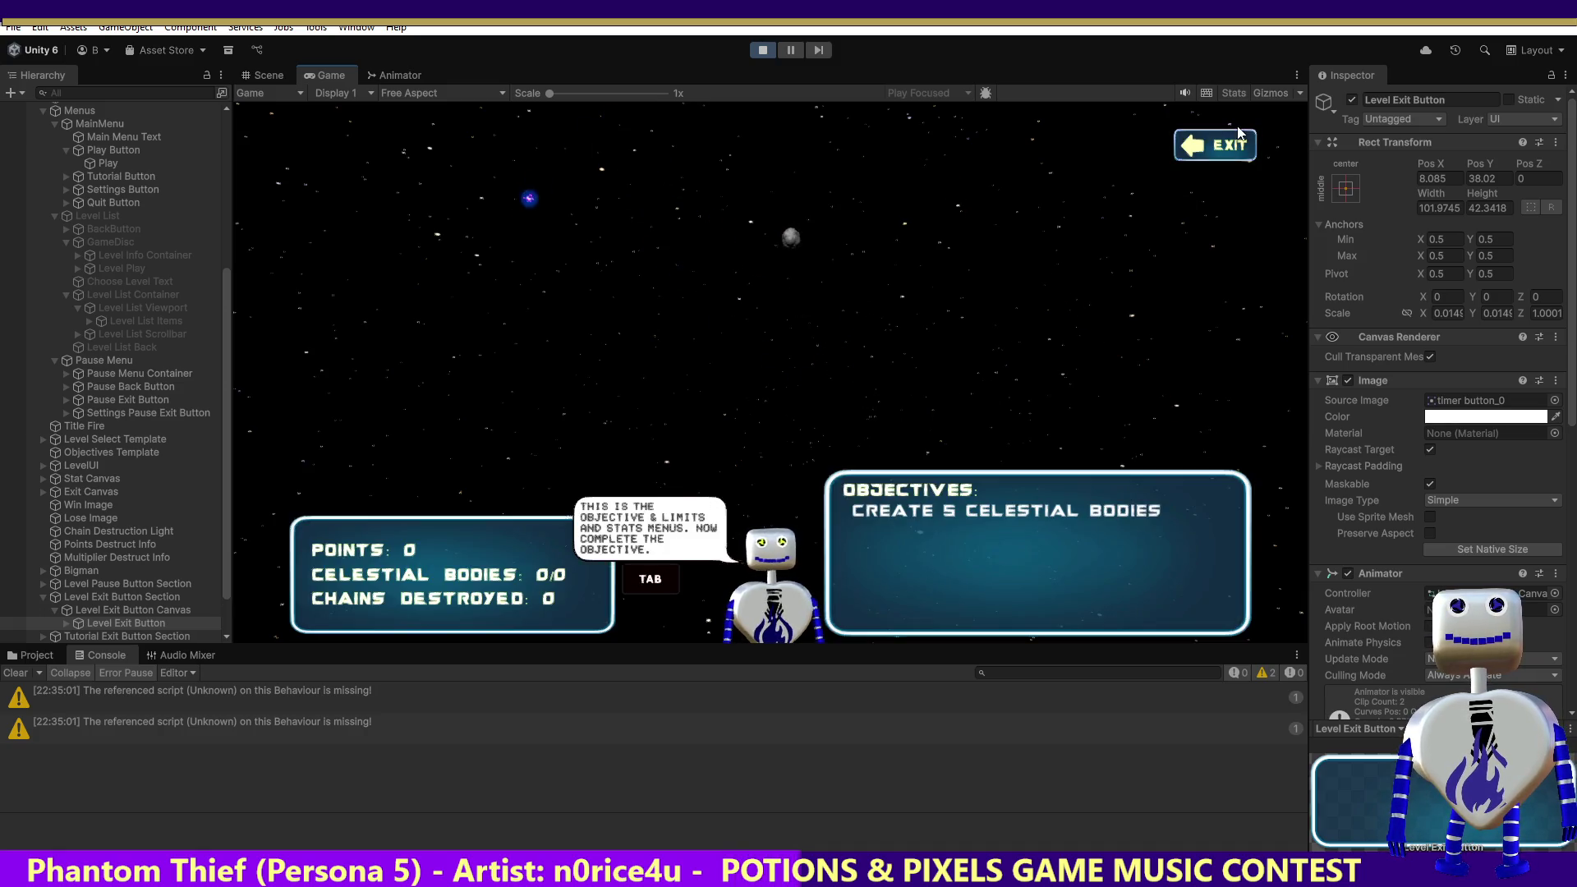
Step: From the title menu, open the level list and start the 5000-point level
key("Up")
key("Return")
key("Return")
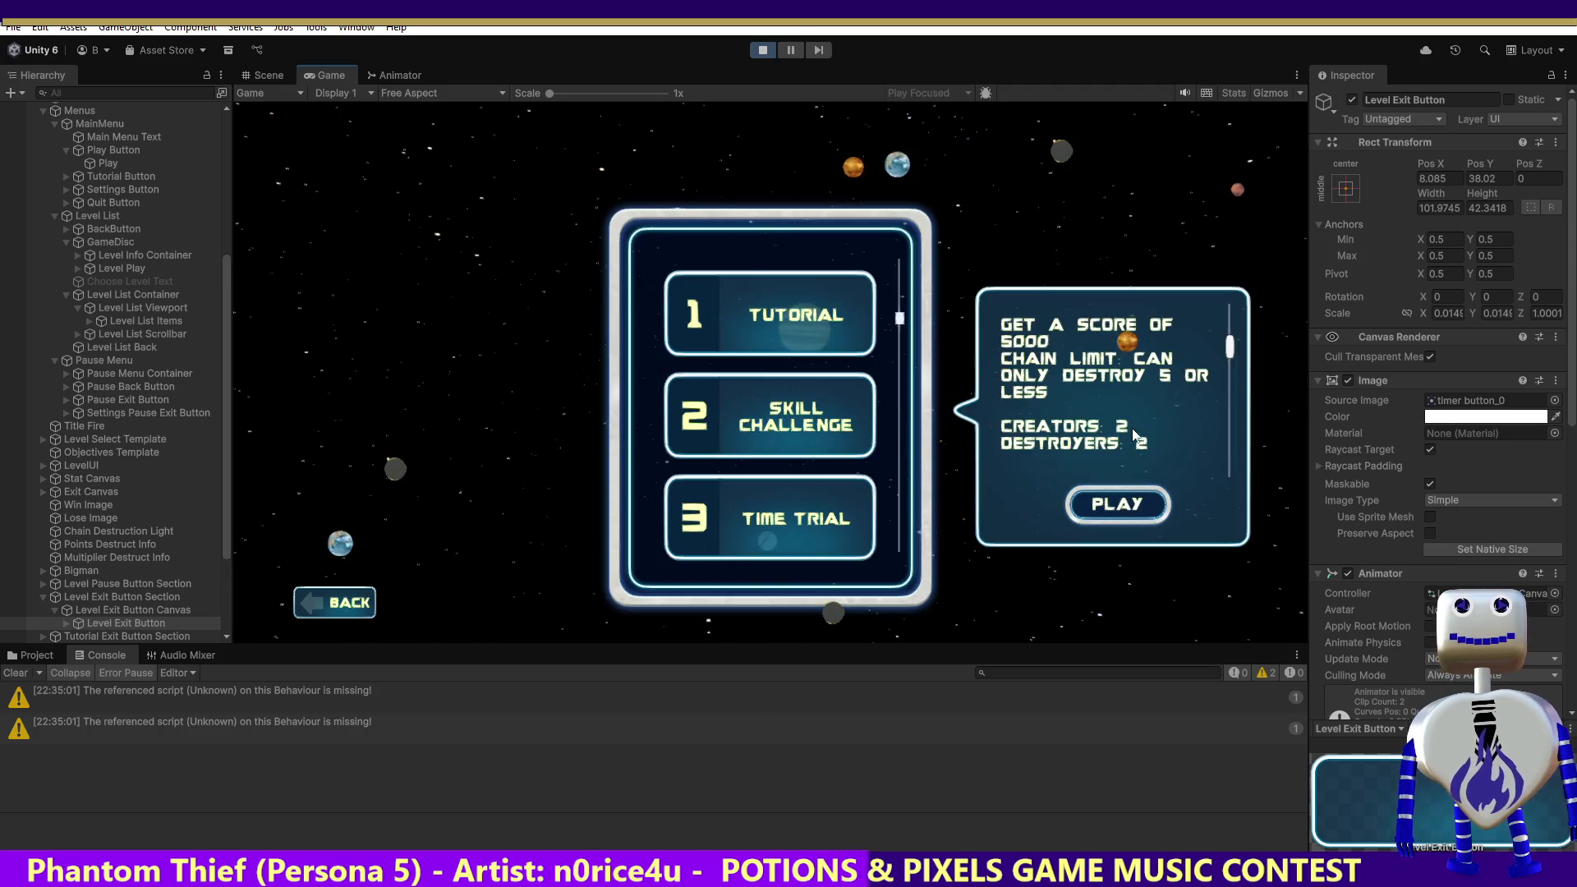
key("Return")
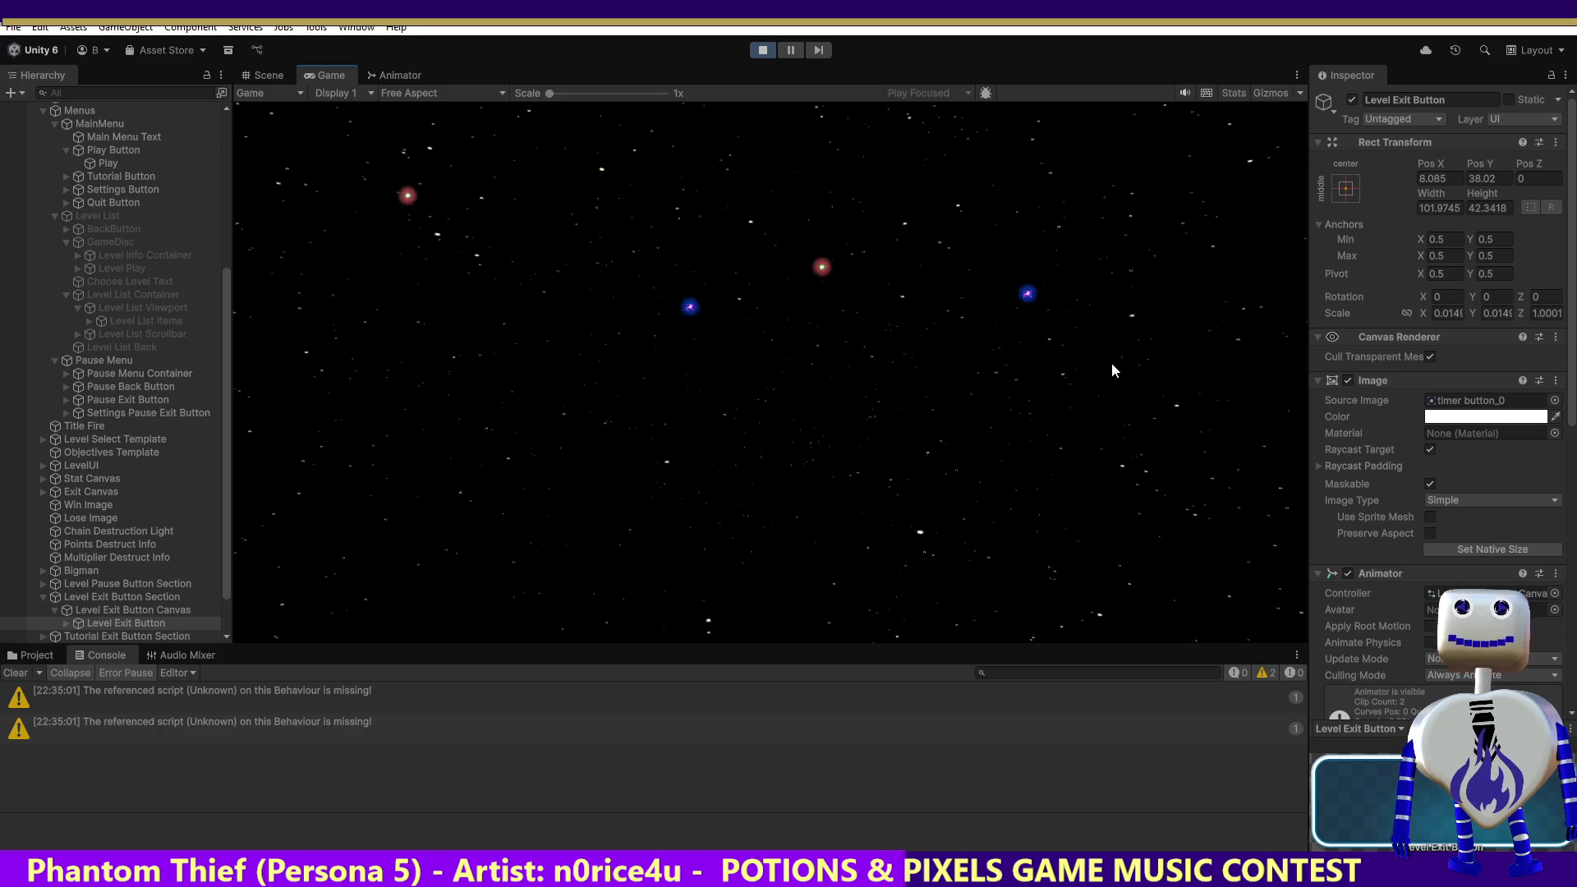
Step: Leave the current level, start the TIME TRIAL level, then exit back to the level list
left_click(1220, 150)
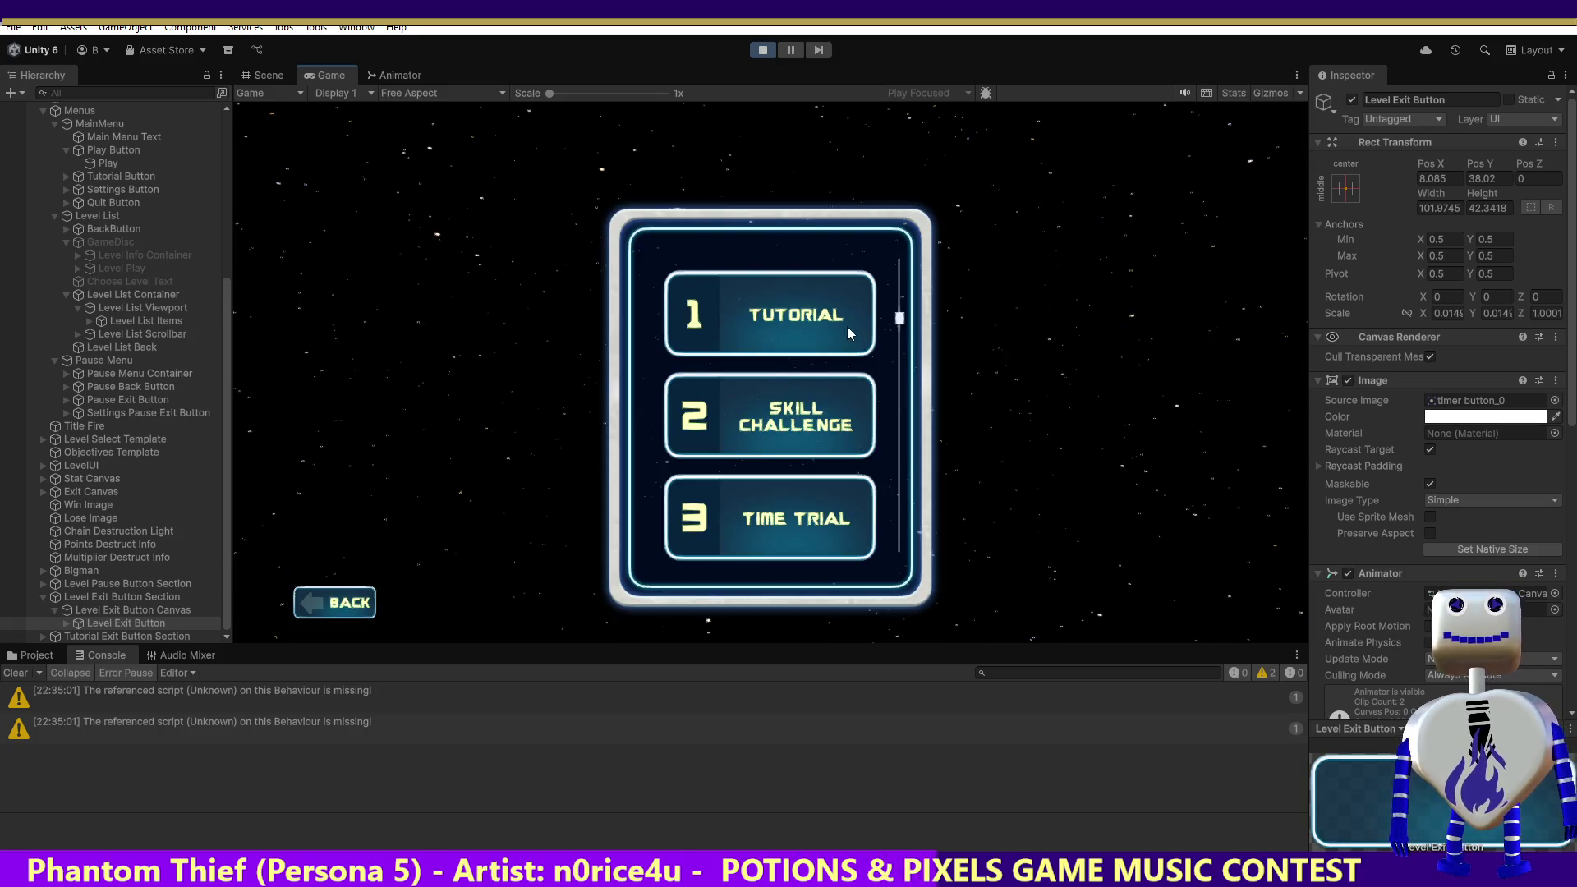
left_click(780, 513)
left_click(1107, 608)
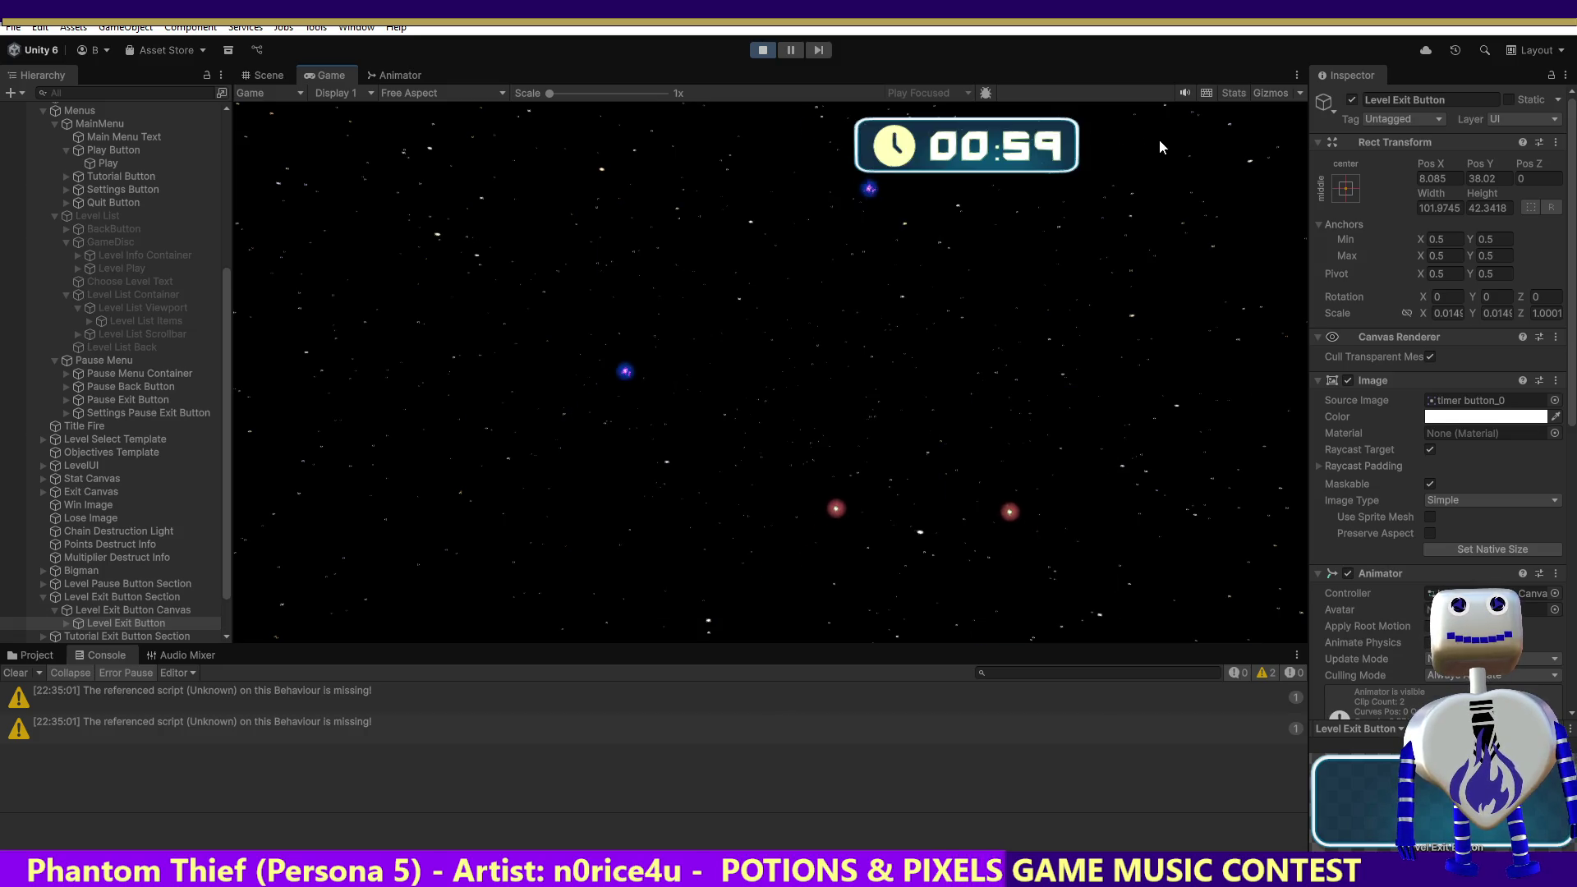
left_click(1189, 161)
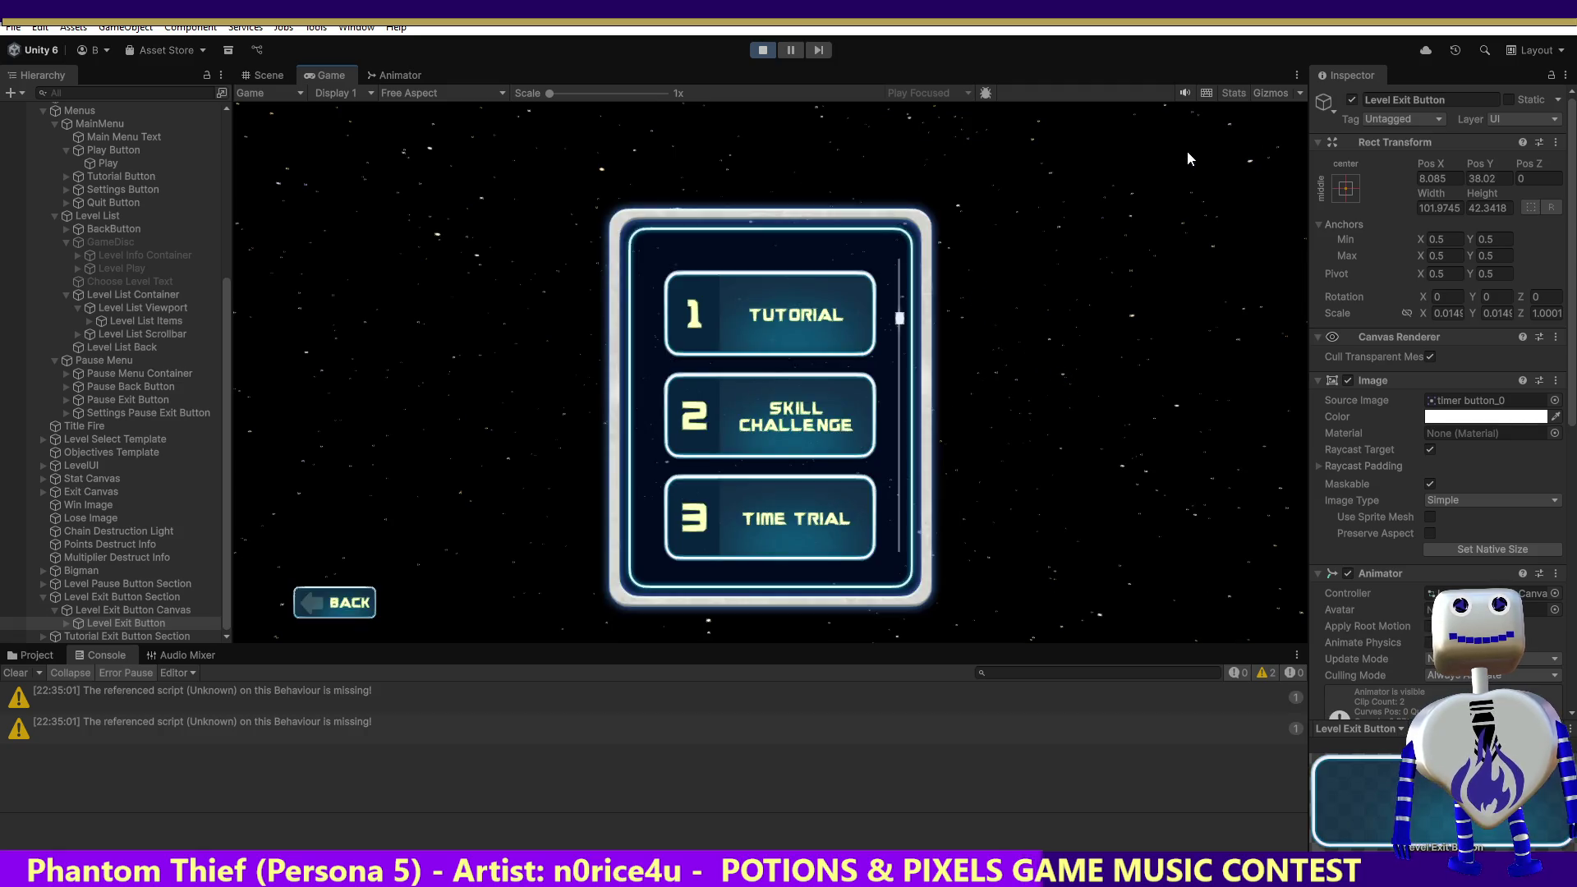
Step: Return to the main menu, start the tutorial, advance its dialogue once, and exit it
left_click(406, 600)
left_click(767, 391)
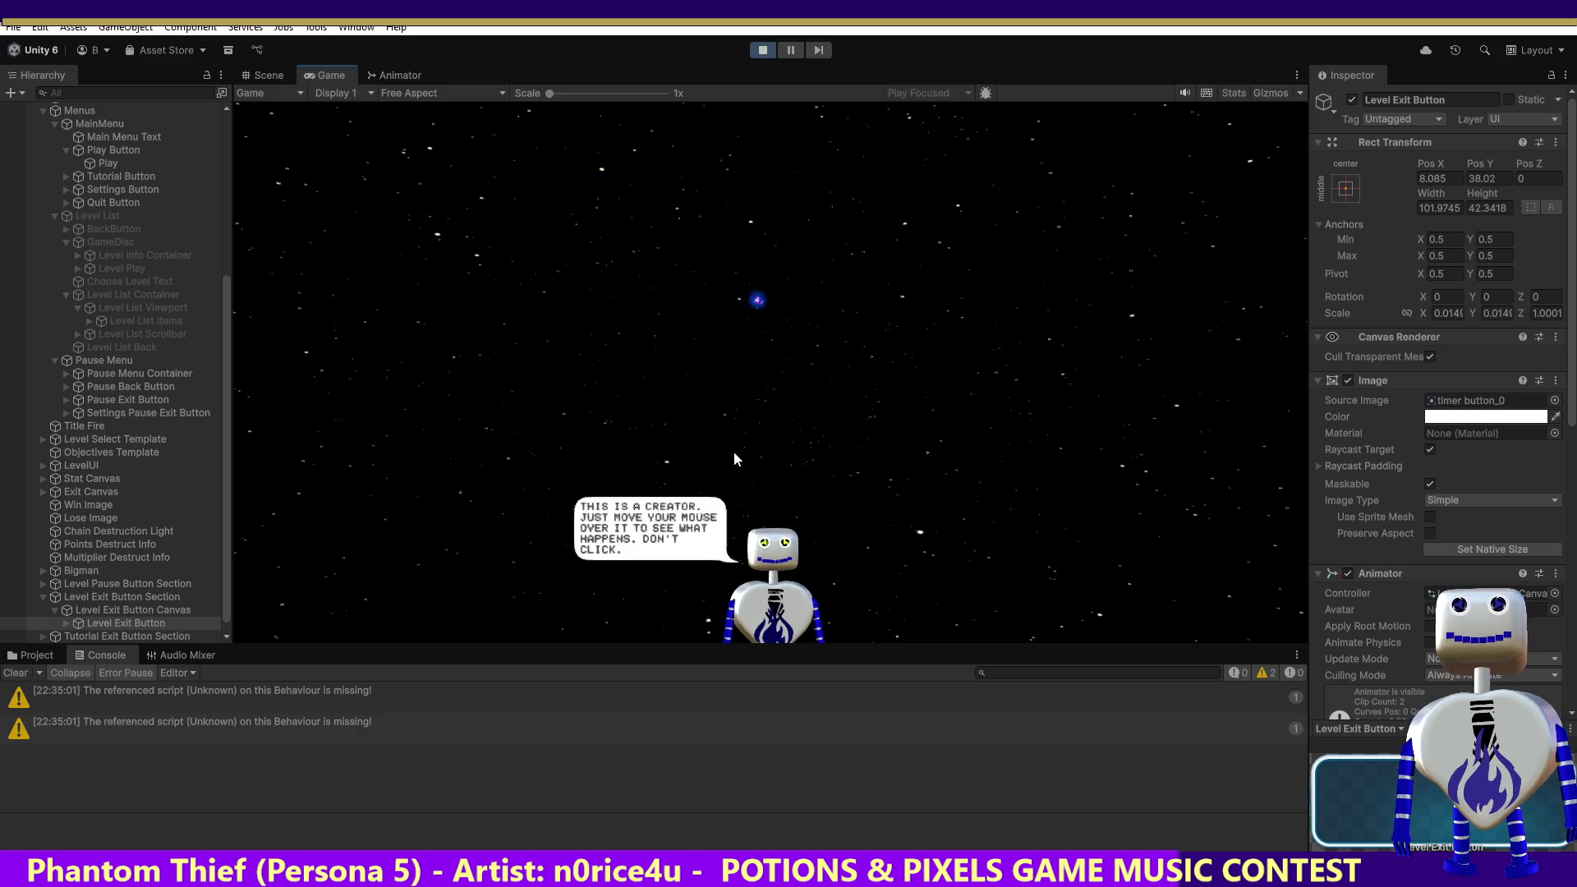
mouse_move(771, 454)
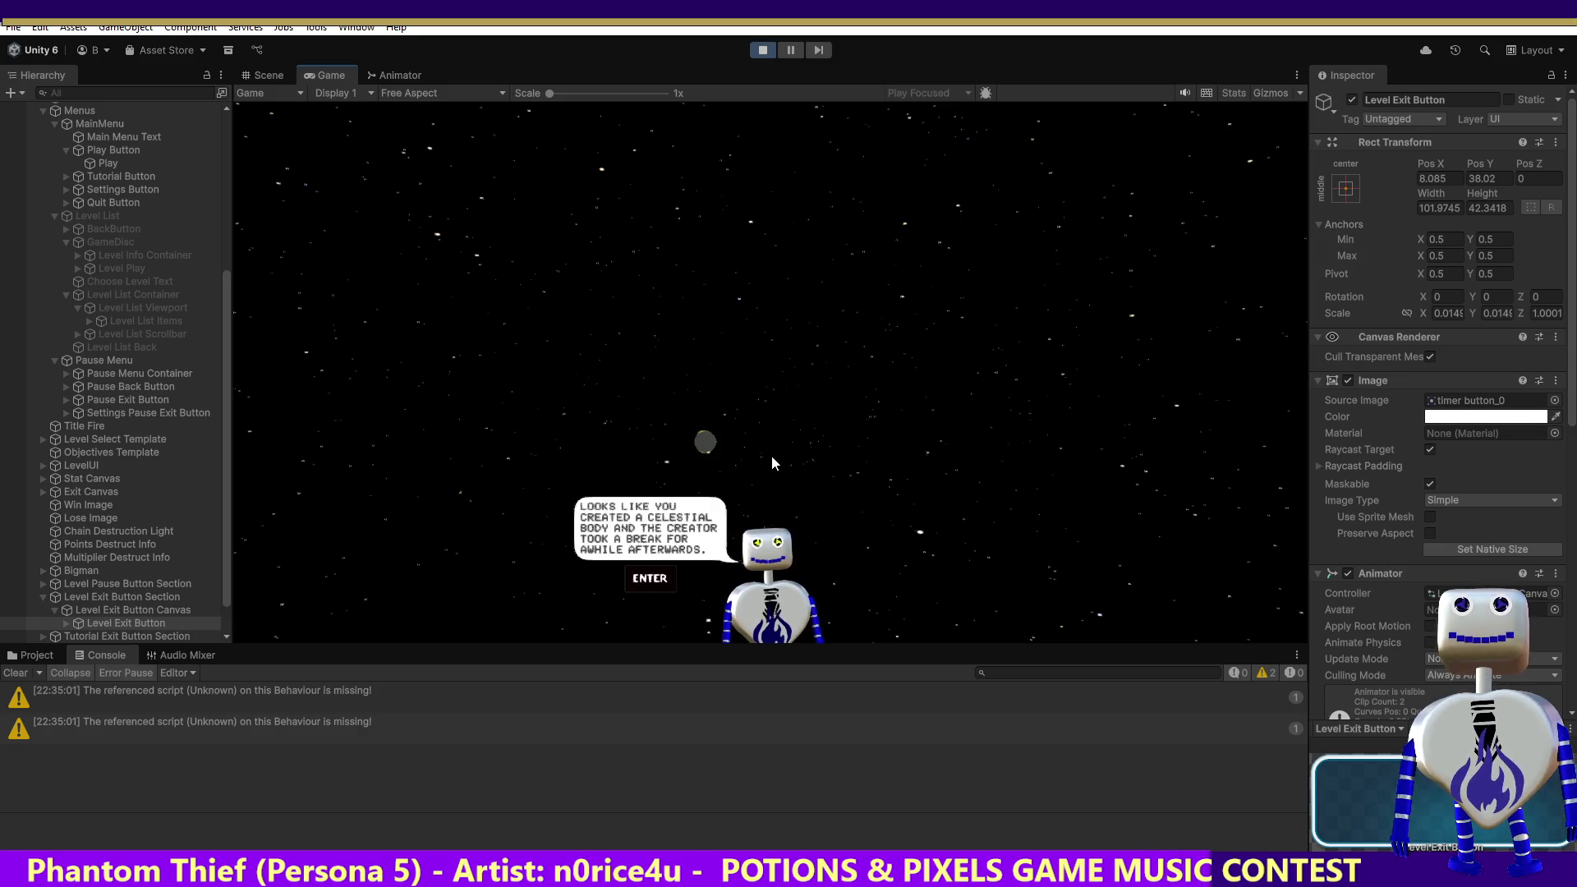
key("Return")
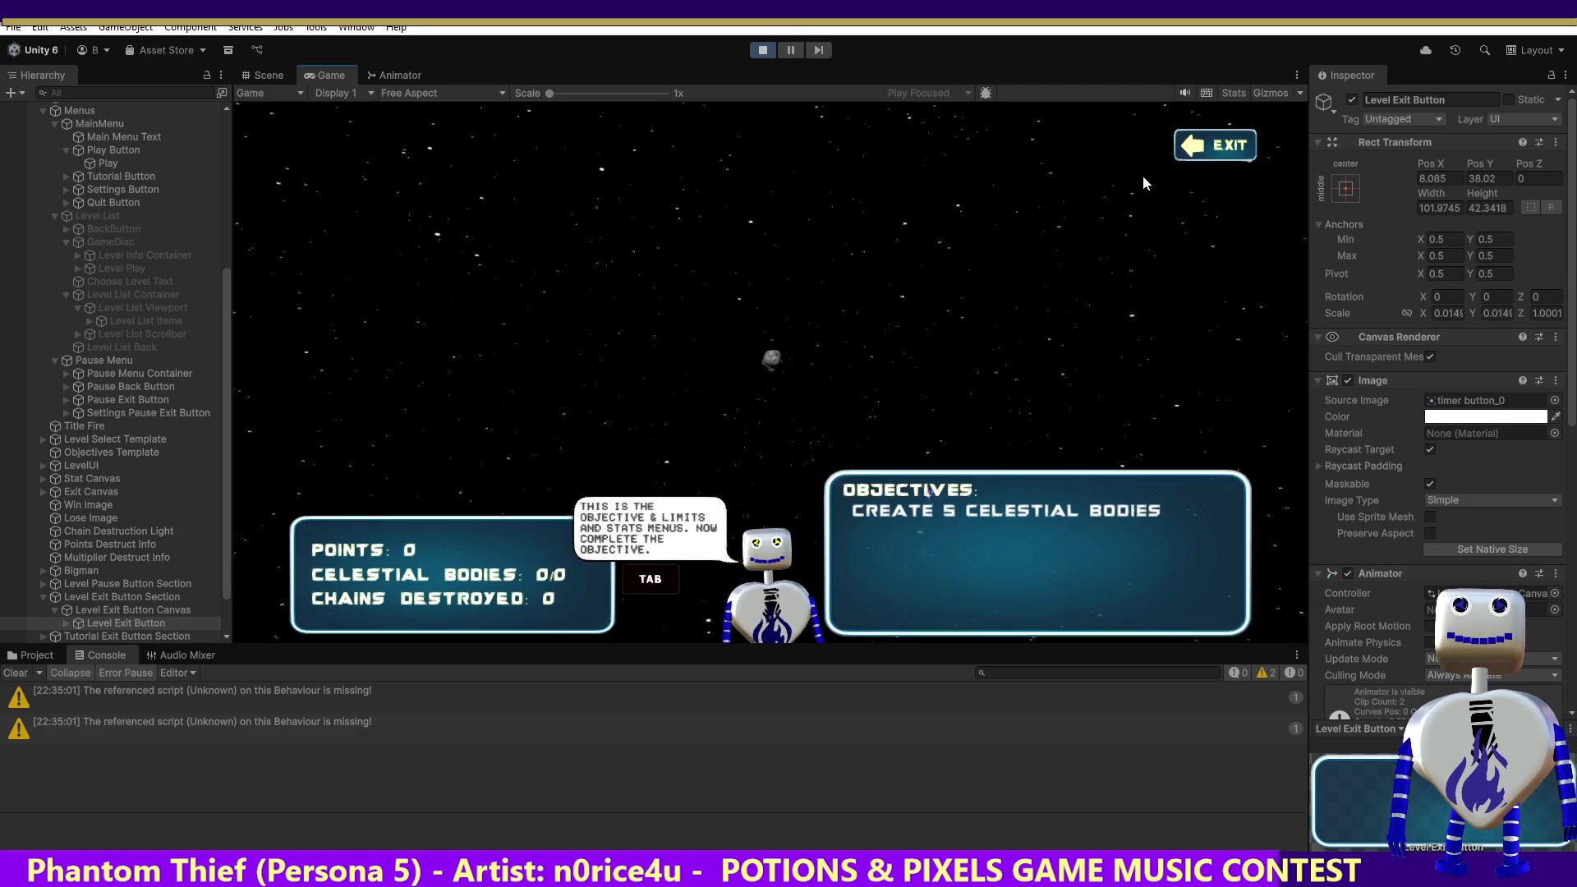
left_click(1199, 153)
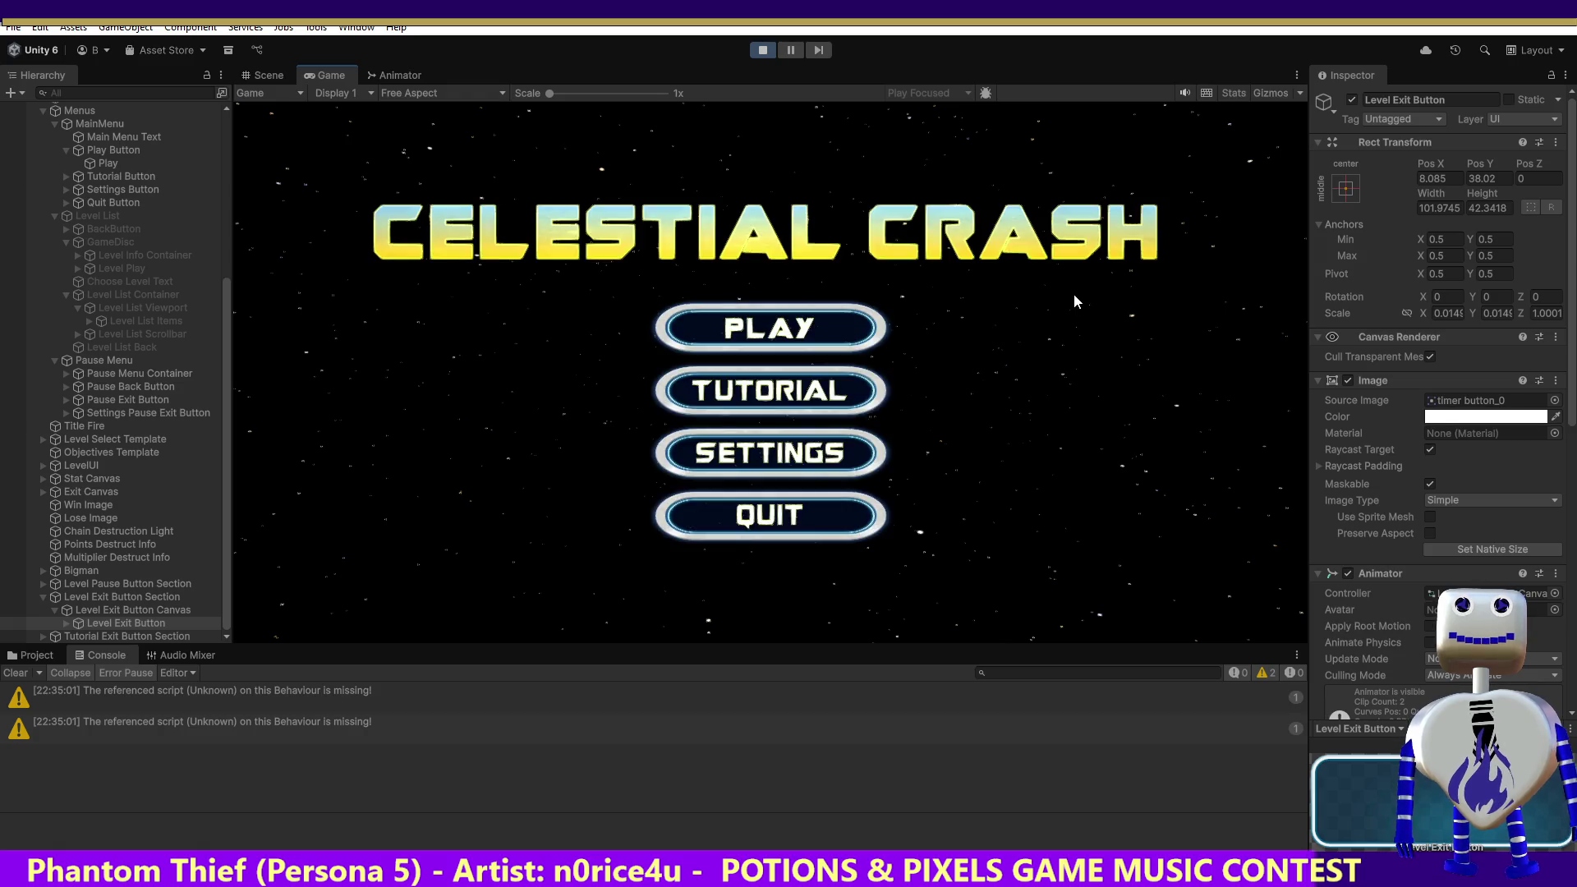
Step: Start the Tutorial level, drag the new yellow celestial body across the sky, then exit it
left_click(768, 328)
left_click(788, 316)
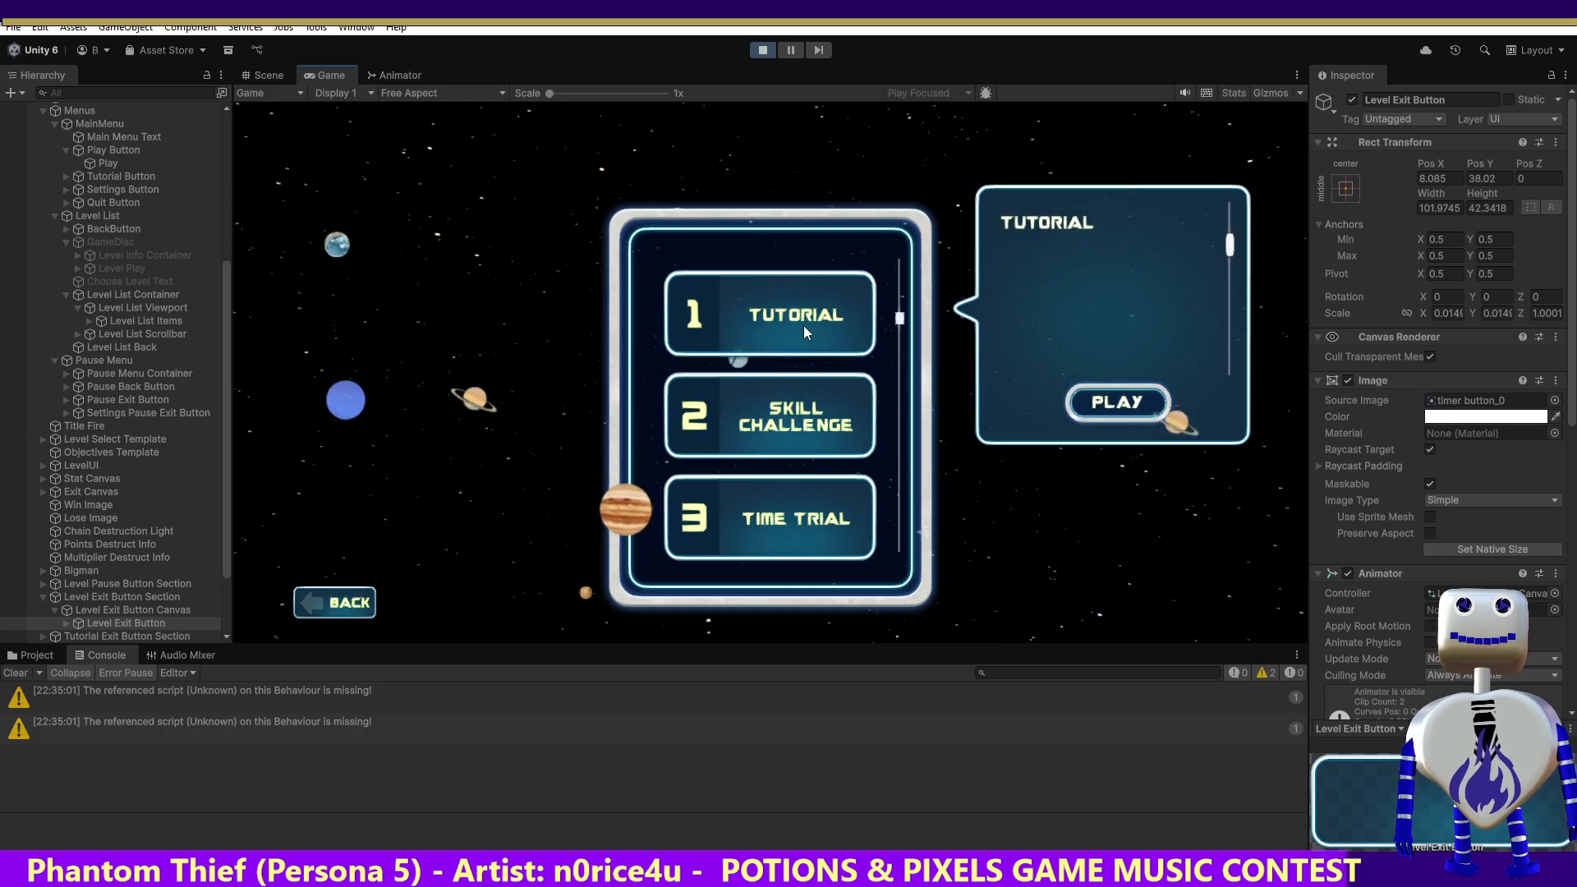
left_click(1100, 402)
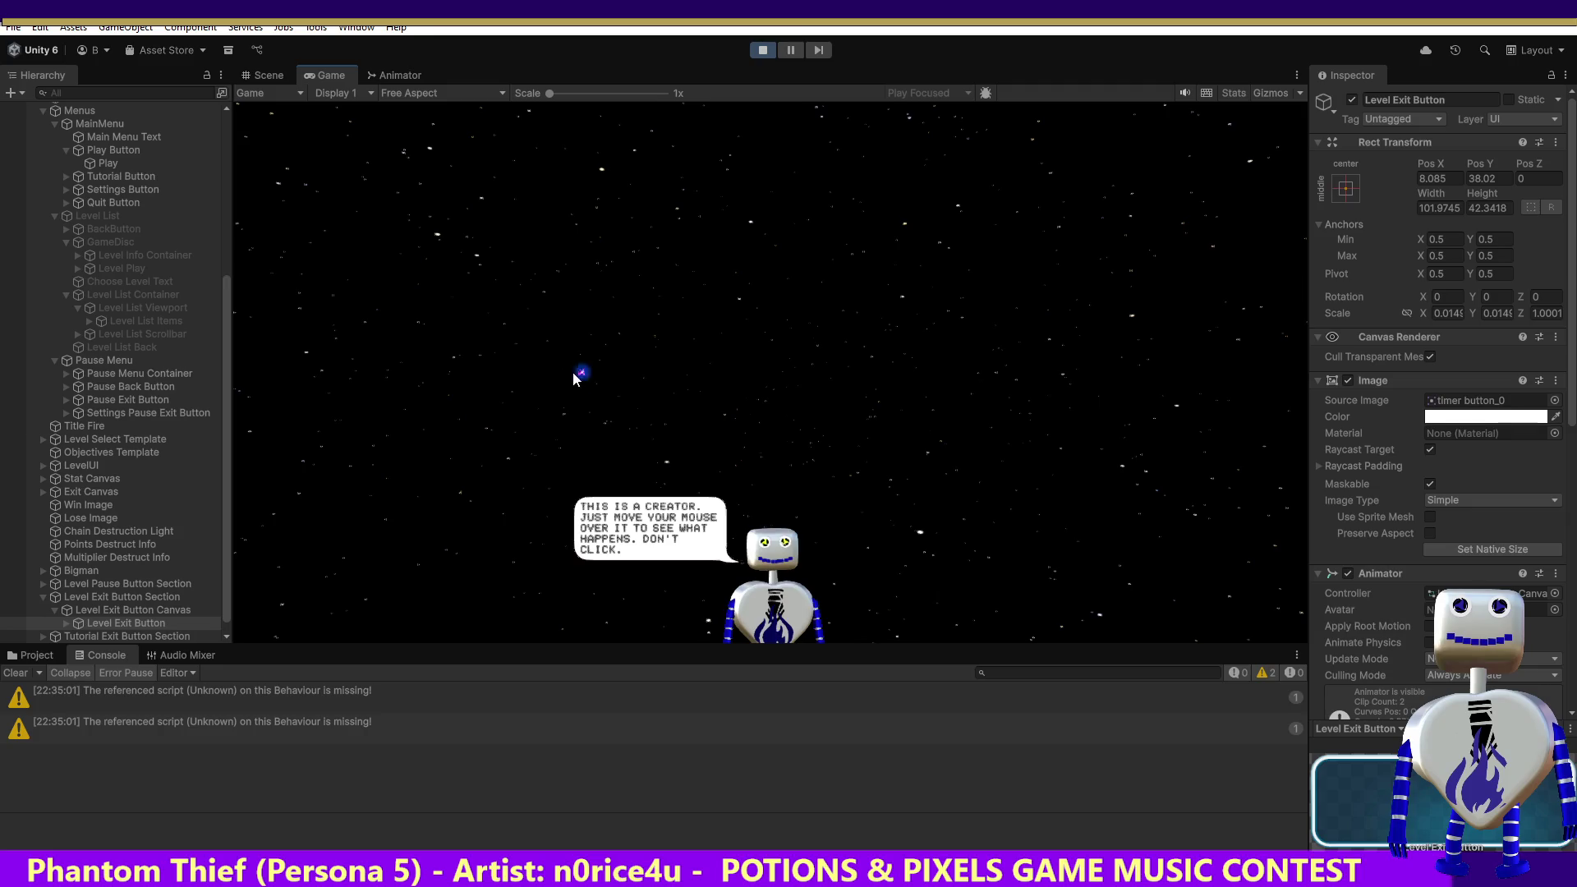
mouse_move(969, 470)
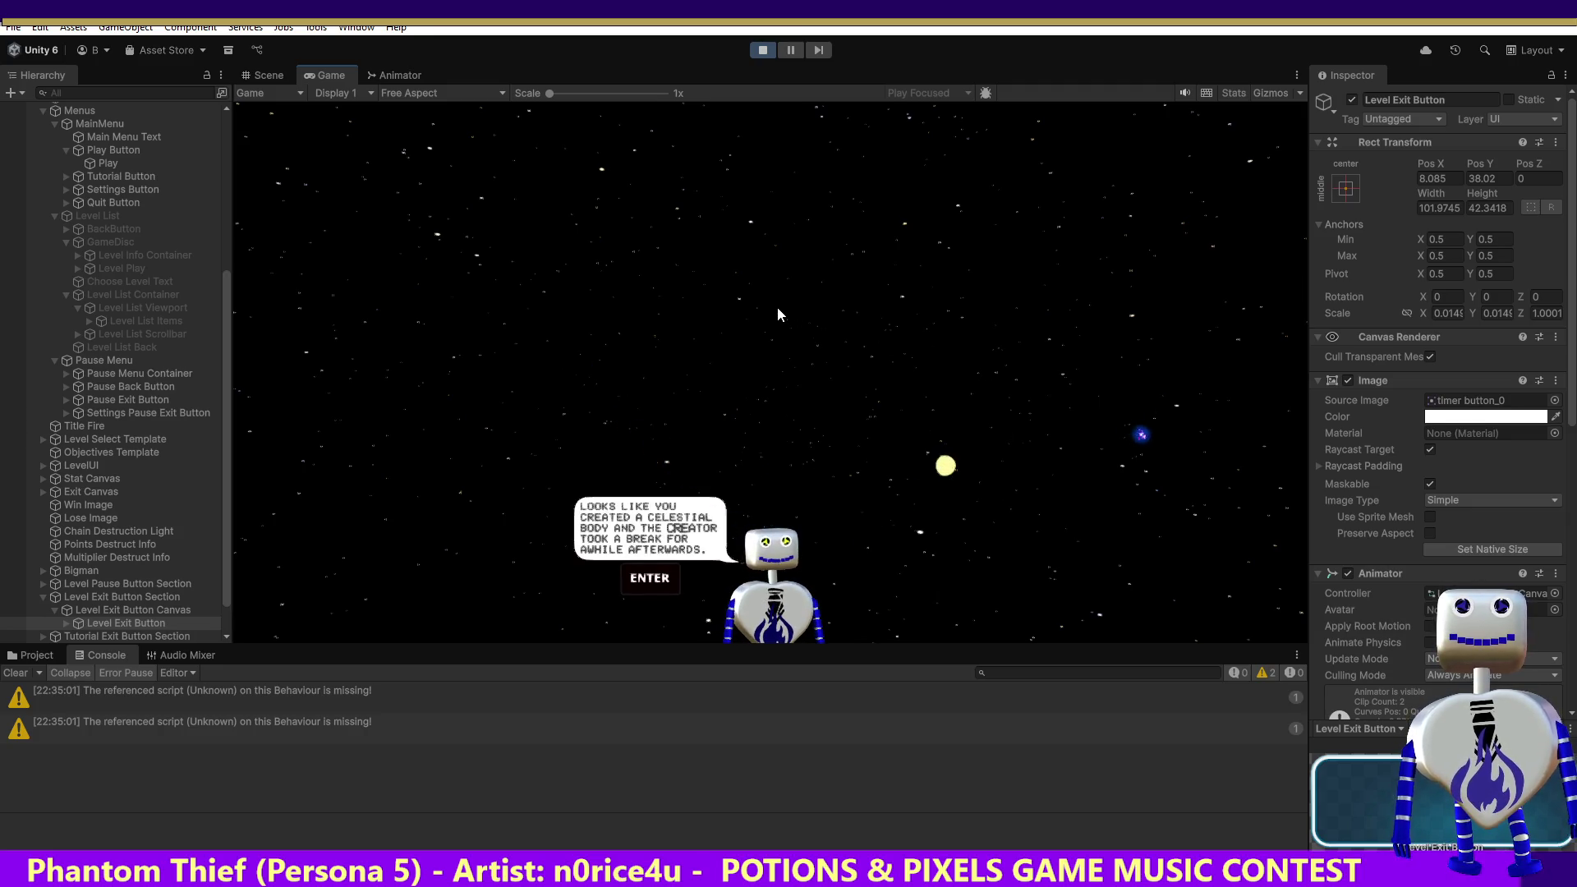
key("Return")
left_click(946, 466)
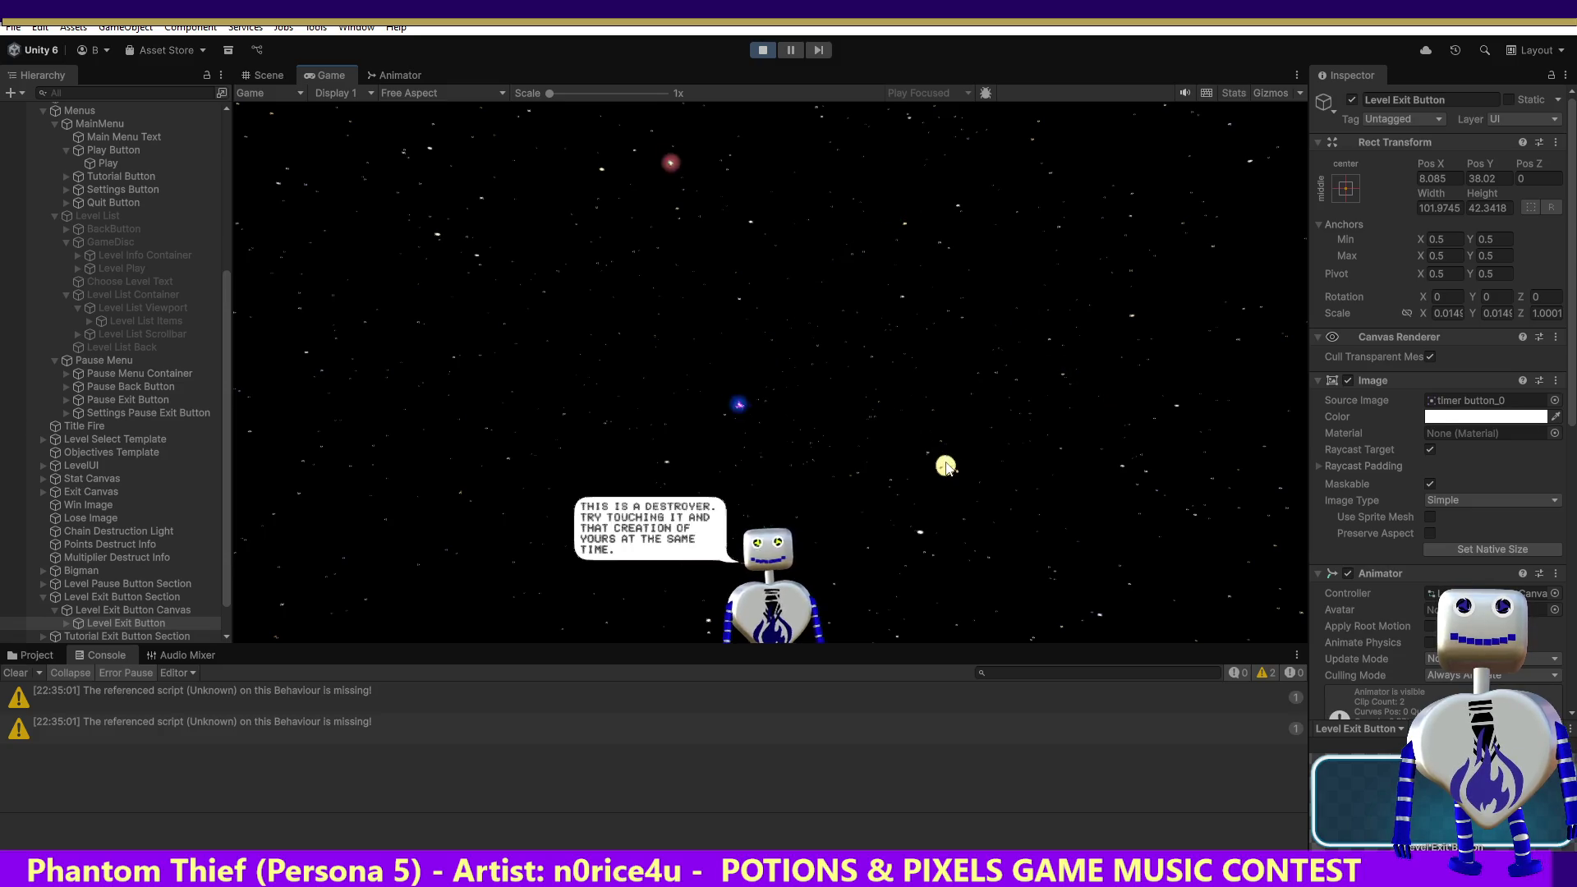
mouse_move(945, 464)
left_mouse_down()
mouse_move(621, 418)
mouse_move(626, 480)
mouse_move(535, 338)
mouse_move(391, 294)
mouse_move(527, 201)
left_mouse_up()
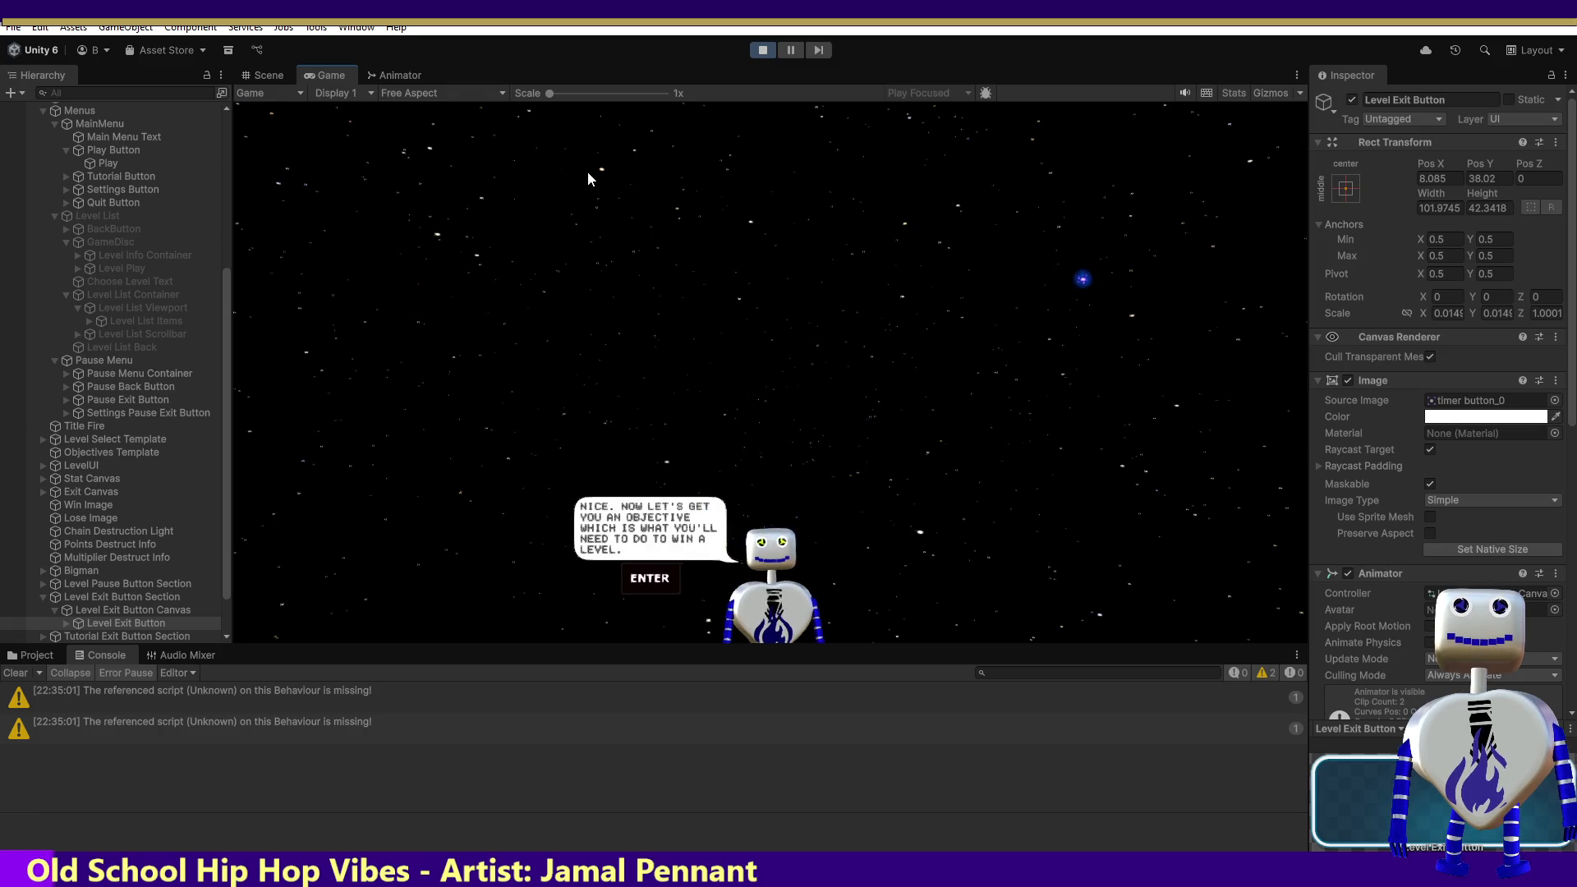
key("Return")
left_click(1242, 148)
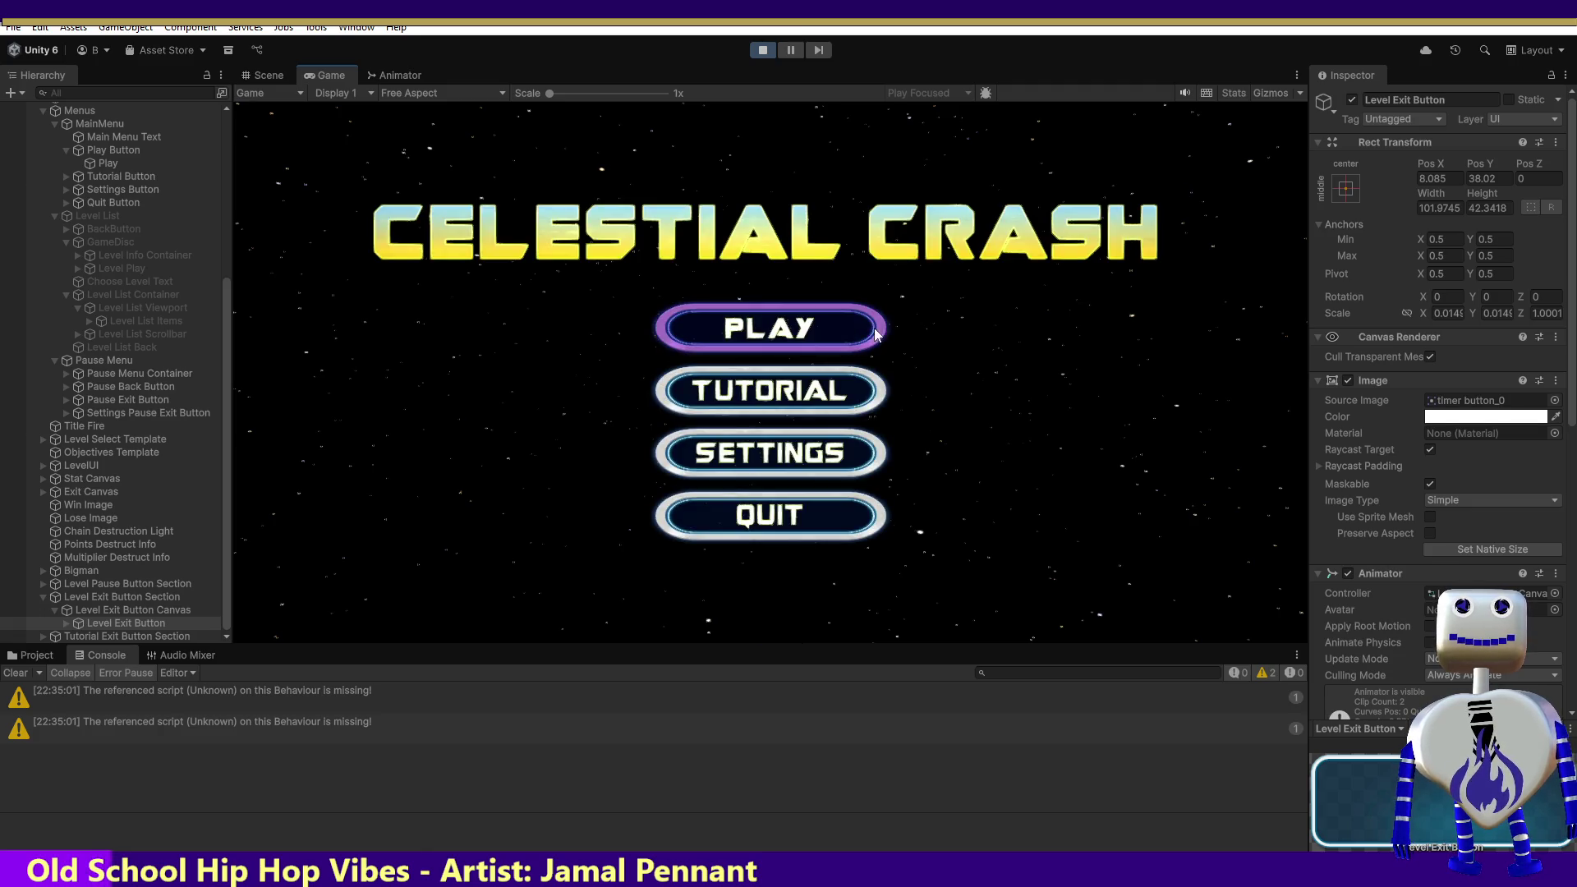
Step: Play a later level, exit it, stop Play mode, and select the Pause Back and Exit Button objects
left_click(875, 333)
scroll(913, 319, "down", 5)
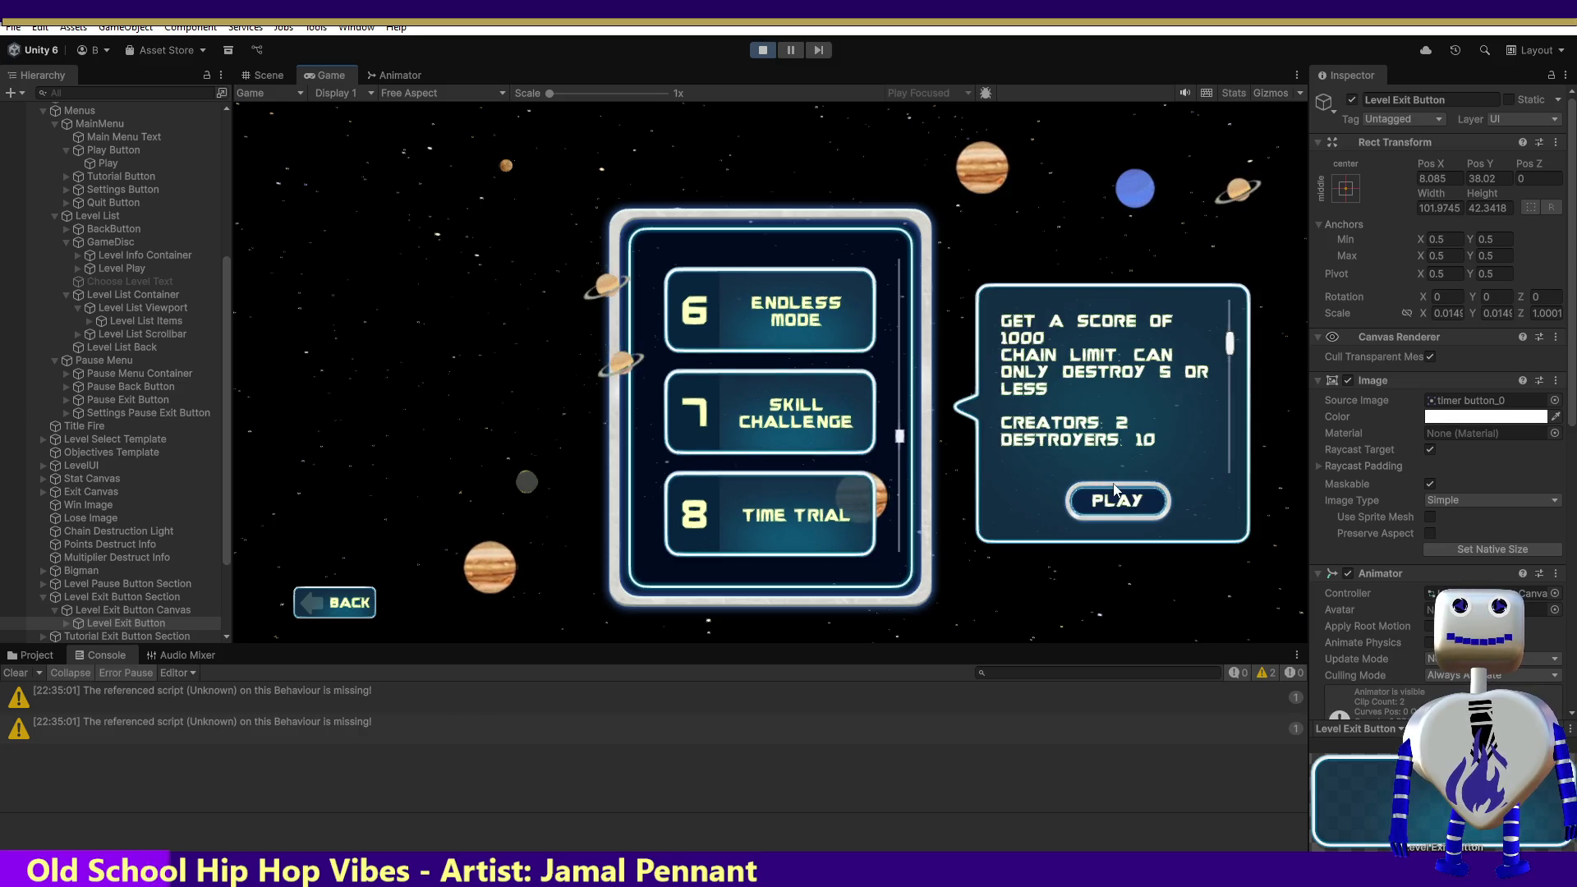
left_click(1110, 498)
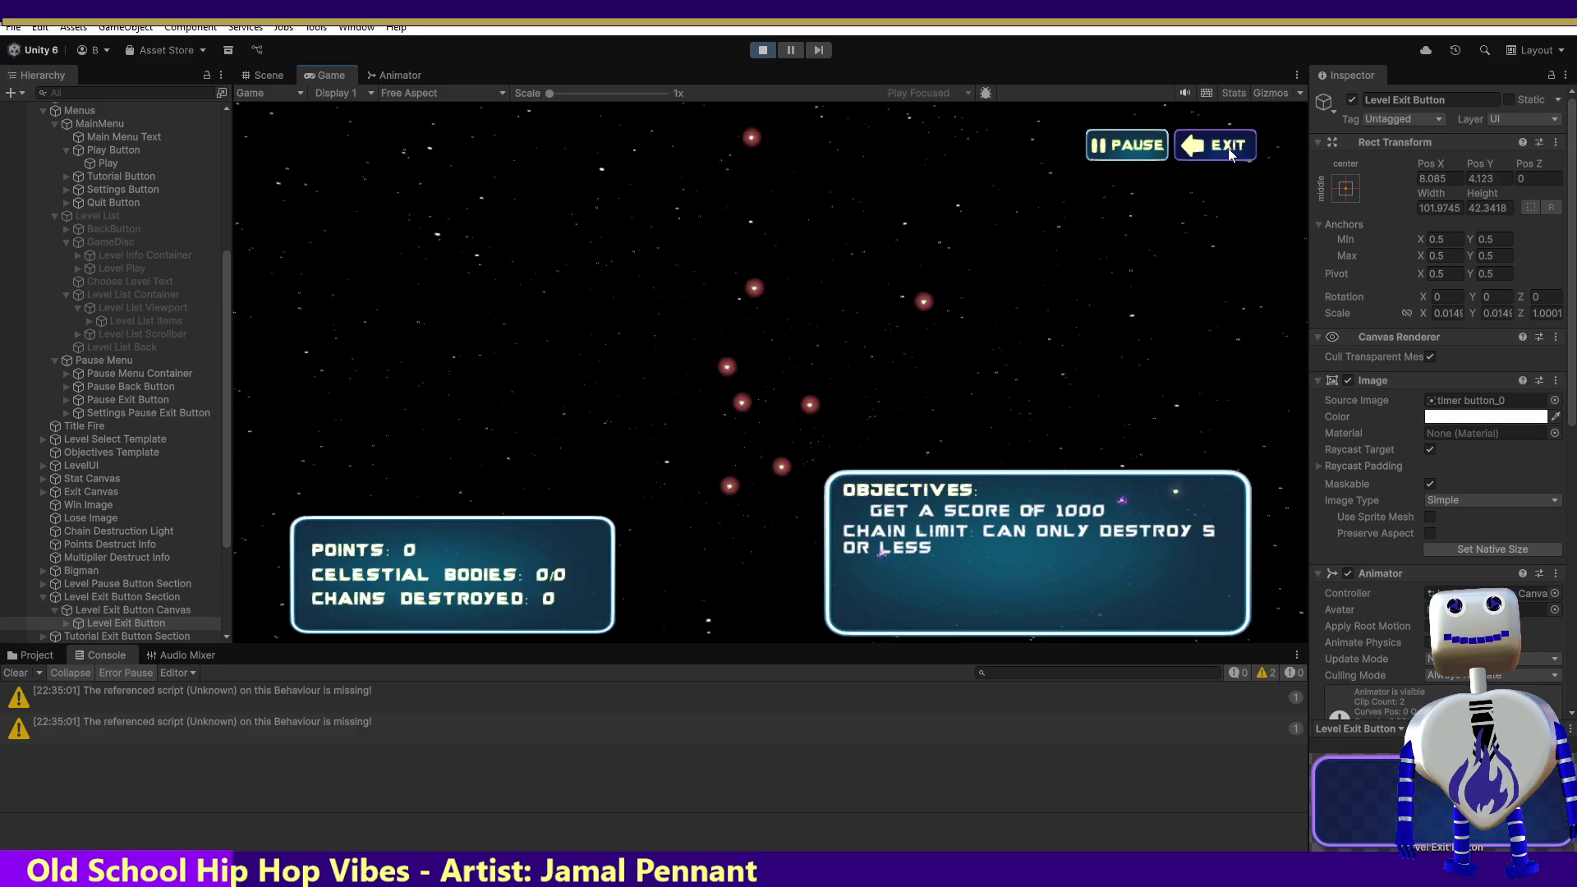
left_click(1229, 153)
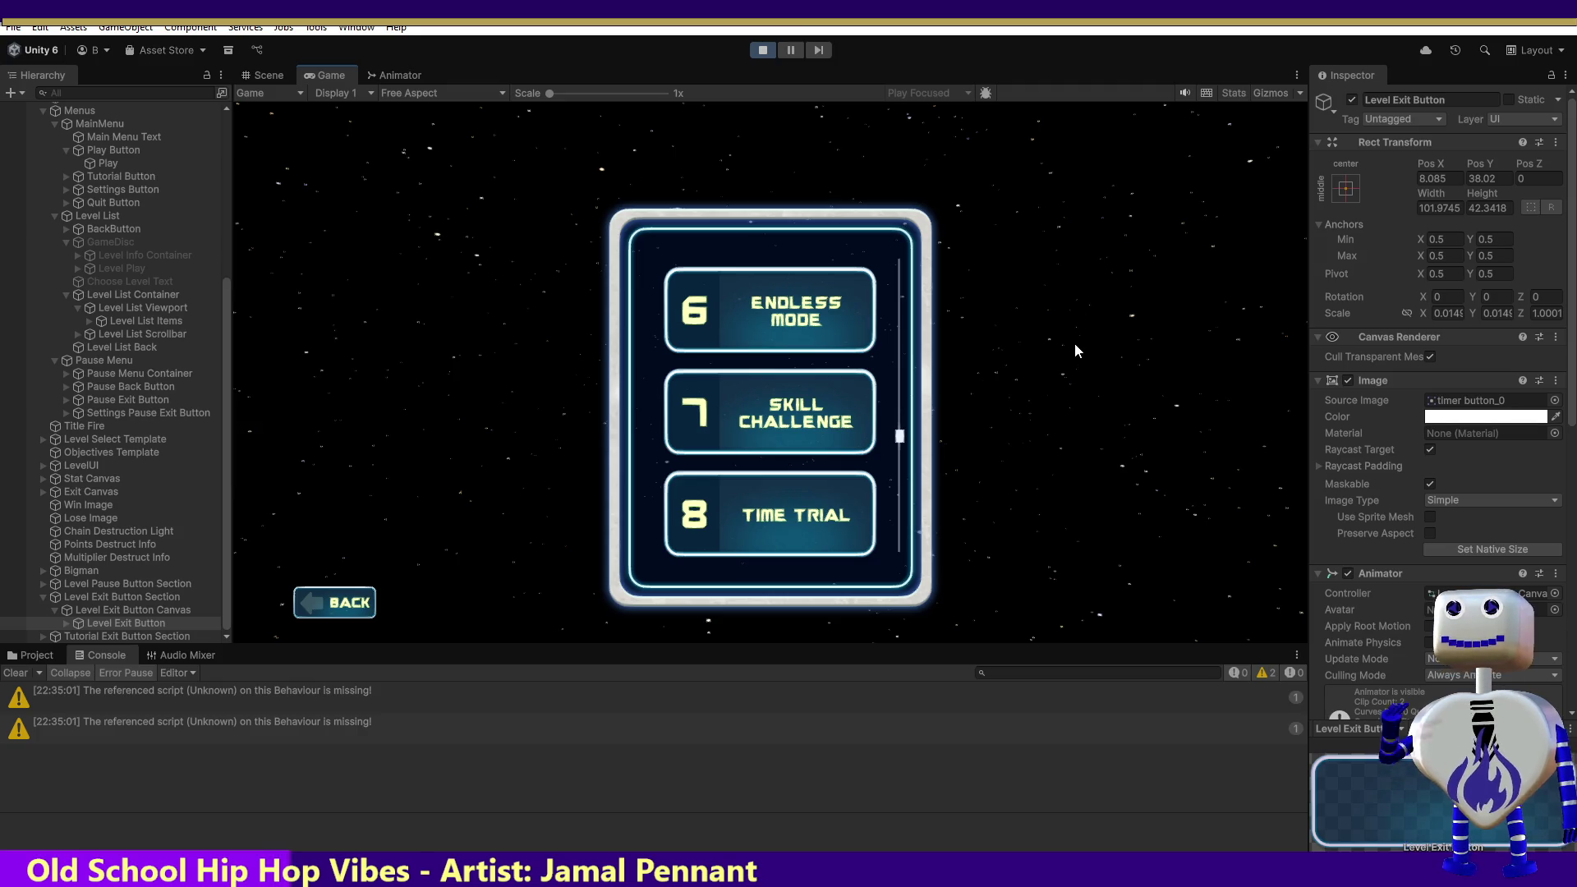
left_click(760, 50)
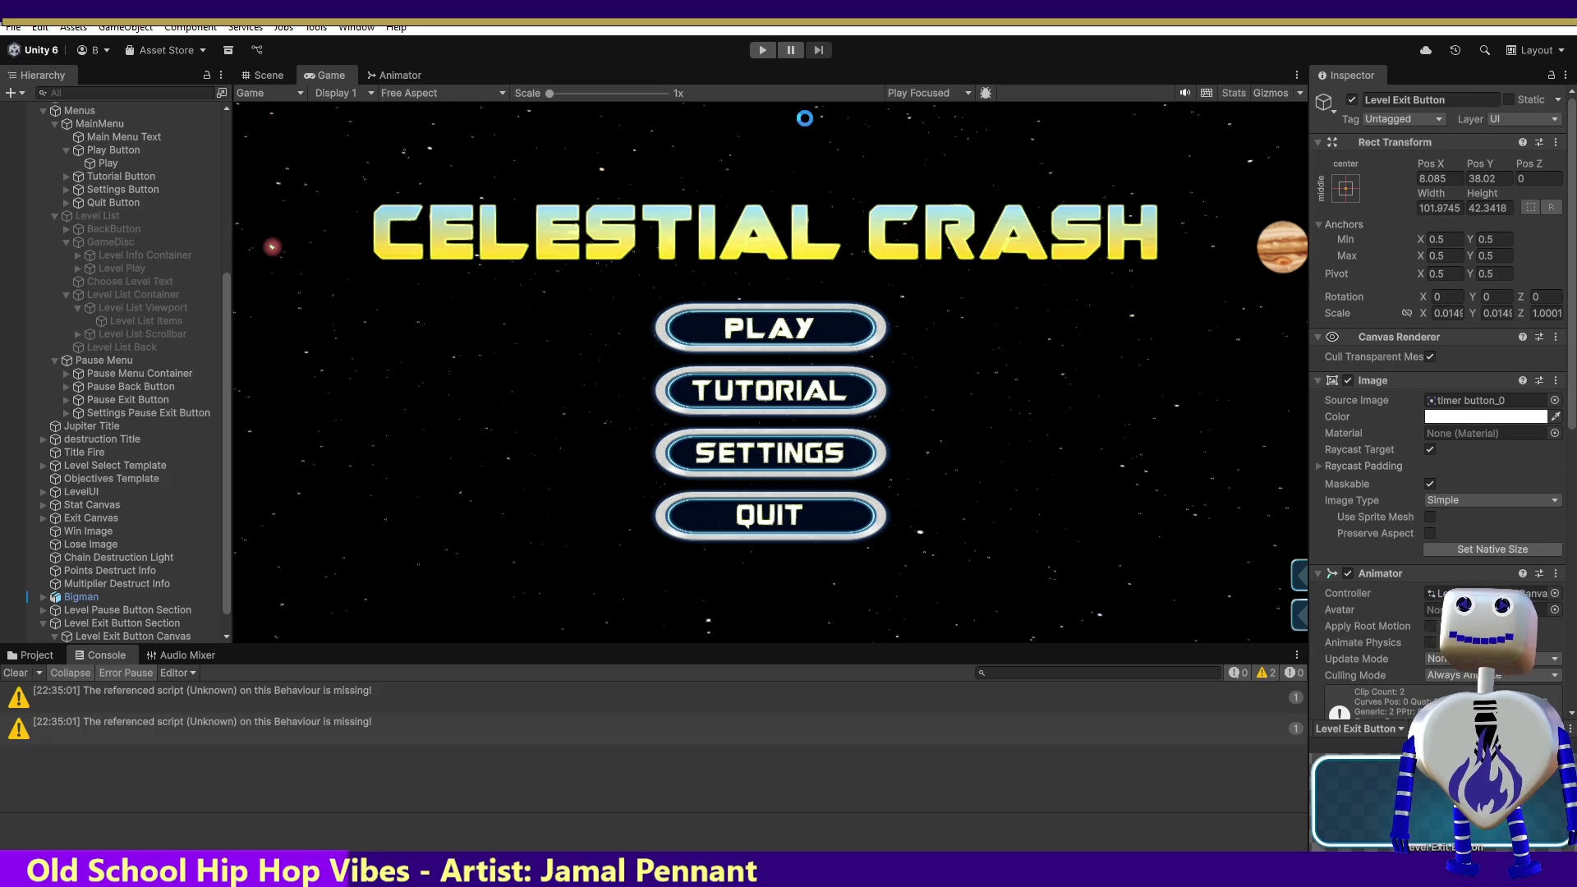
left_click(104, 390)
left_click(105, 401)
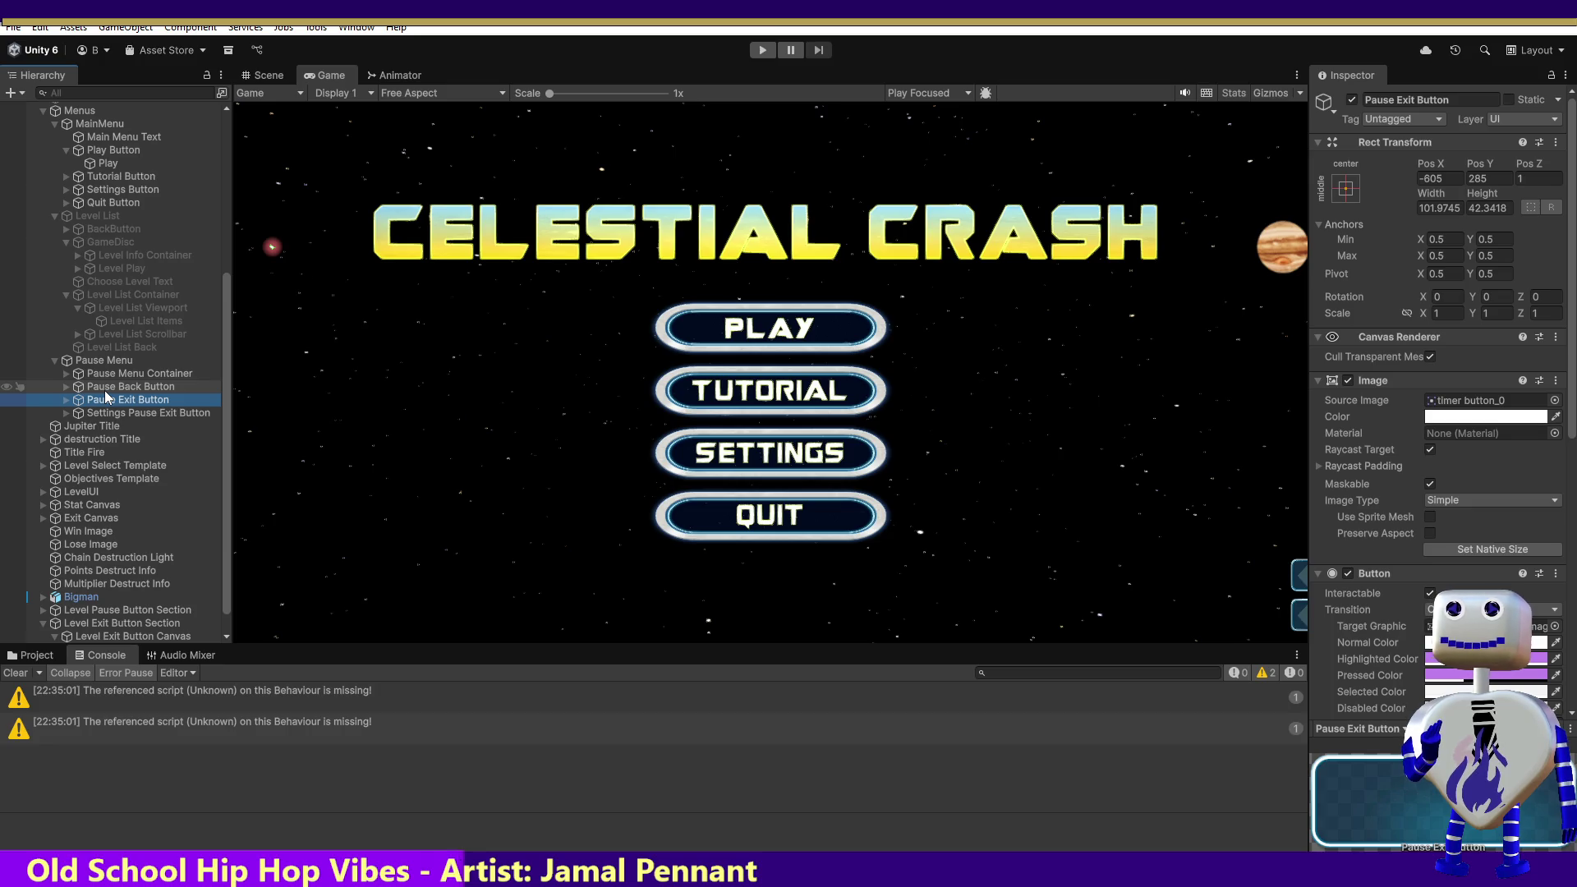
Step: Frame the Pause Back Button and Pause Exit Button in the Scene view
left_click(265, 75)
double_click(121, 400)
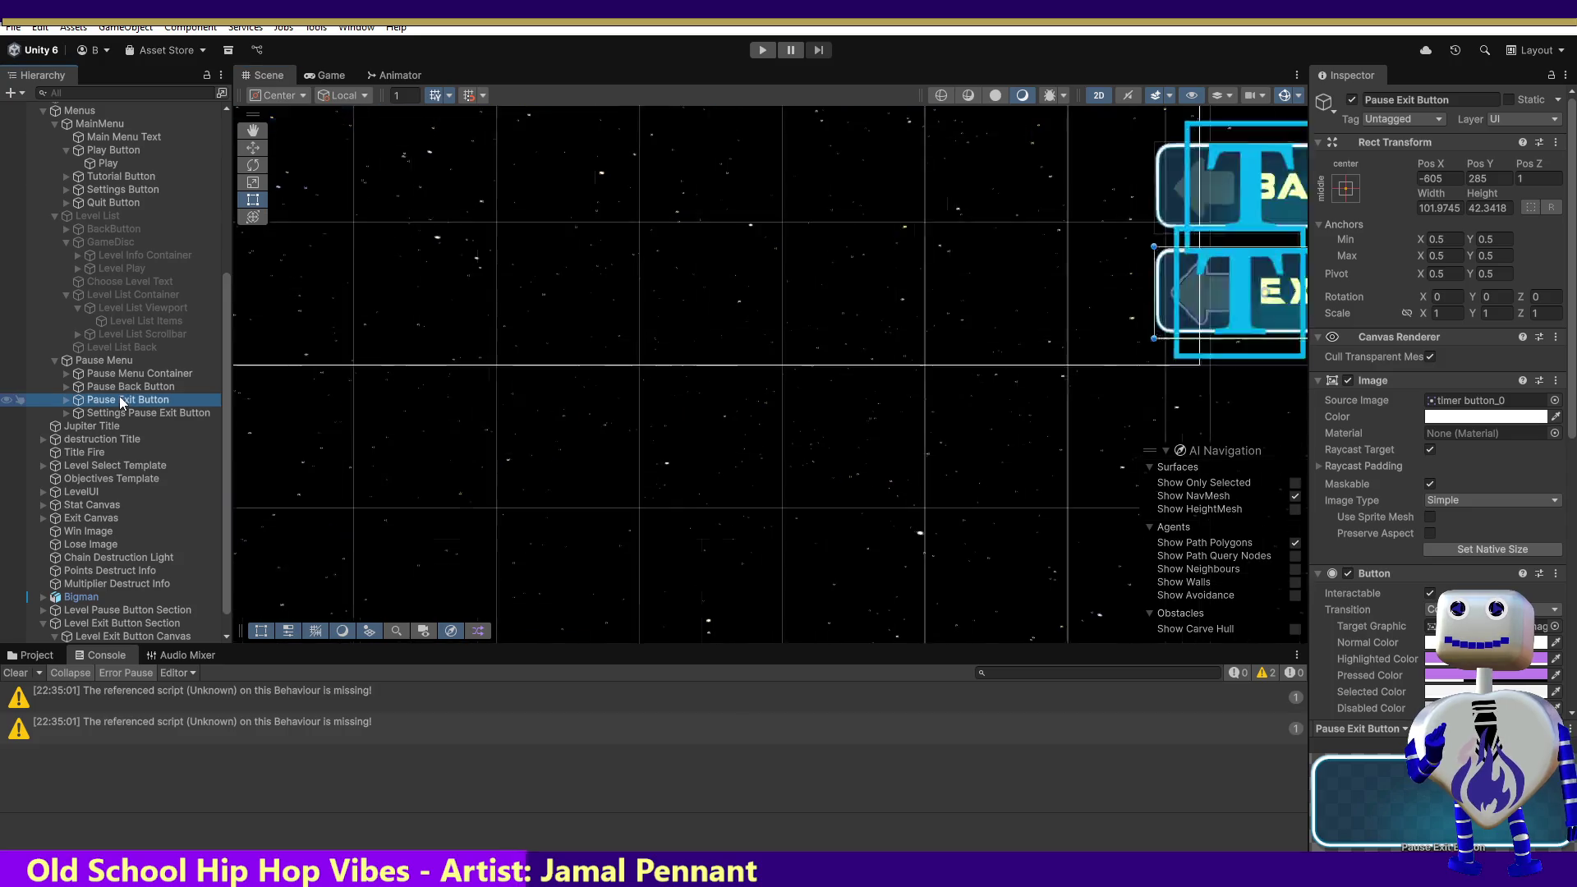
left_click(121, 391)
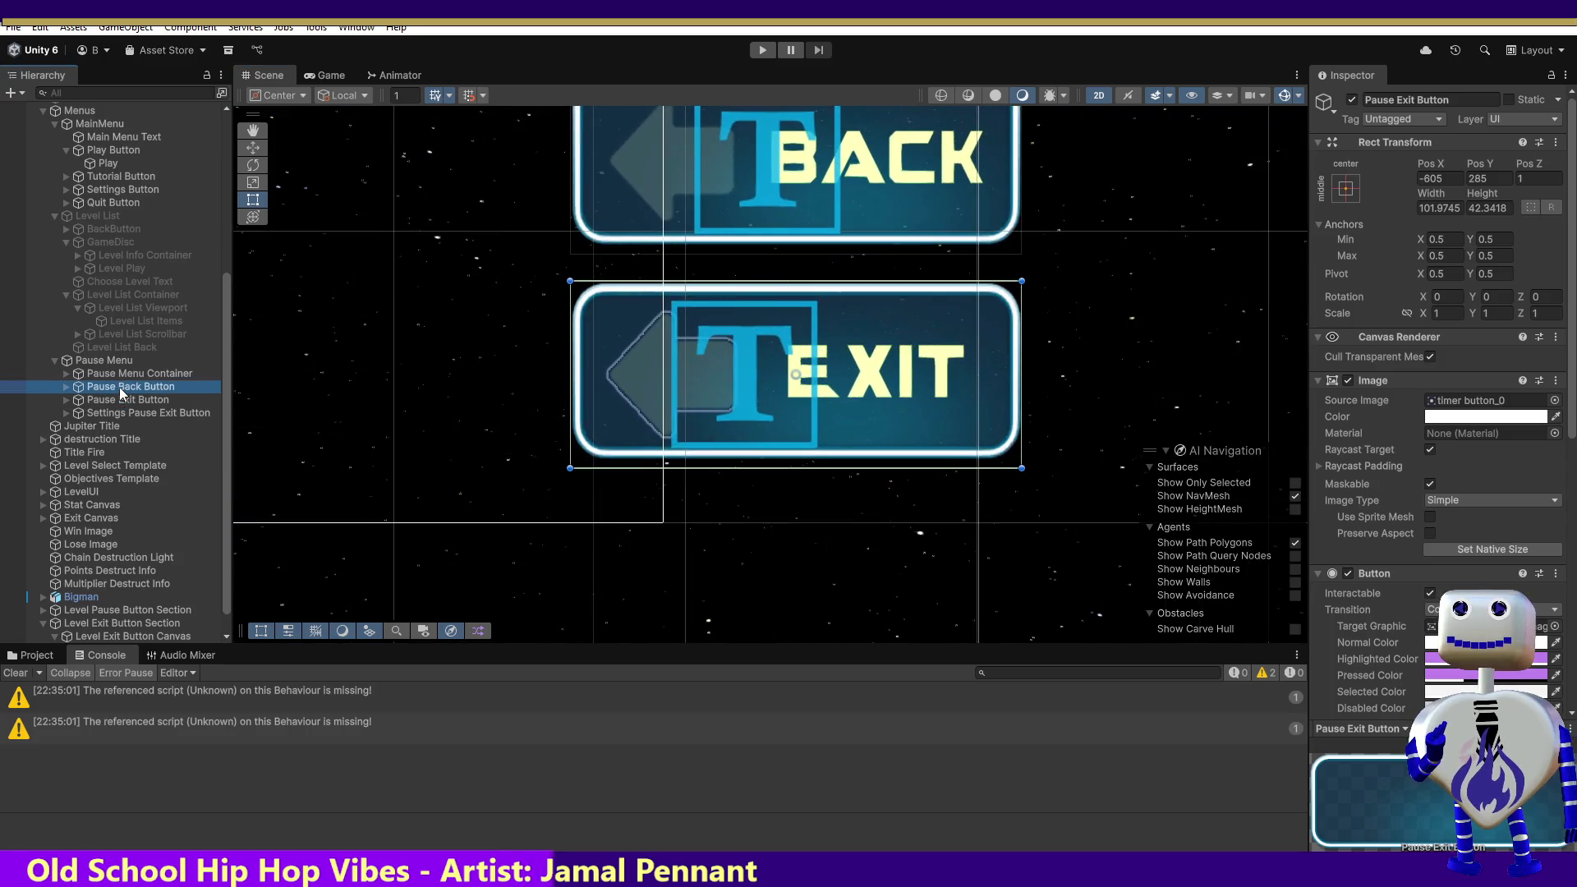
double_click(121, 390)
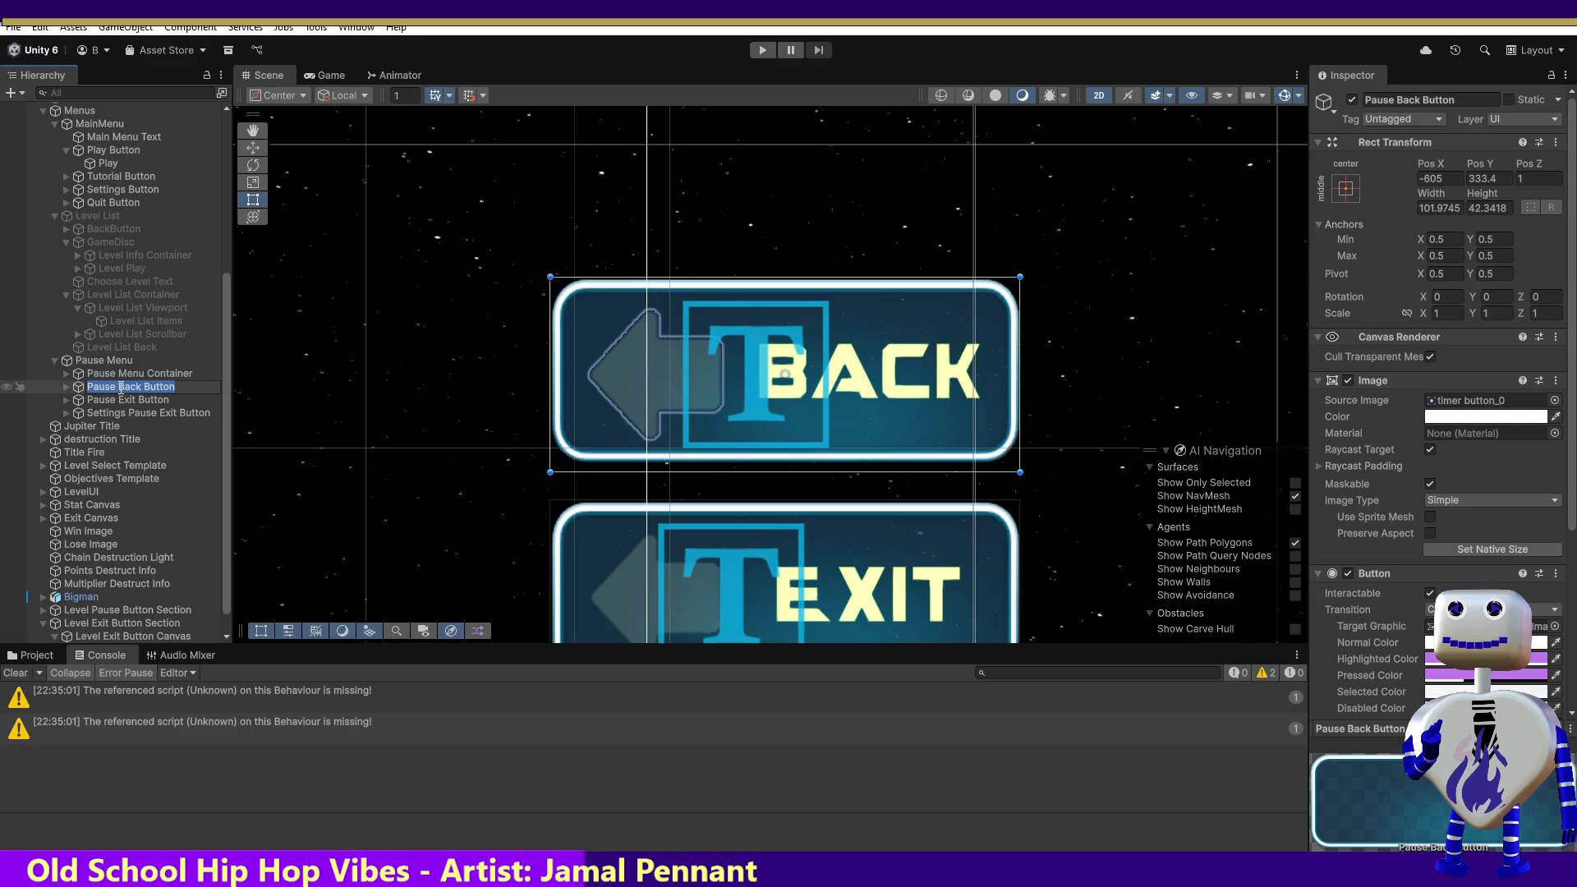
left_click(123, 387)
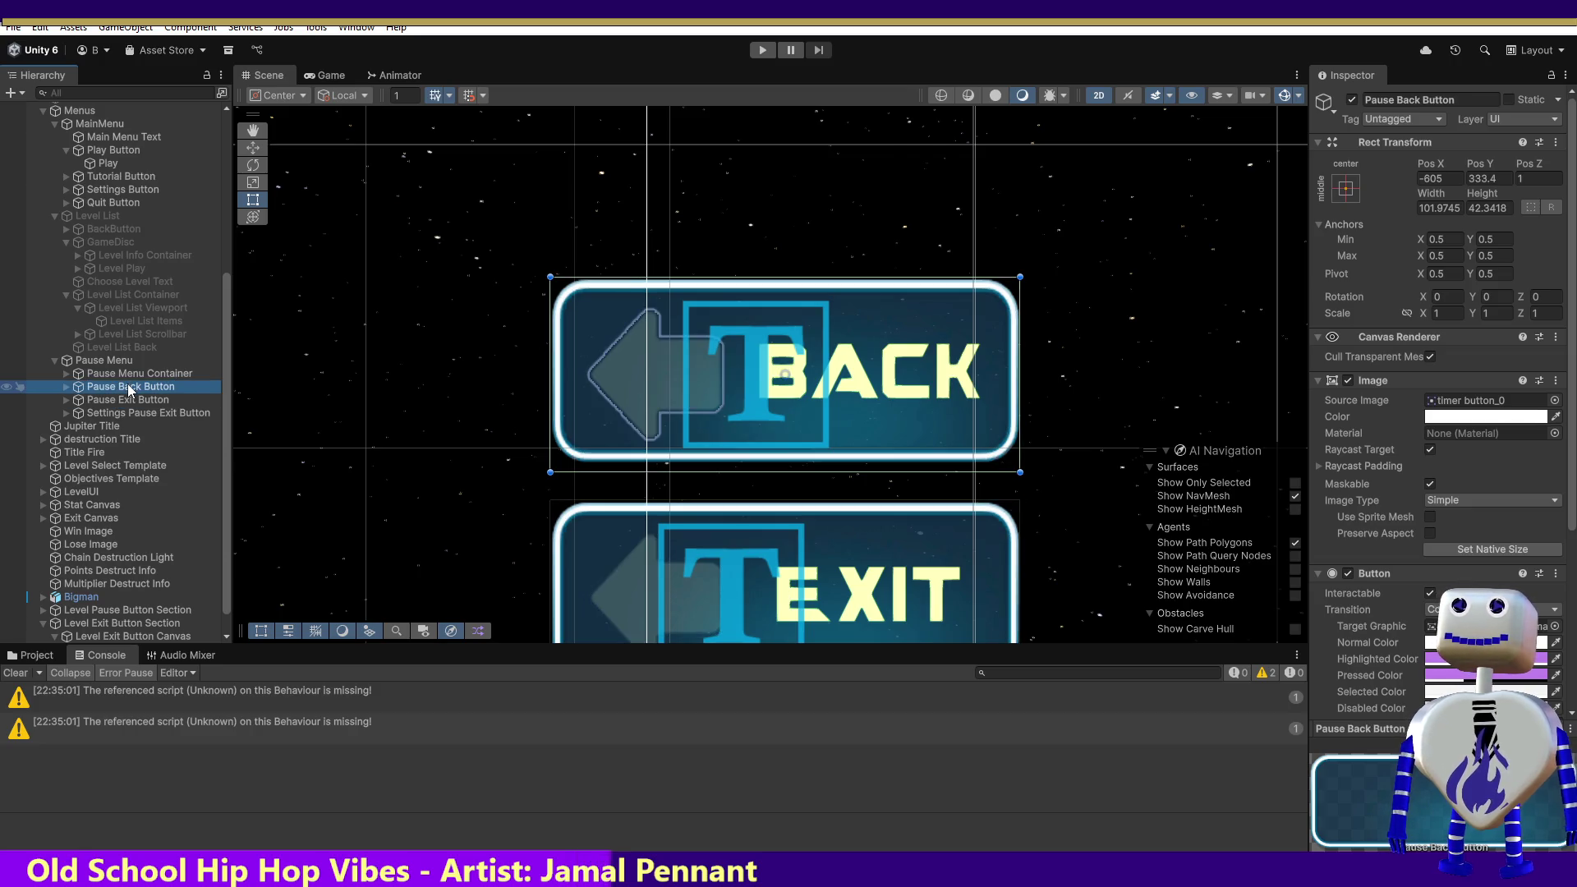
double_click(128, 400)
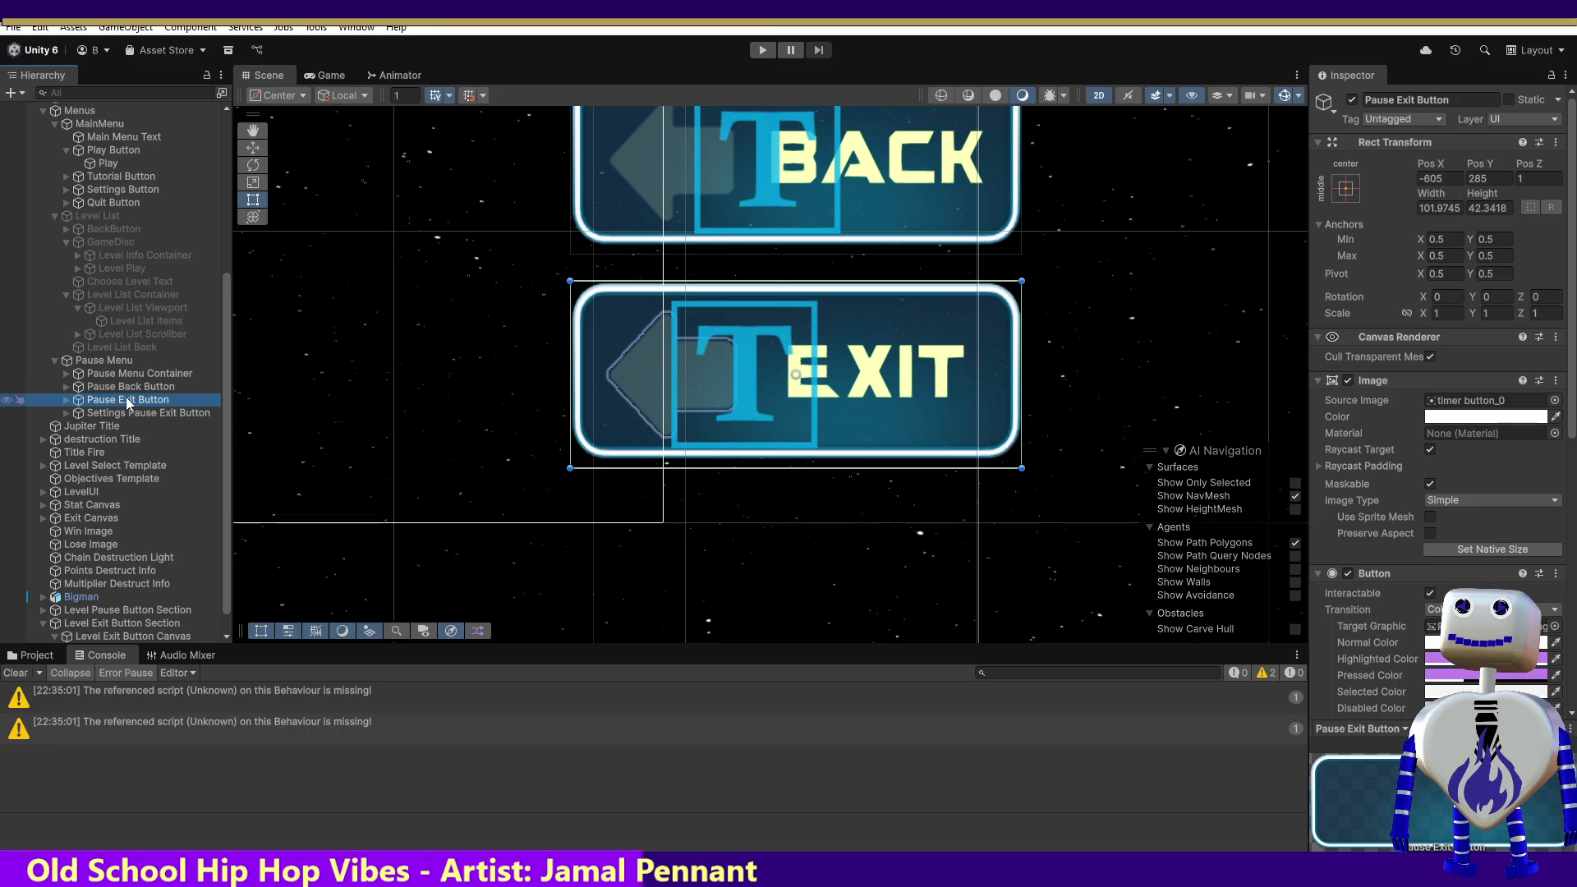
Step: Select the Pause Exit Button's name in the Inspector and switch to Visual Studio
left_click(1465, 100)
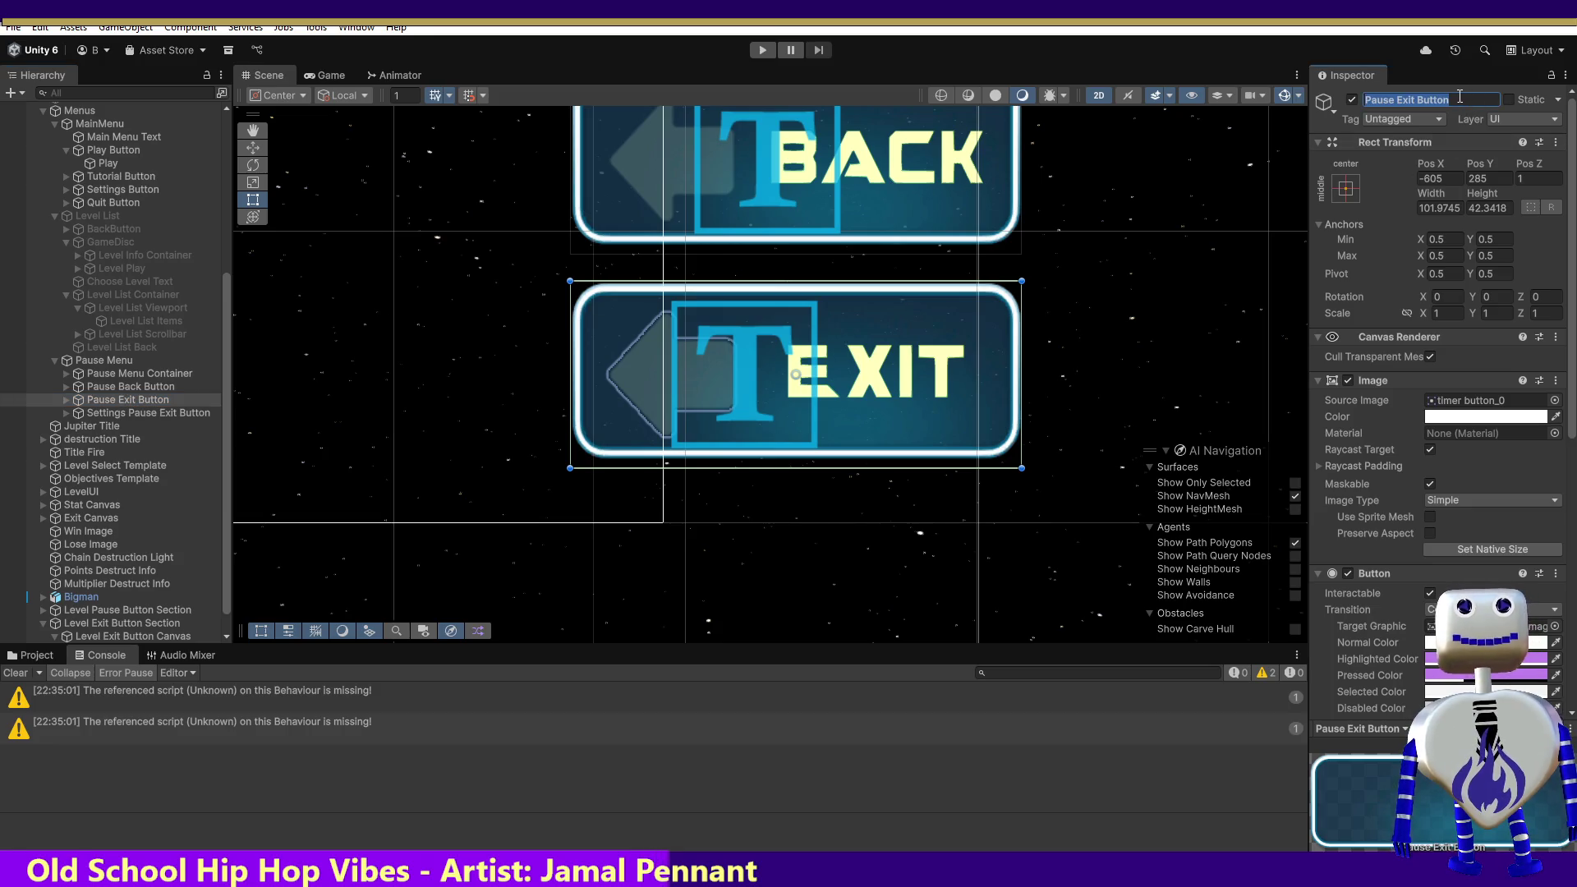
left_click(1443, 99)
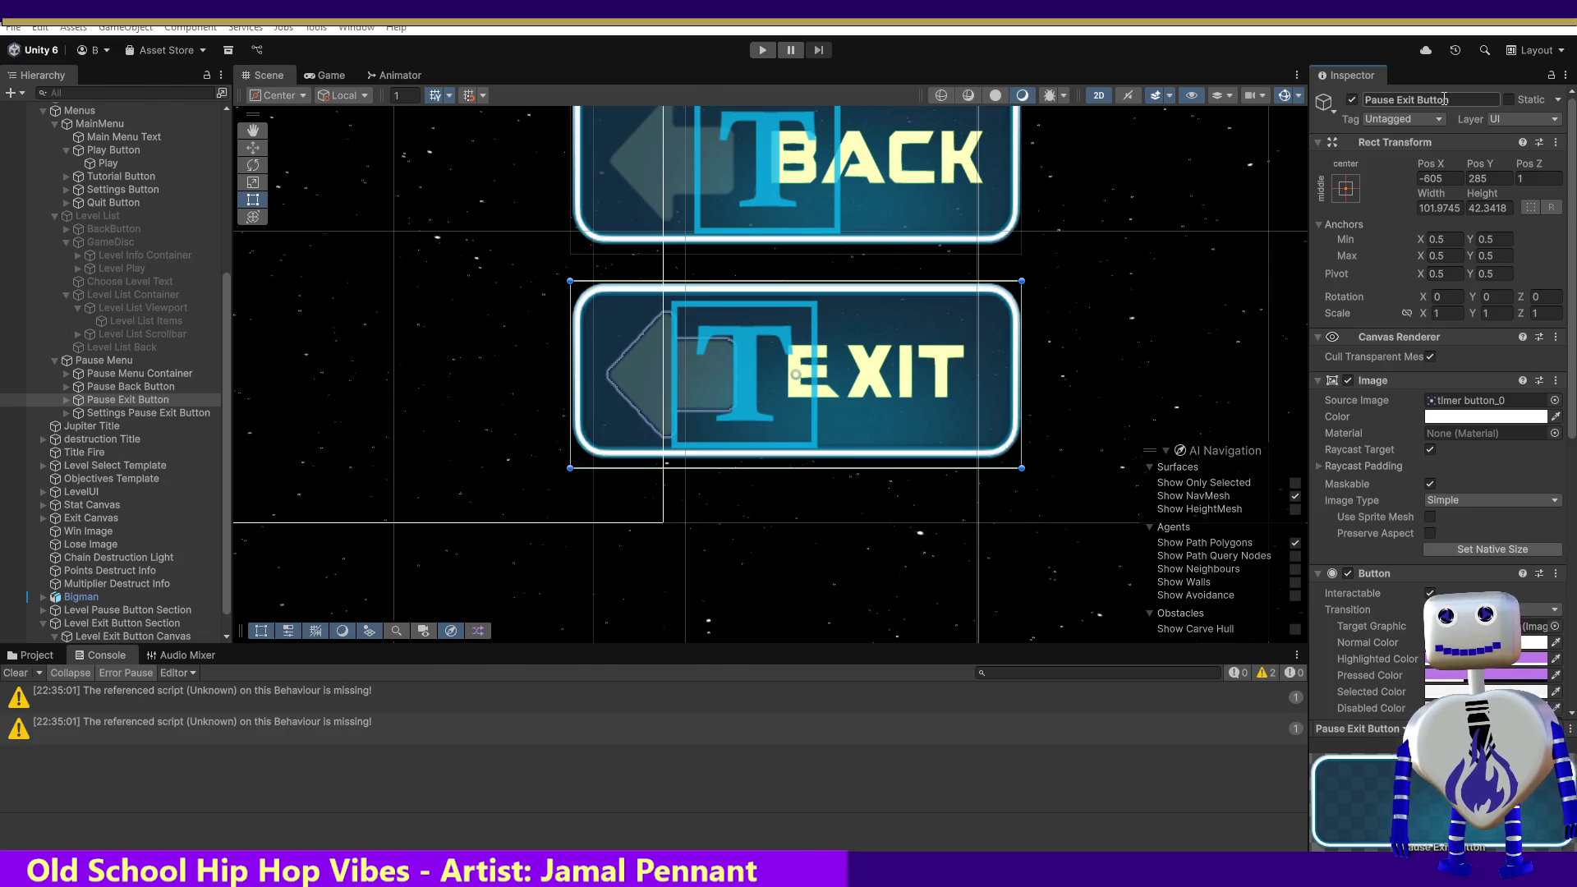
key("alt+Tab")
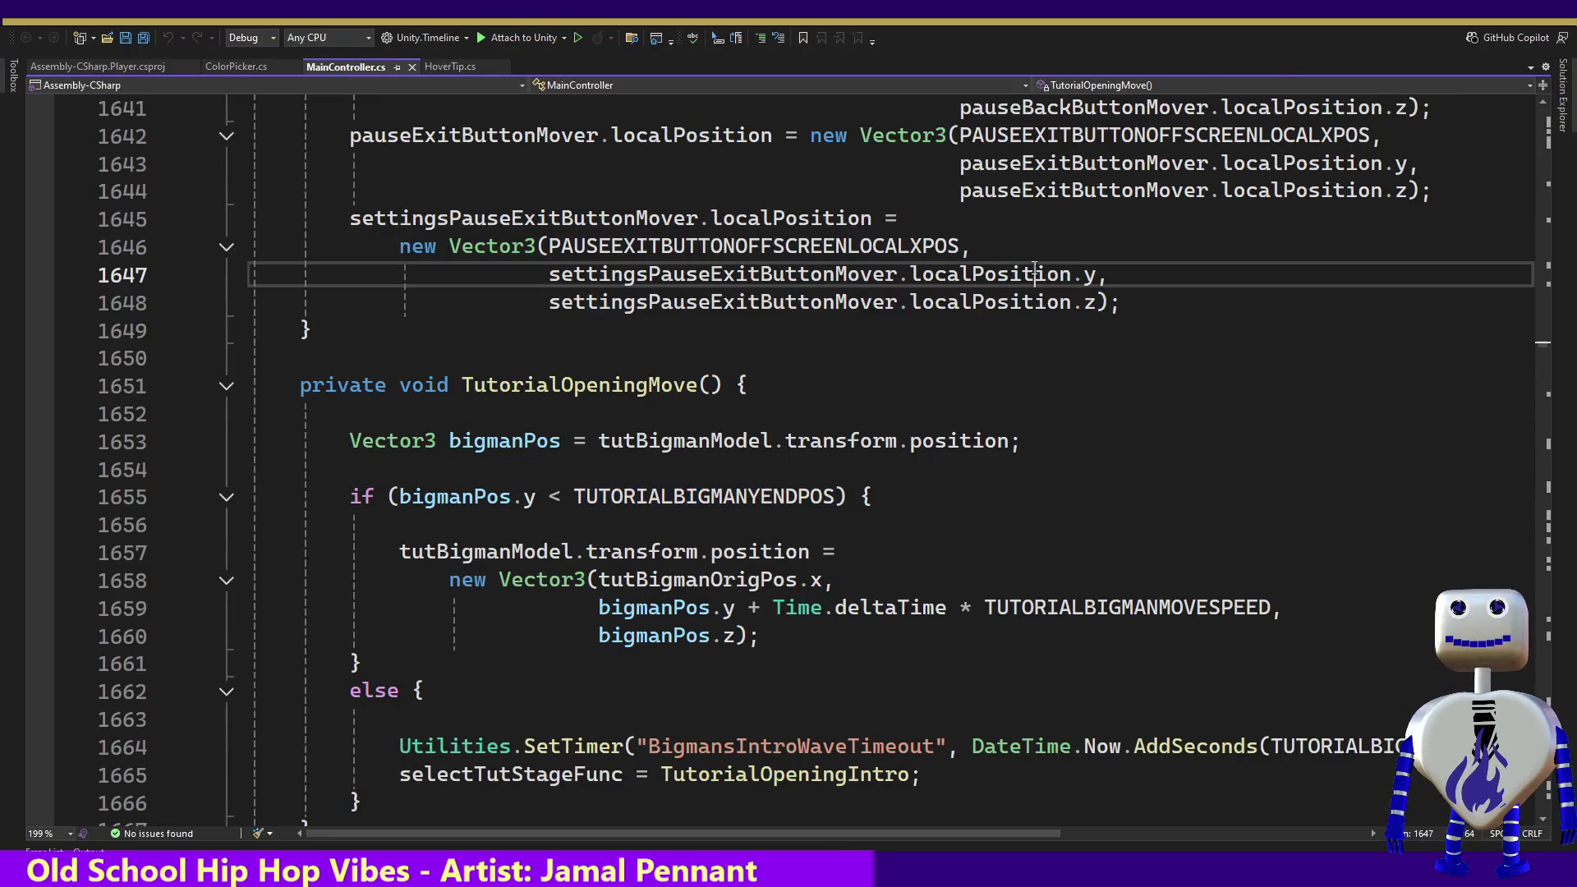
Step: Search MainController.cs for 'Pause Exit Button' and find all references to pauseExitButtonMover
left_click(1035, 274)
key("ctrl+f")
type("Pause Exit Button")
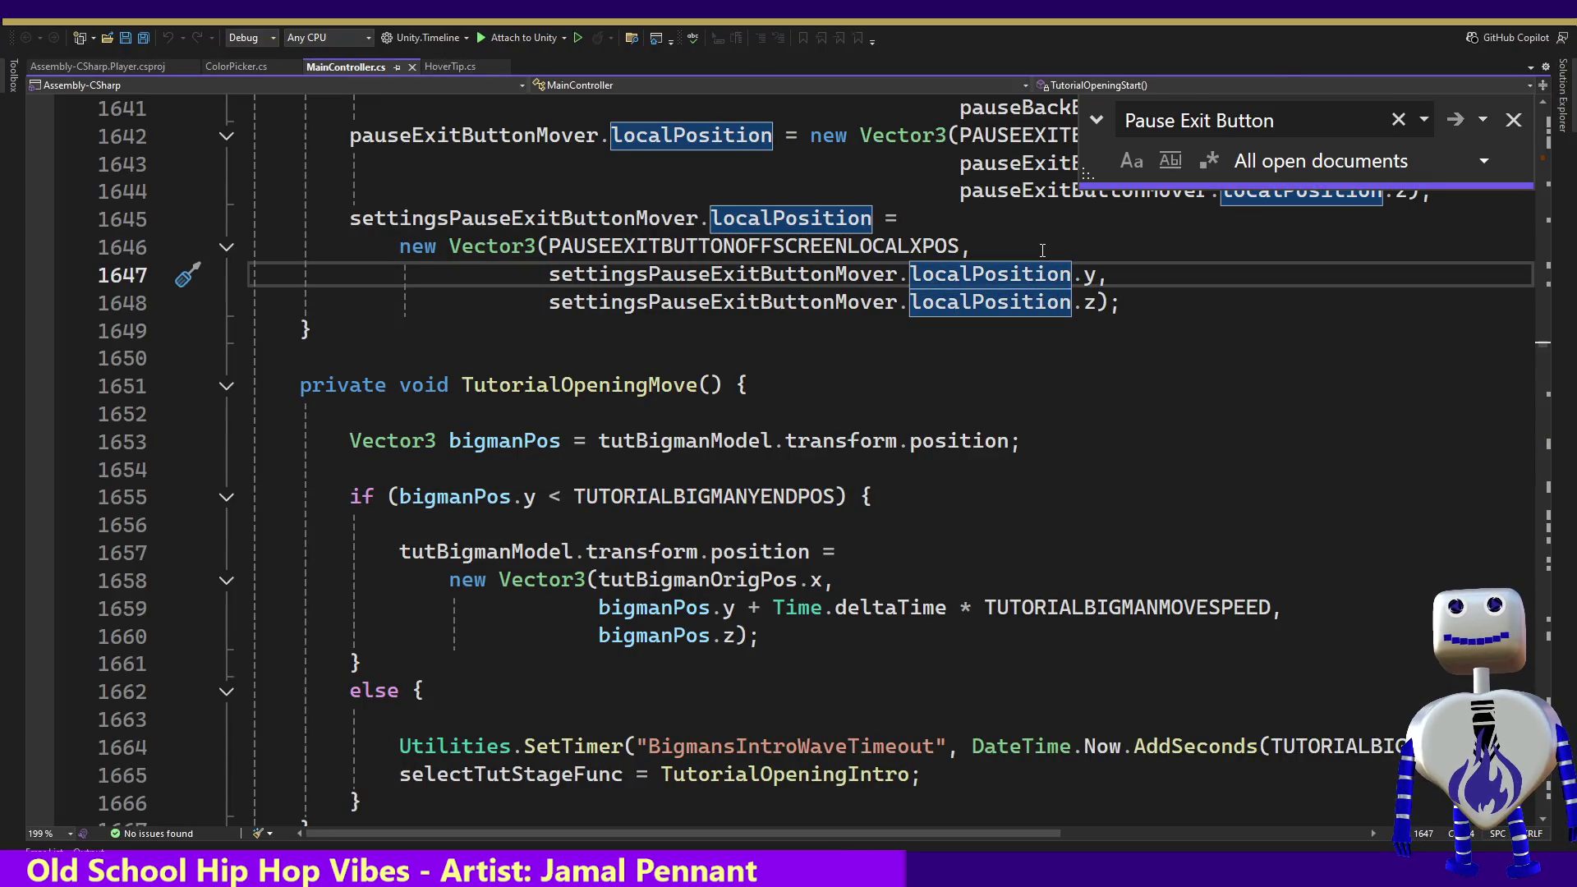
key("Return")
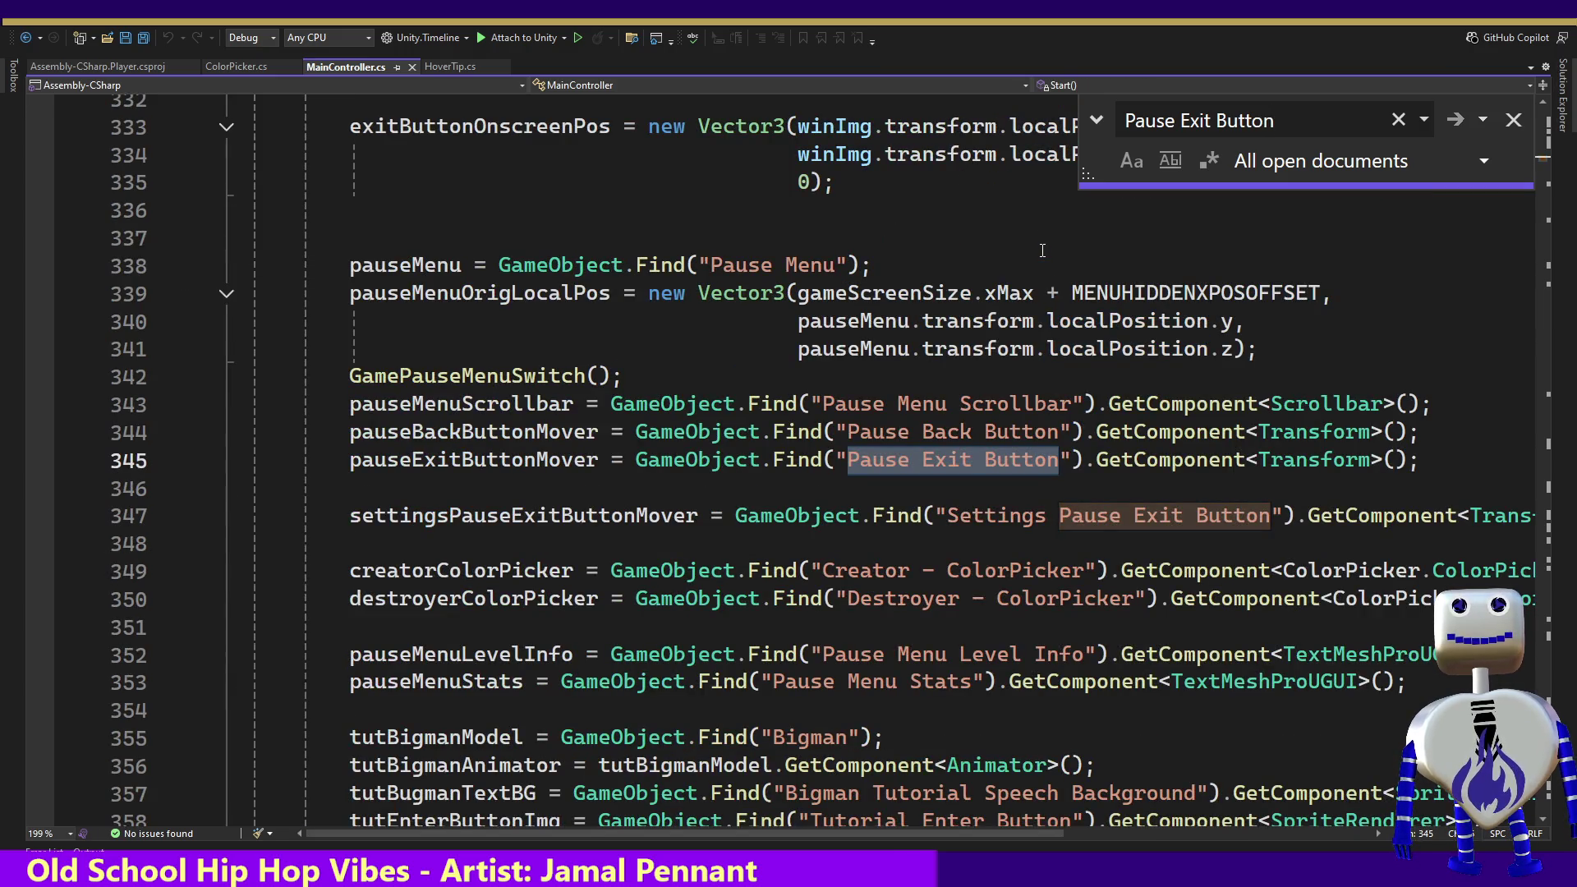
double_click(528, 470)
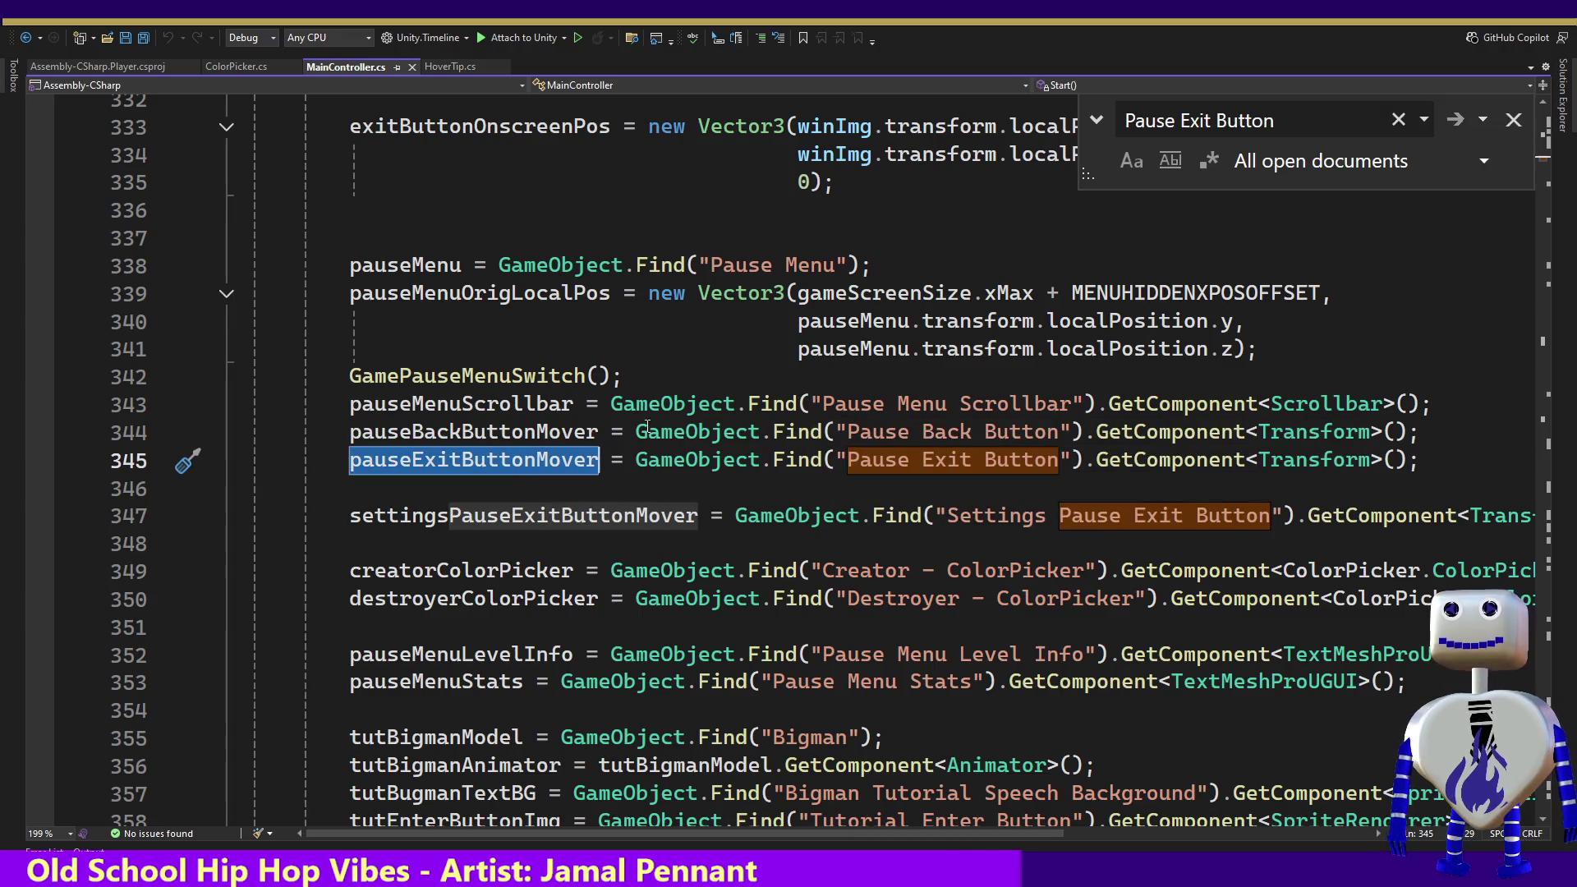
right_click(568, 465)
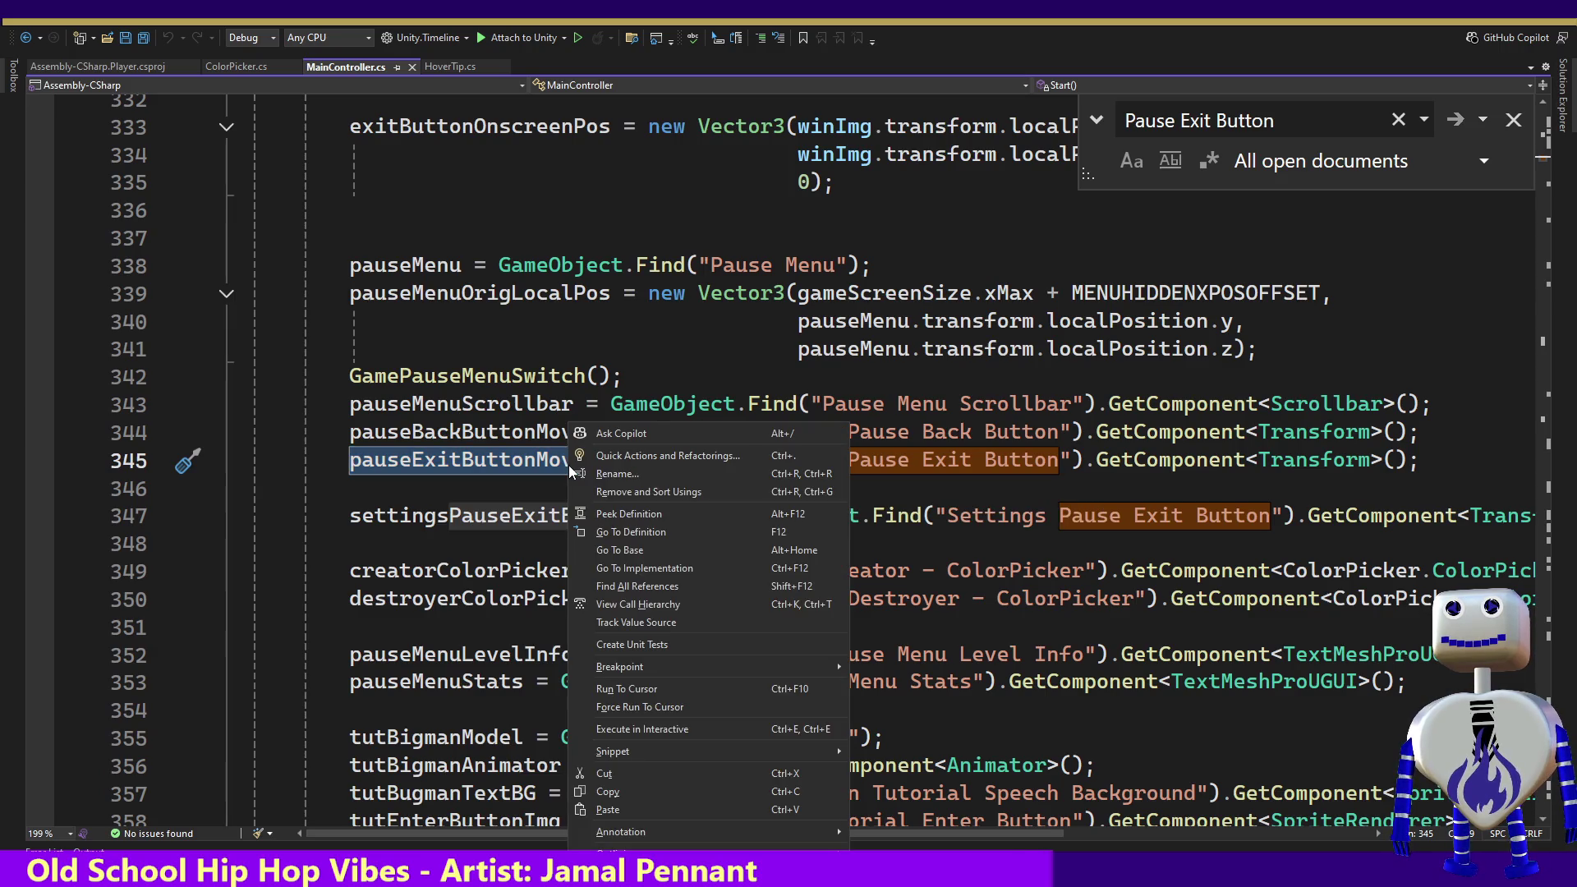
left_click(640, 586)
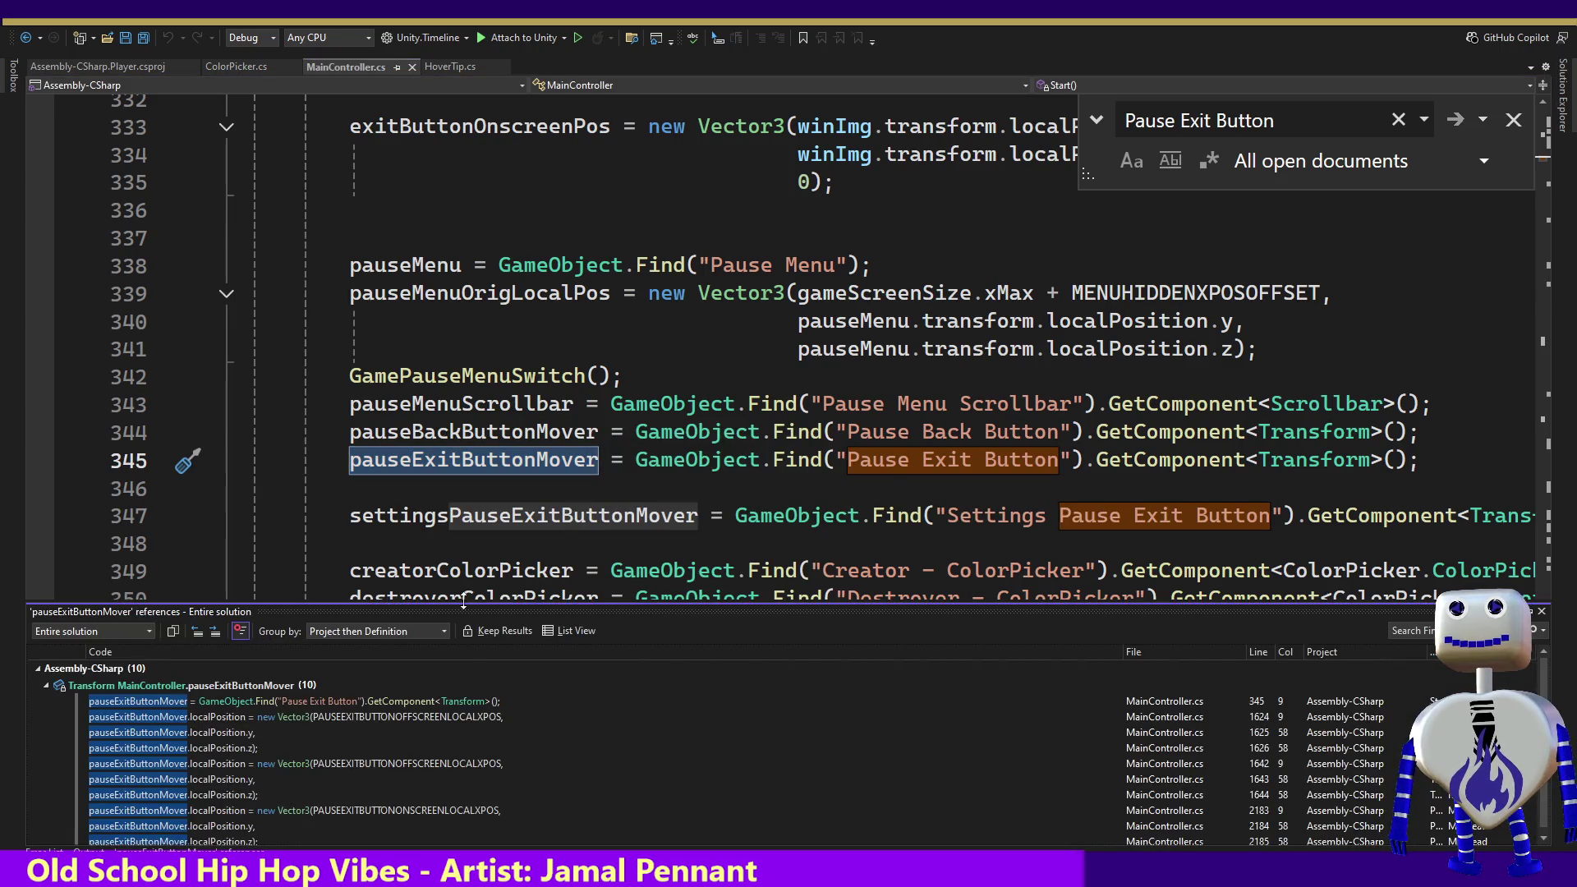
Step: Step through pauseExitButtonMover references at lines 1624, 1642, 2183, 2184 and 345, ending at 2183
left_click(310, 716)
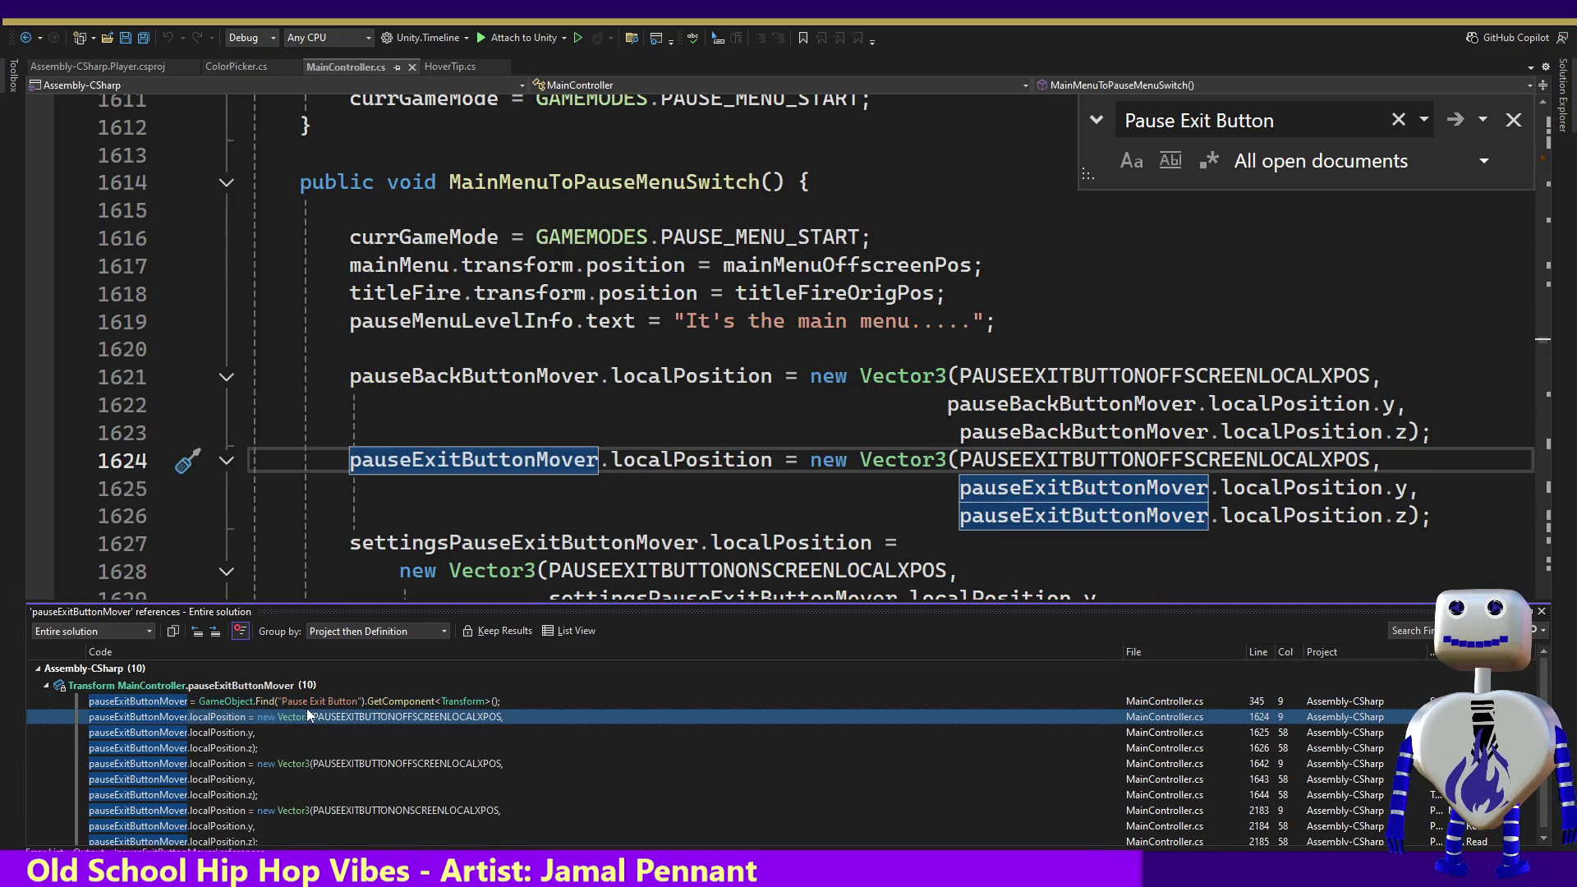
left_click(278, 762)
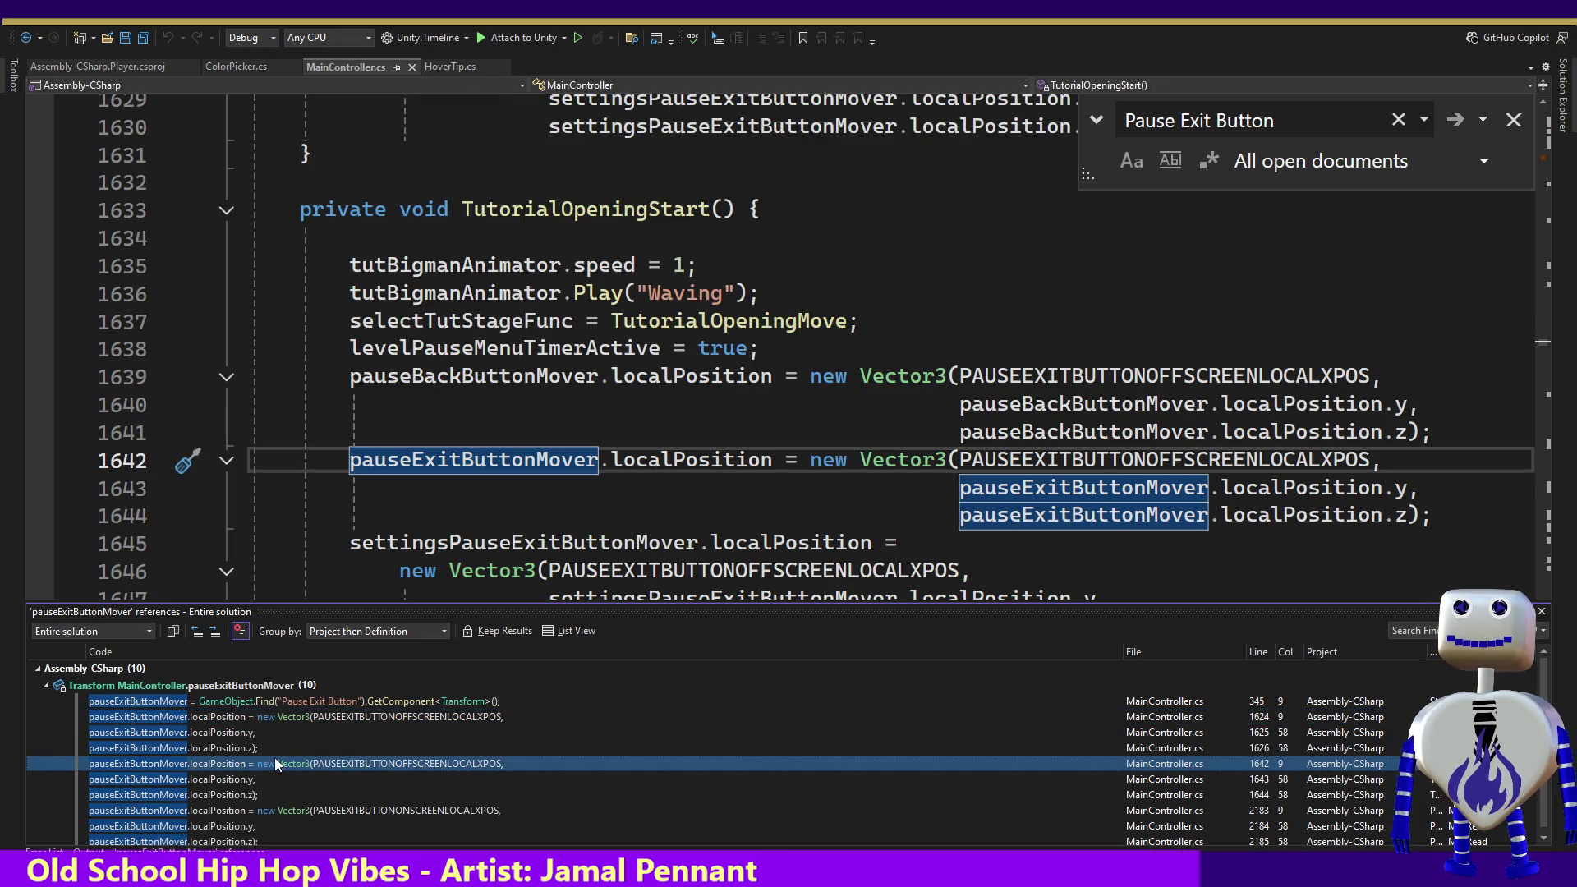
left_click(275, 809)
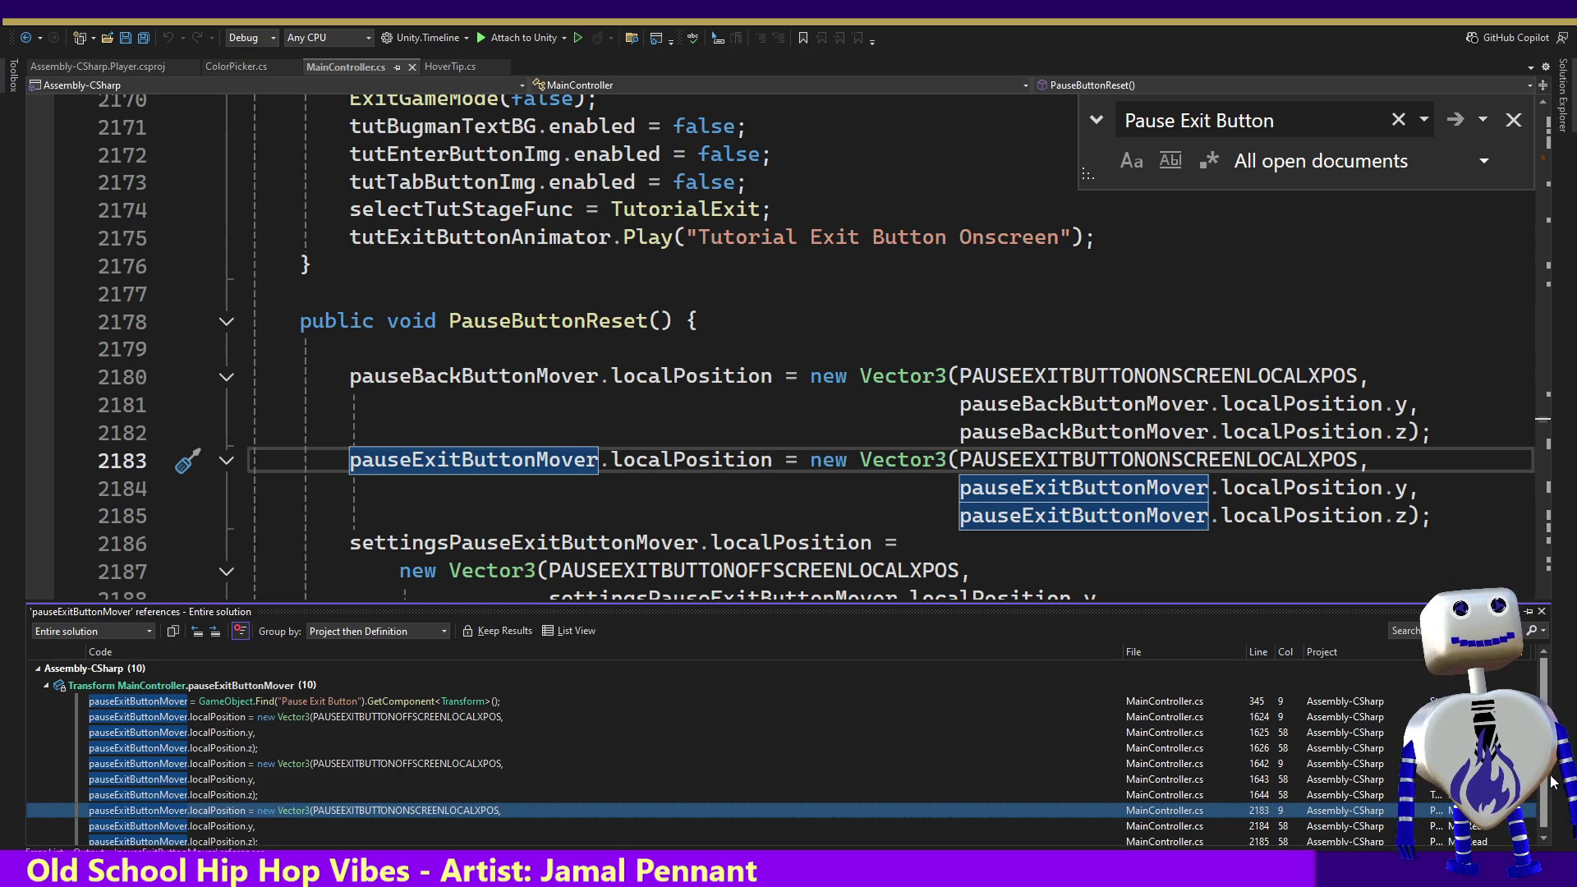
scroll(1532, 821, "down", 1)
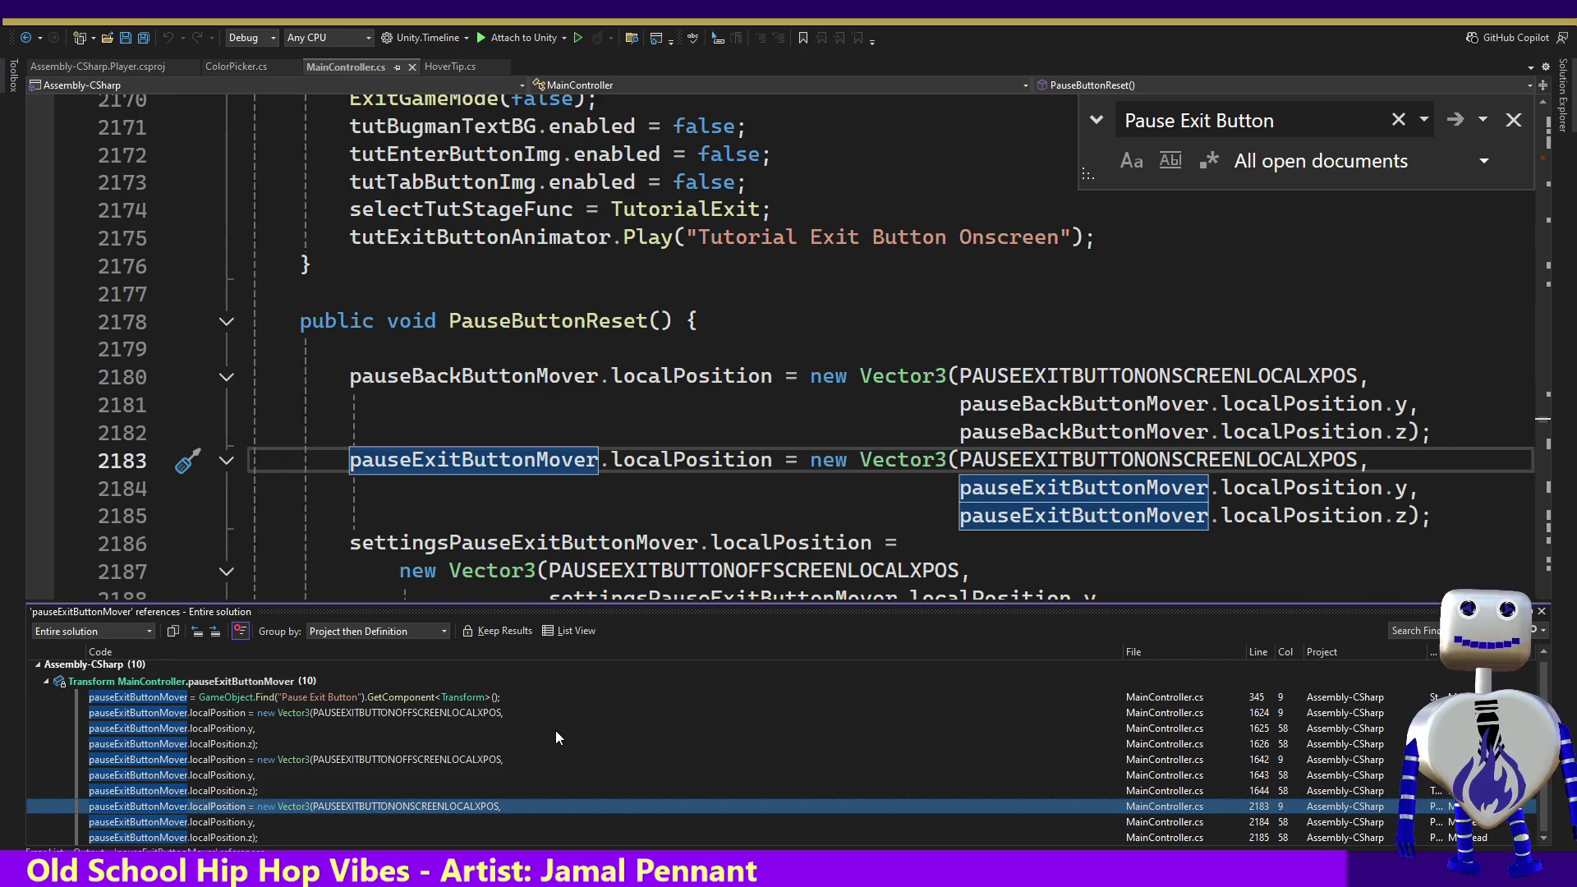
left_click(150, 822)
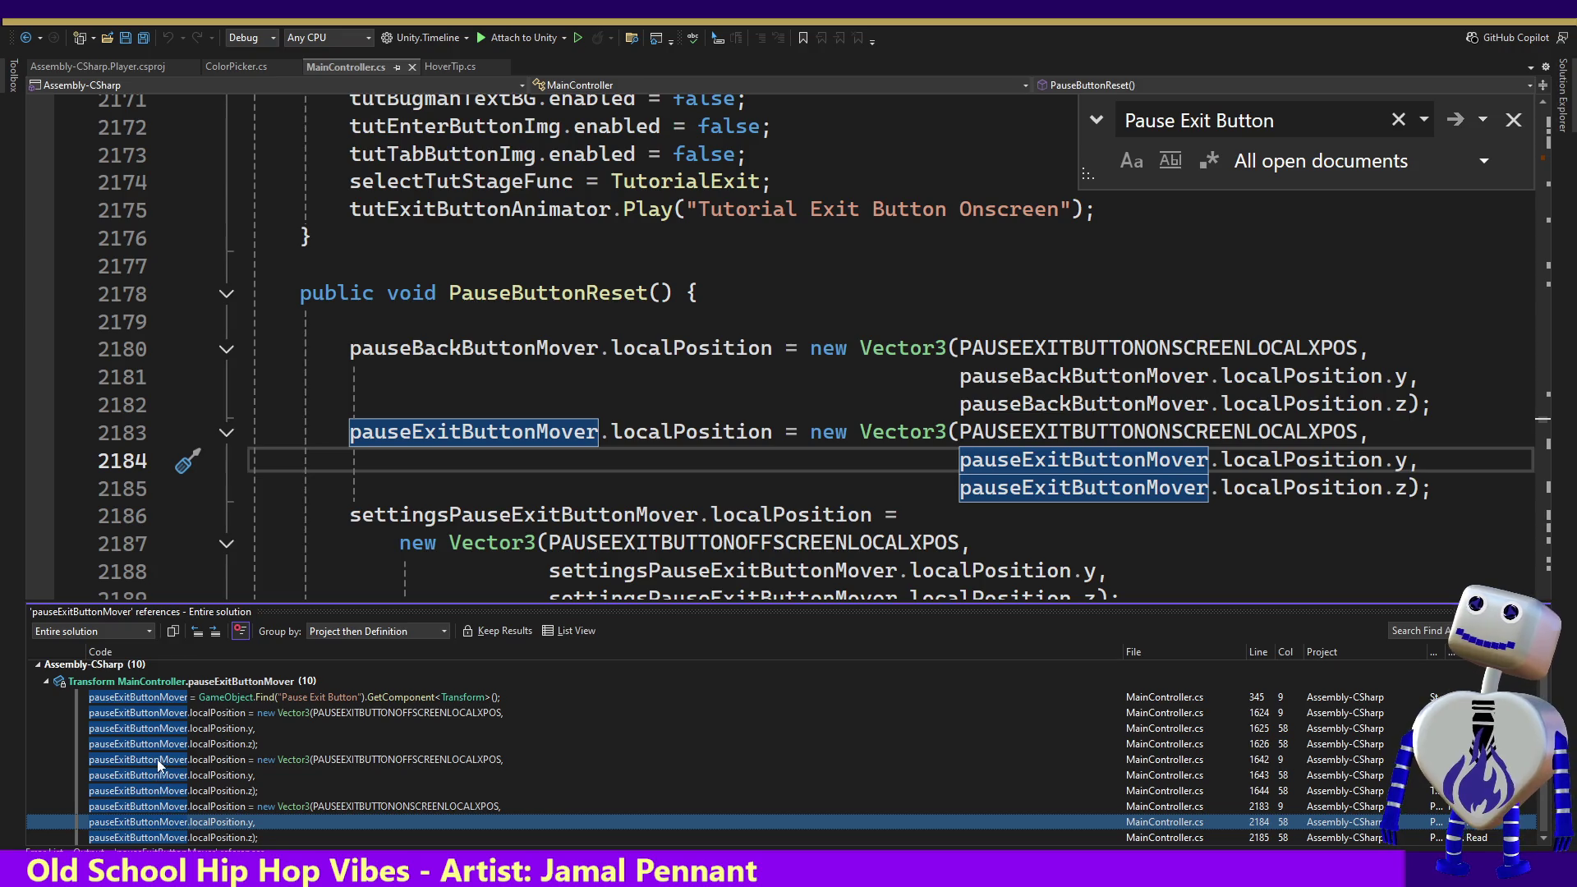
left_click(236, 700)
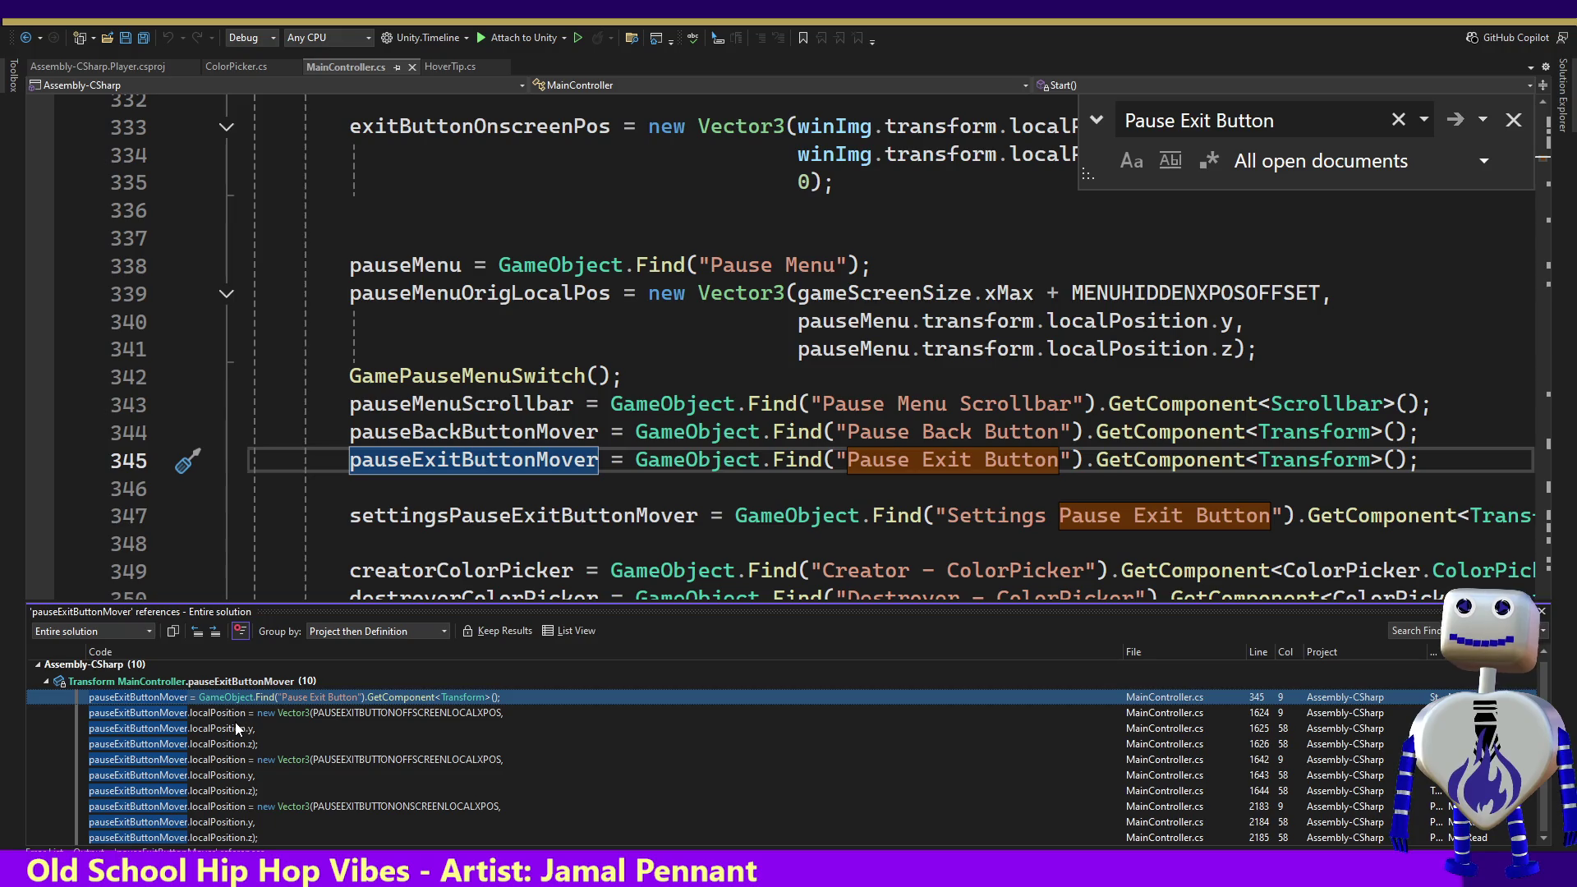
left_click(234, 715)
left_click(230, 760)
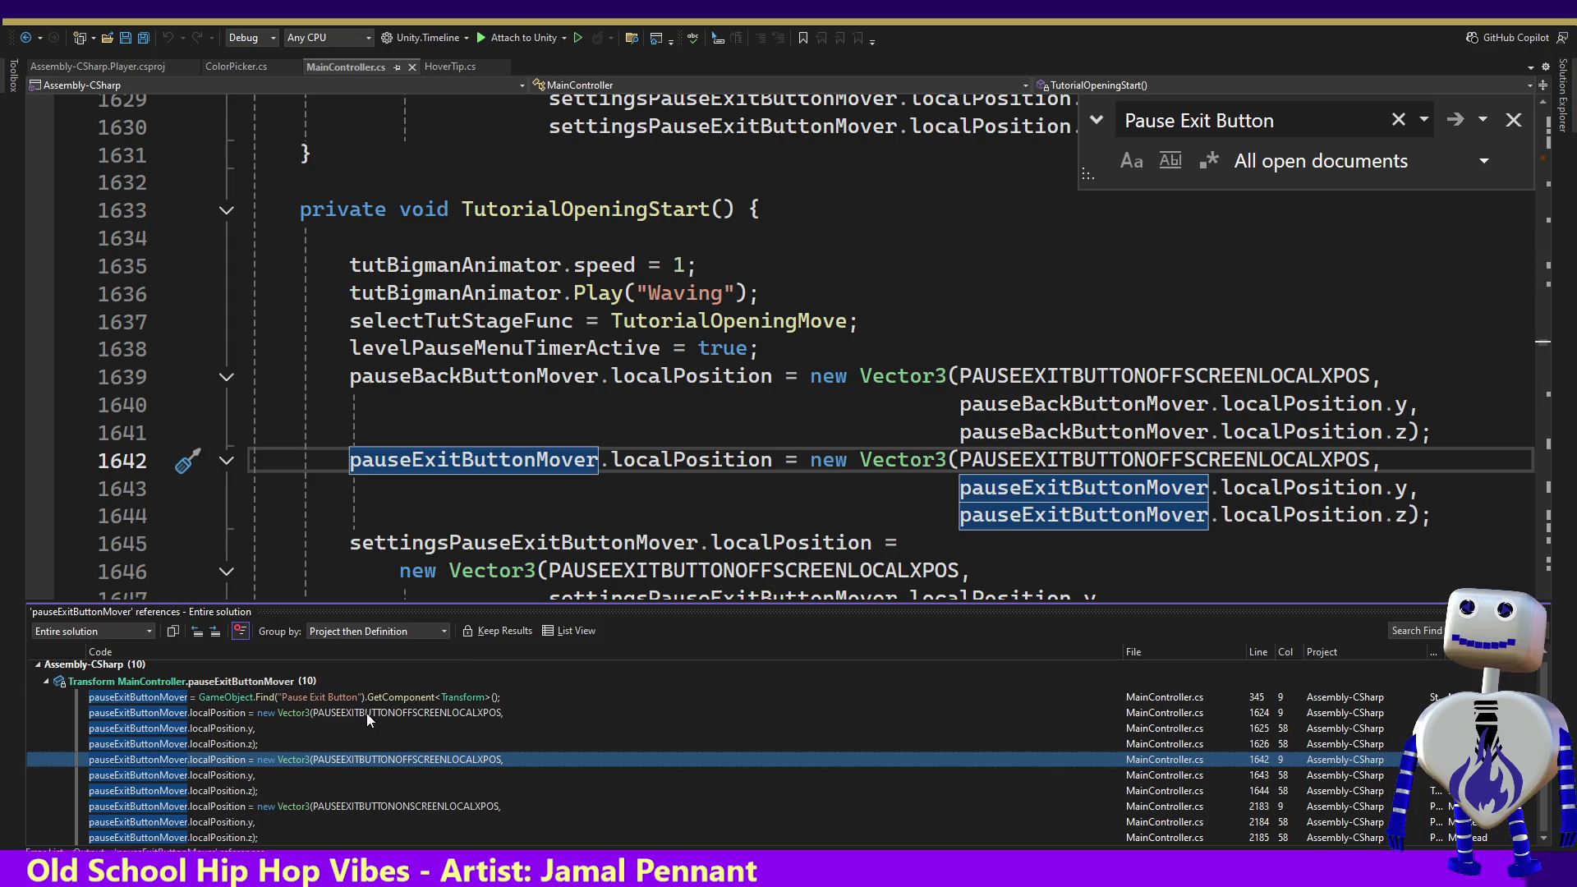
left_click(389, 806)
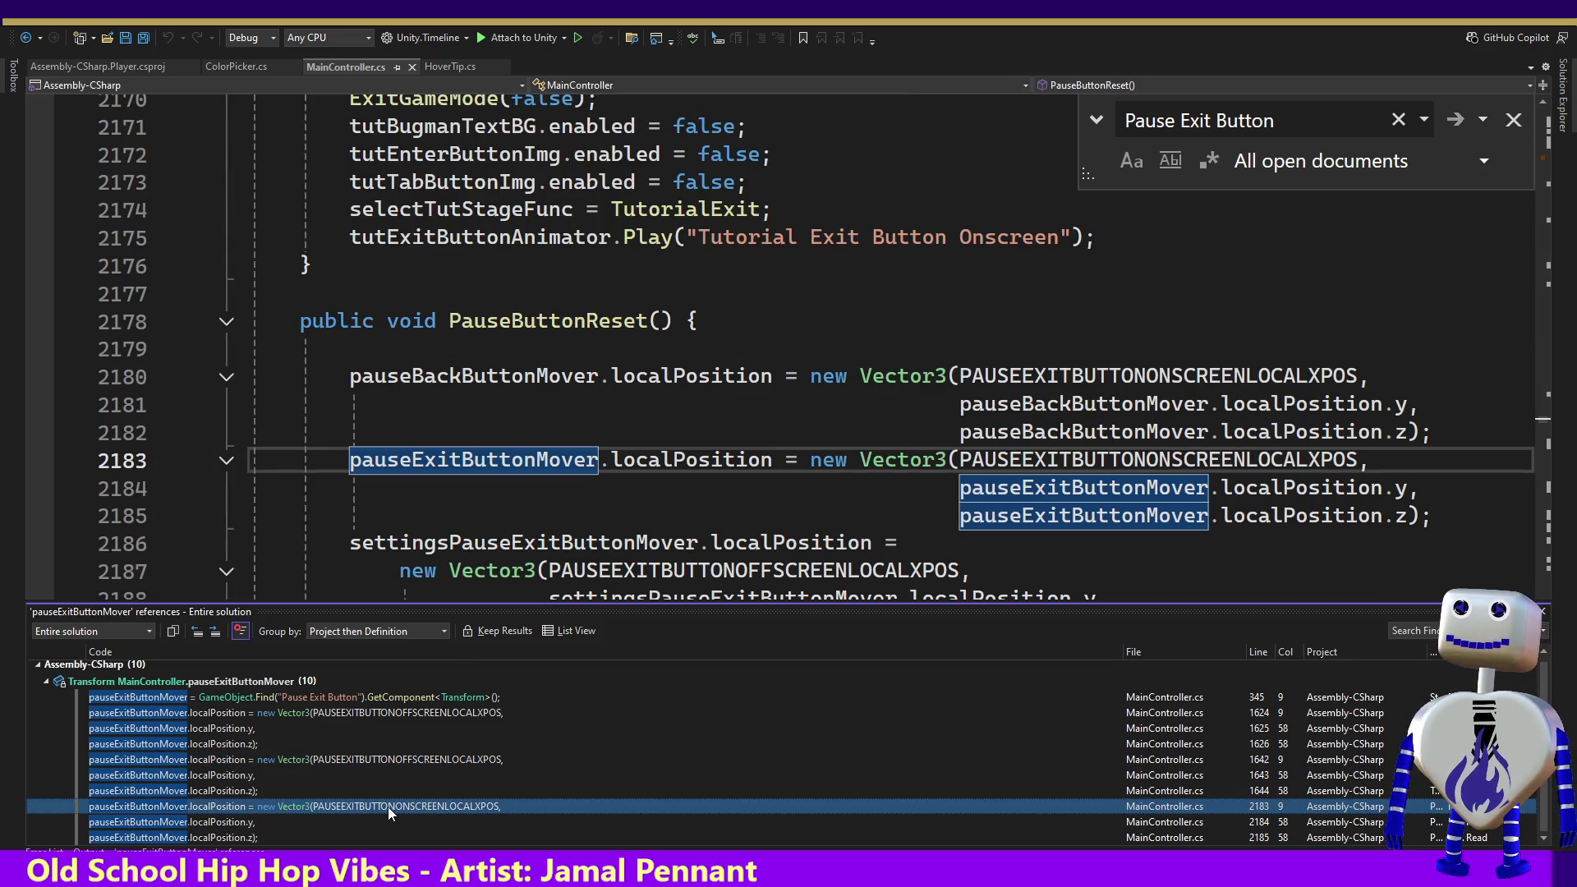
left_click(517, 323)
Step: Find all references to PauseButtonReset, close the results and find panels, and return to Unity
right_click(517, 323)
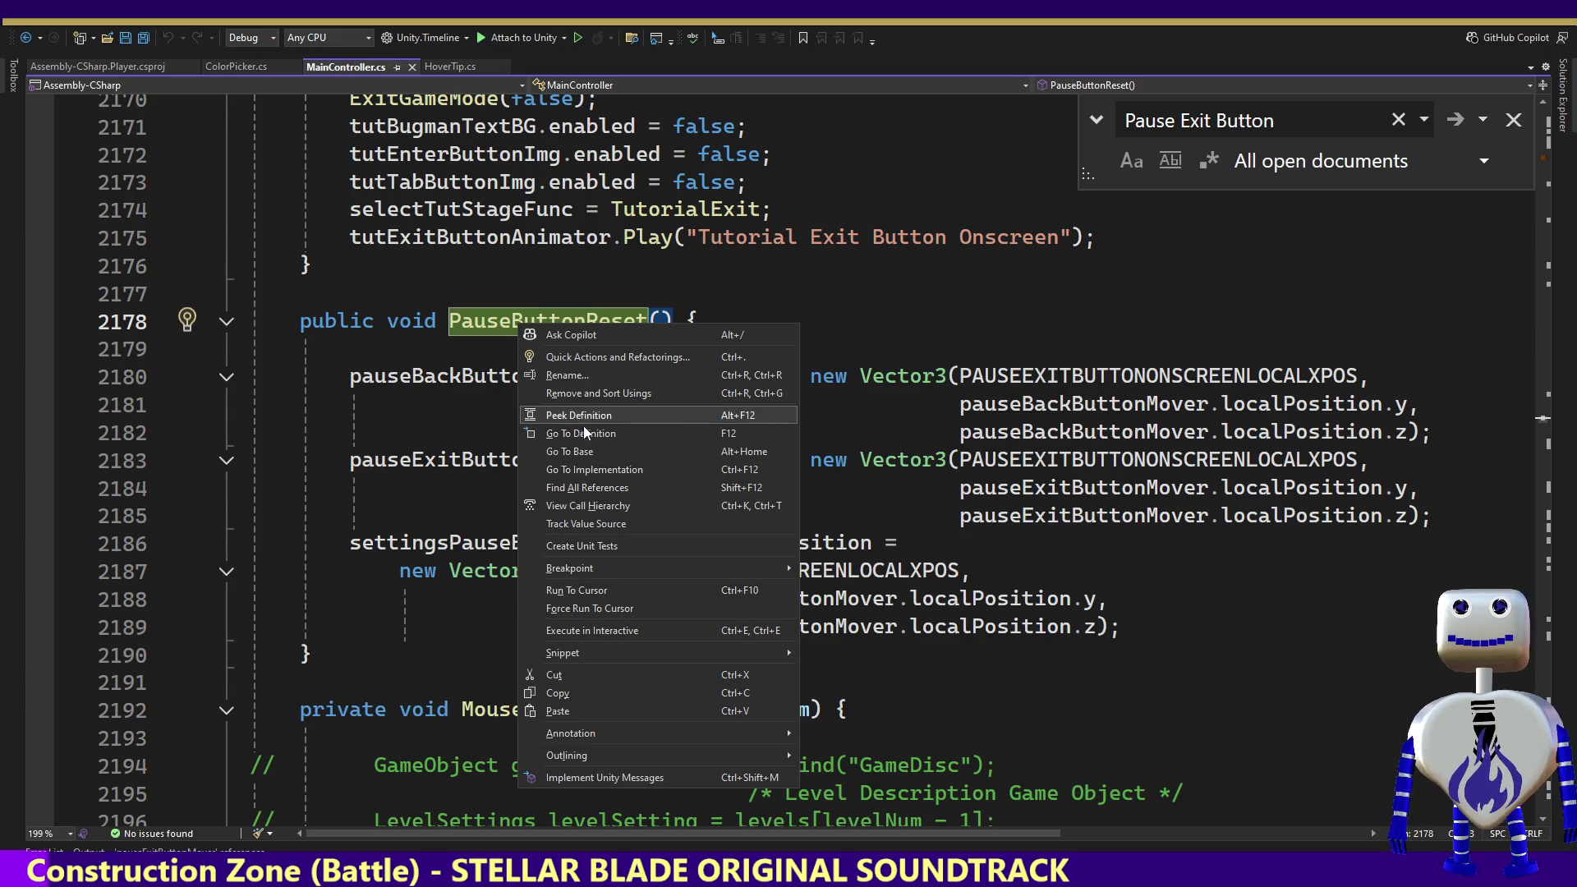
left_click(586, 487)
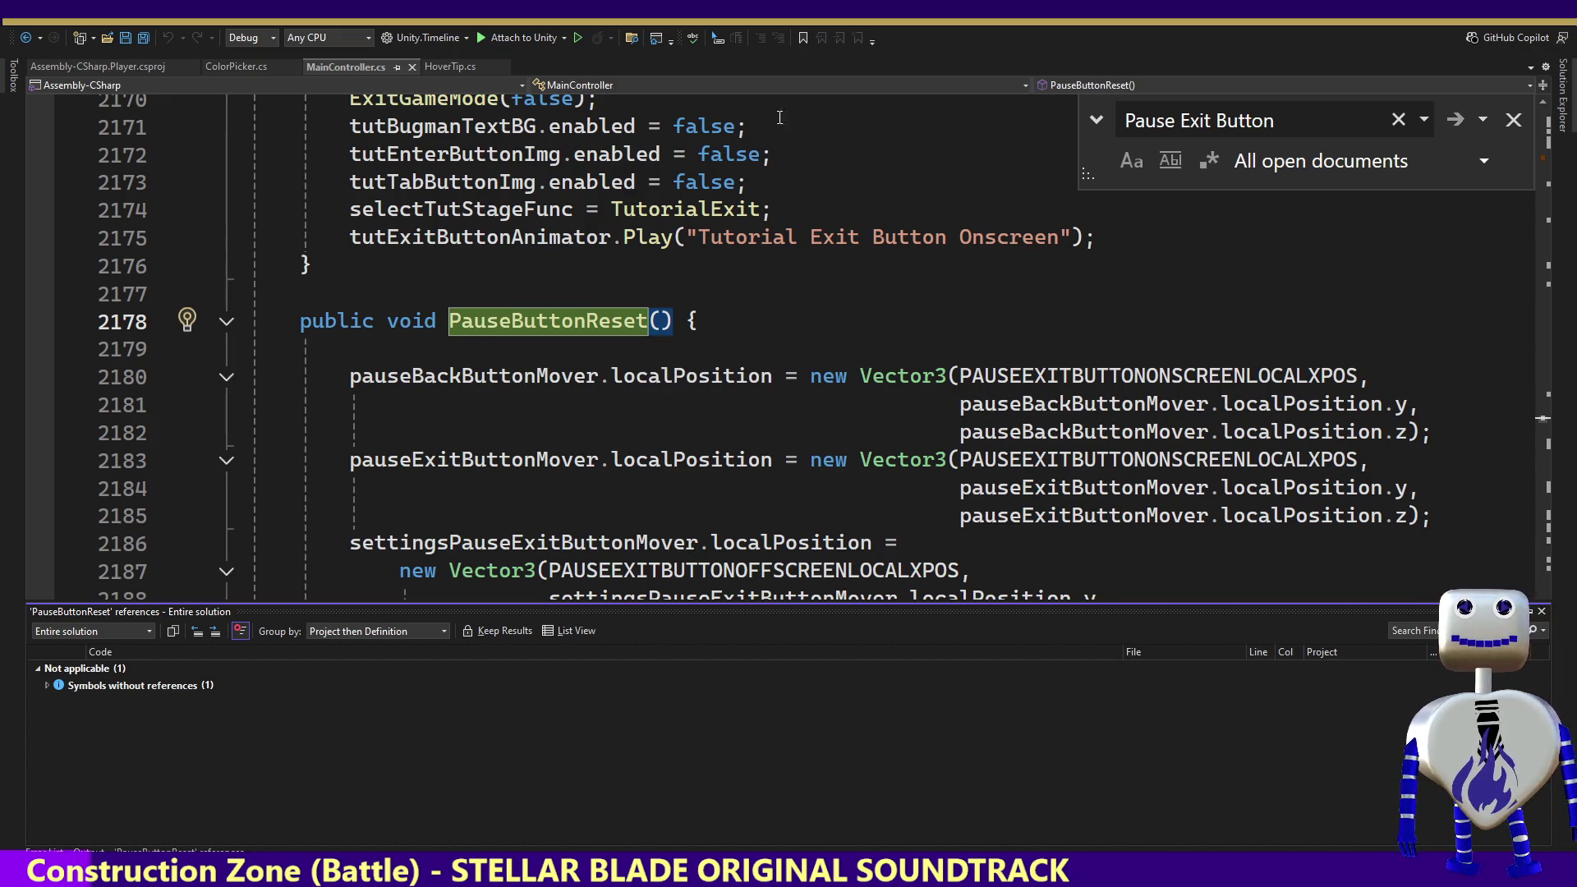
left_click(1512, 119)
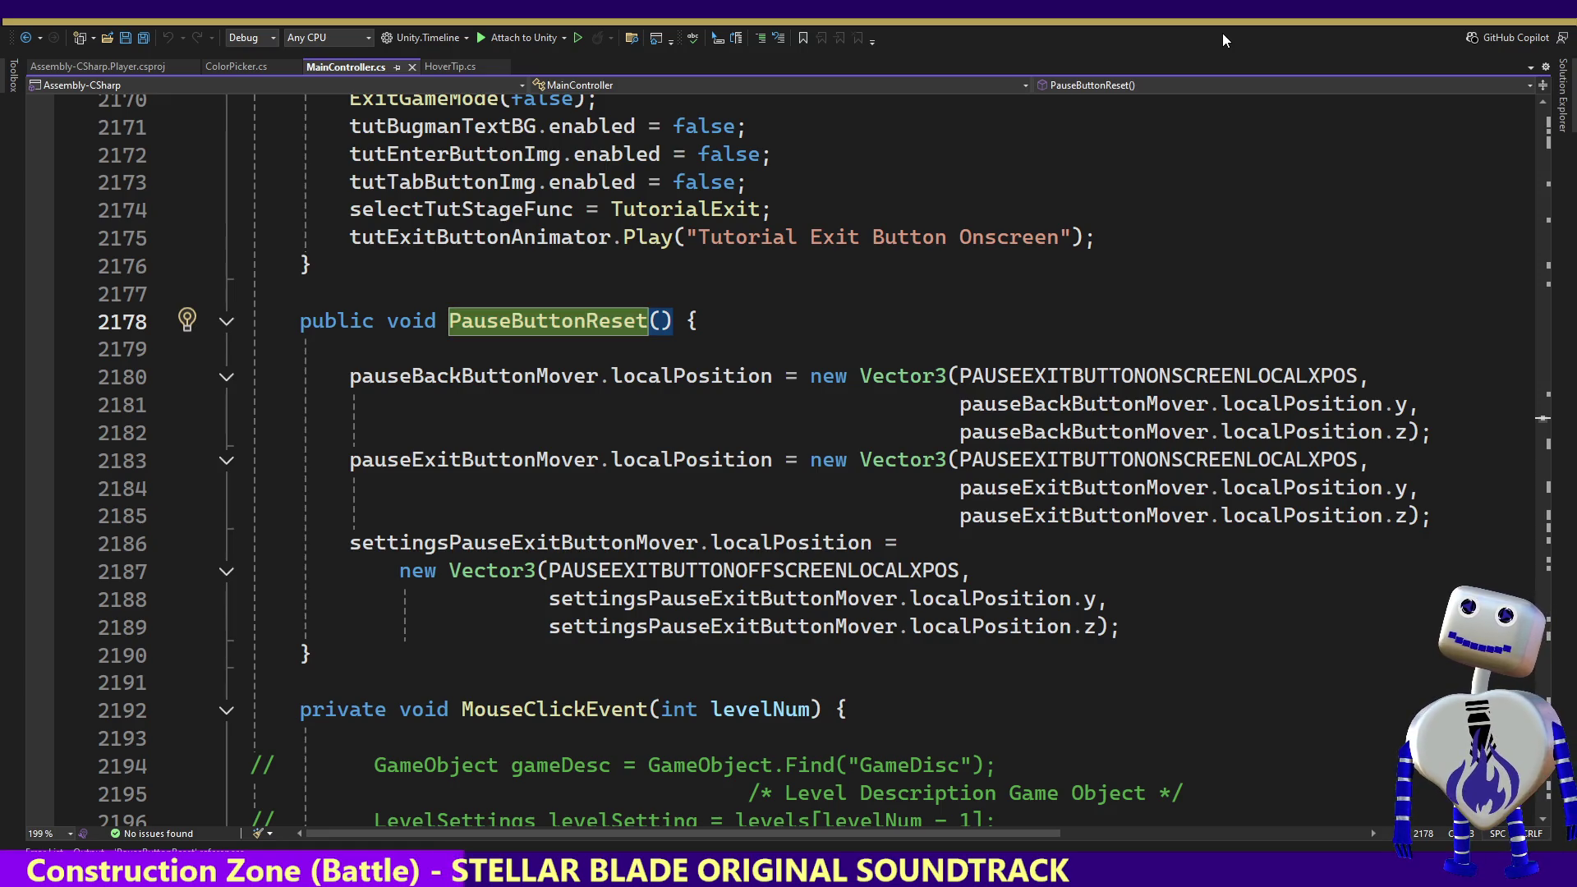
key("alt+Tab")
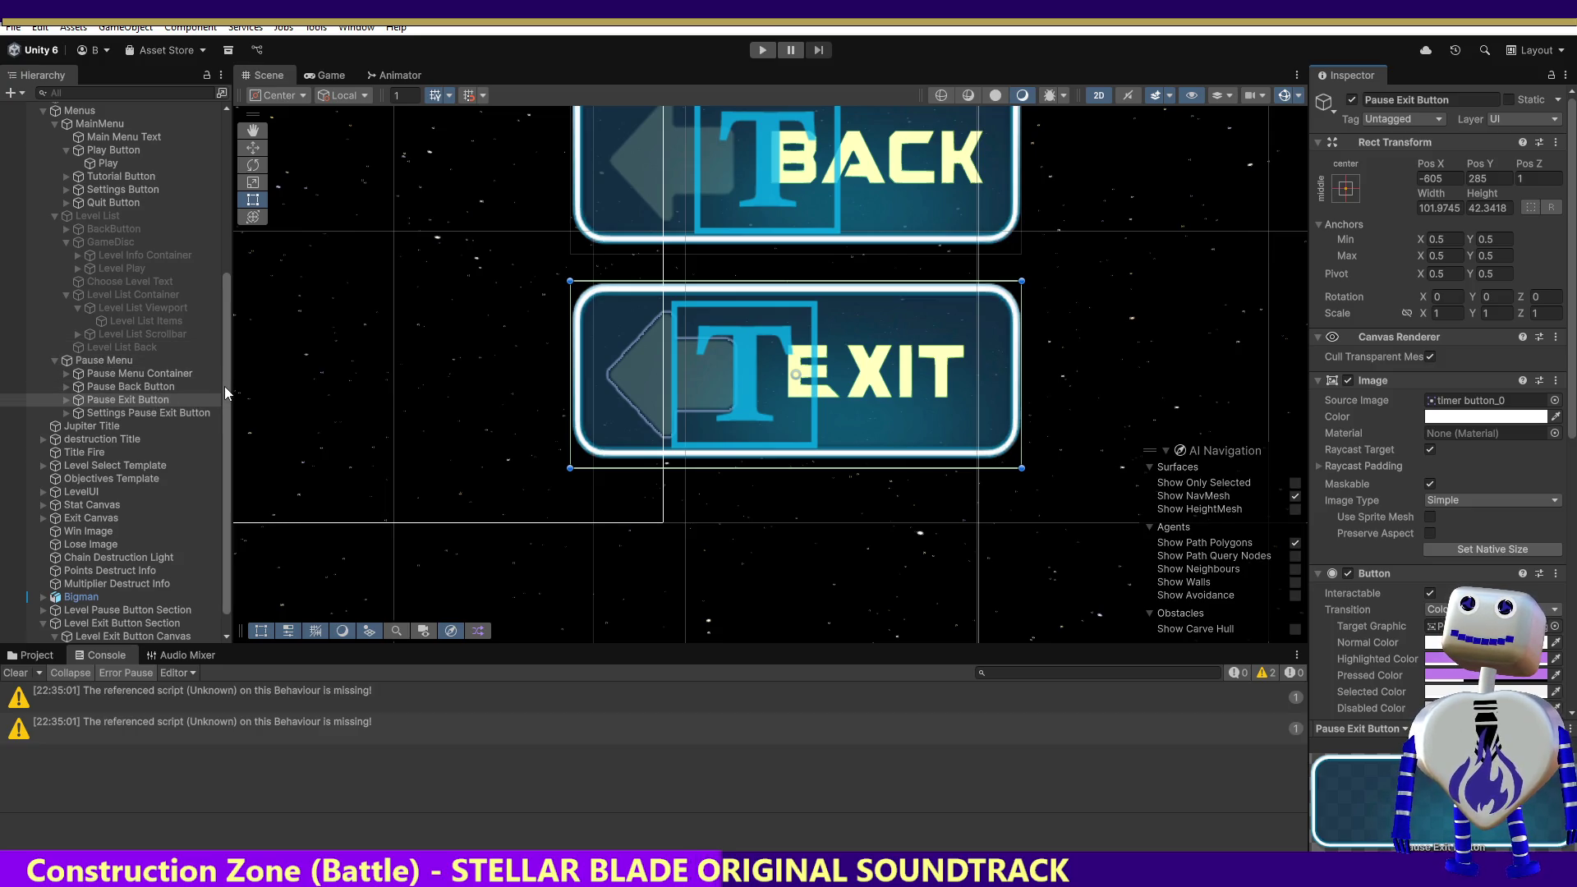
Step: Expand Level Pause Button Section and its canvas, then check Level Pause Button's On Click function PauseLevelSwitch
mouse_move(225, 382)
left_mouse_down()
mouse_move(239, 249)
mouse_move(236, 389)
left_mouse_up()
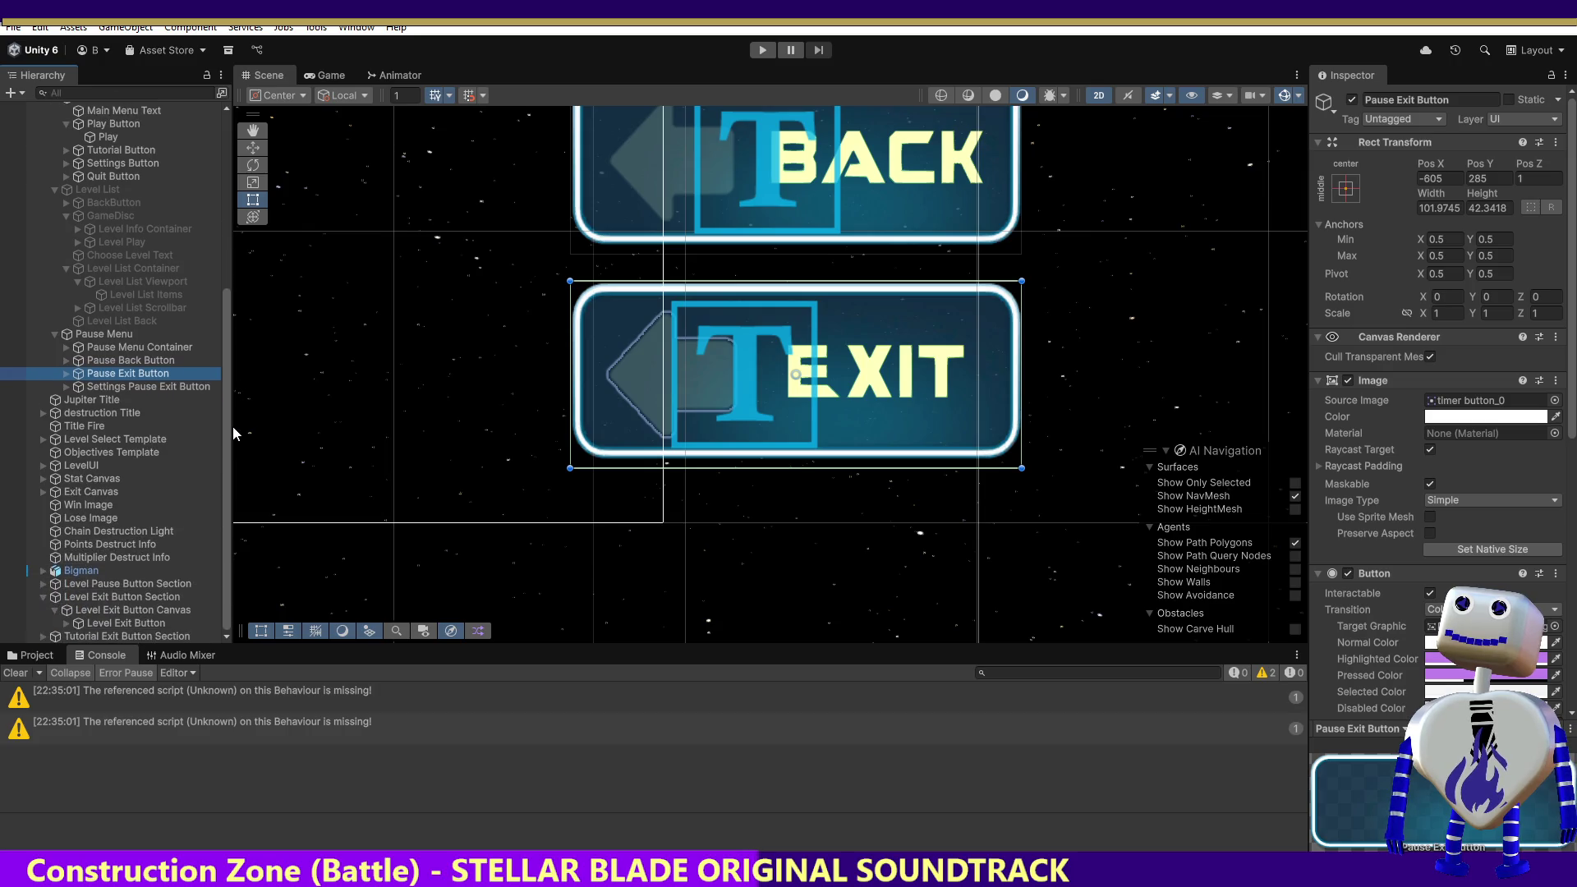
left_click(89, 585)
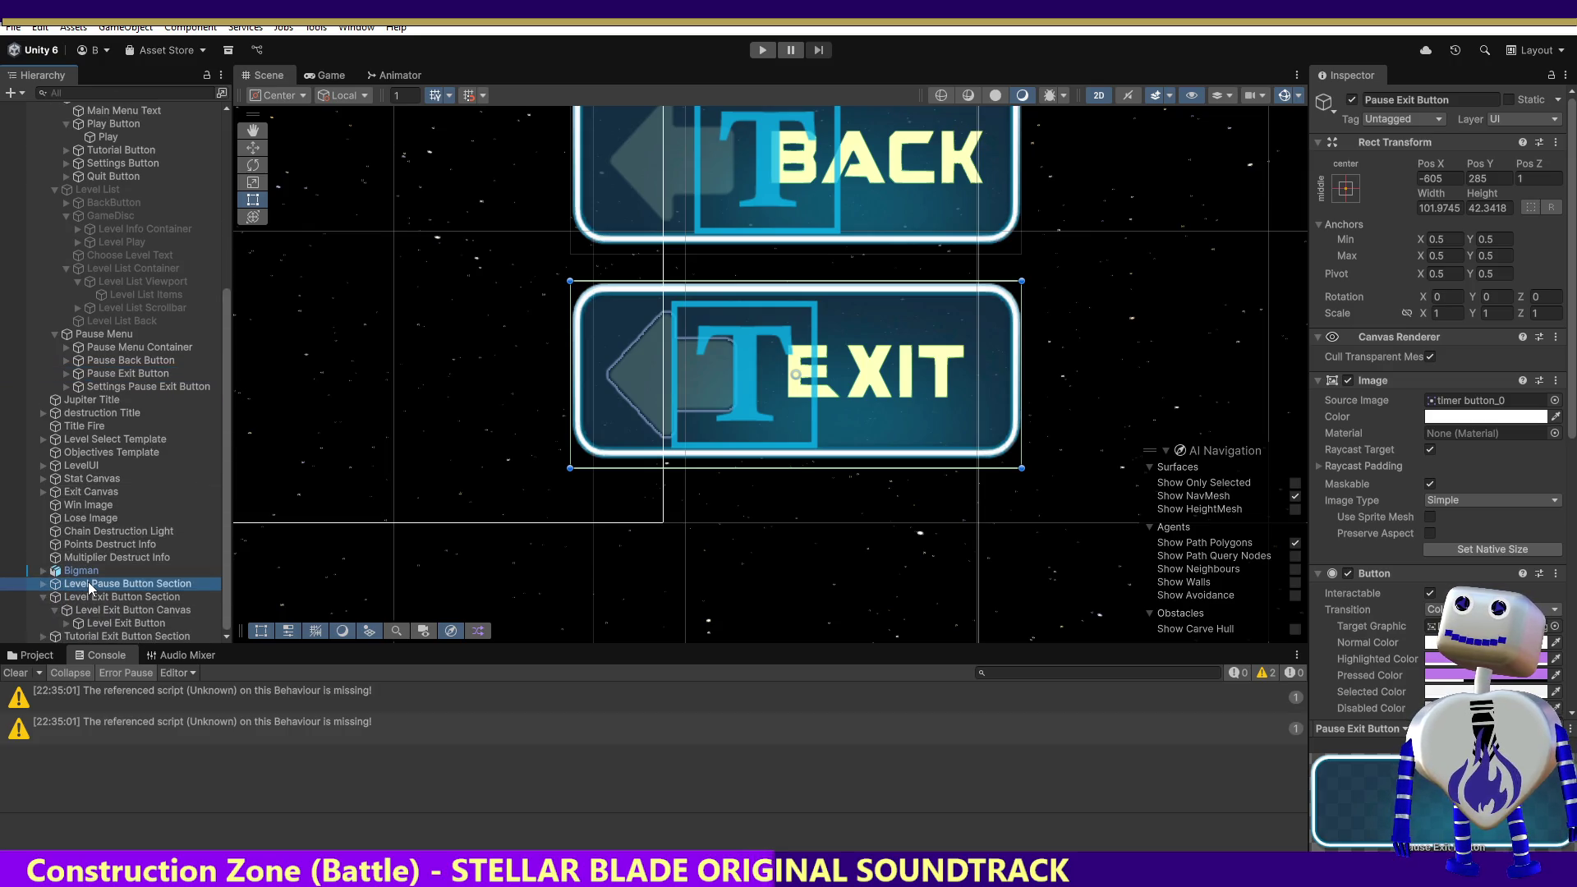
left_click(44, 583)
left_click(55, 598)
left_click(55, 598)
left_click(93, 611)
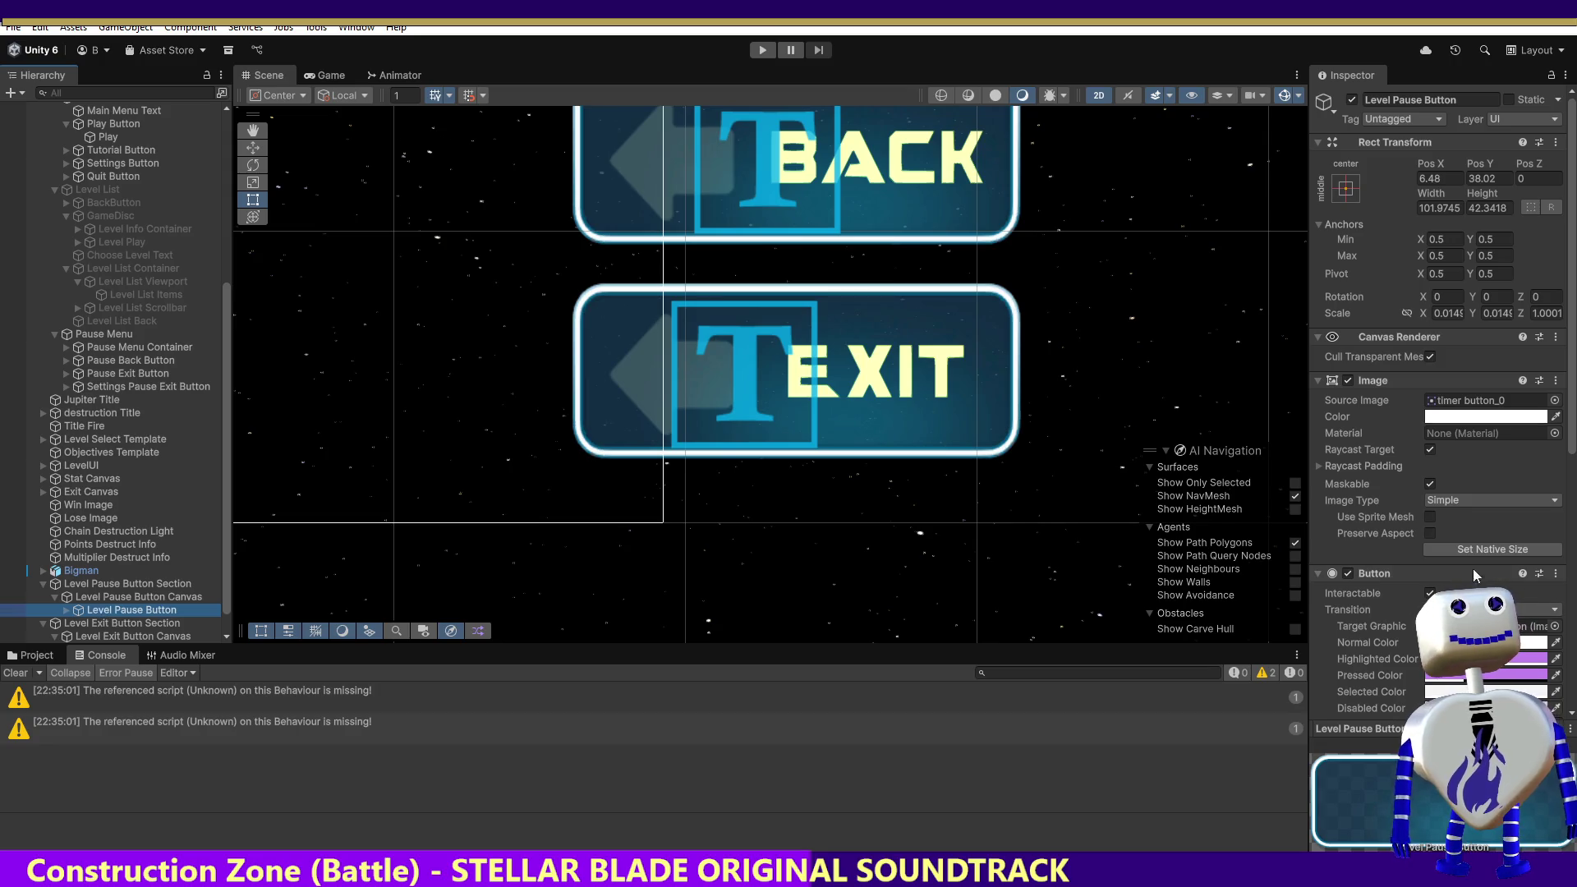
left_click_drag(1567, 431, 1567, 579)
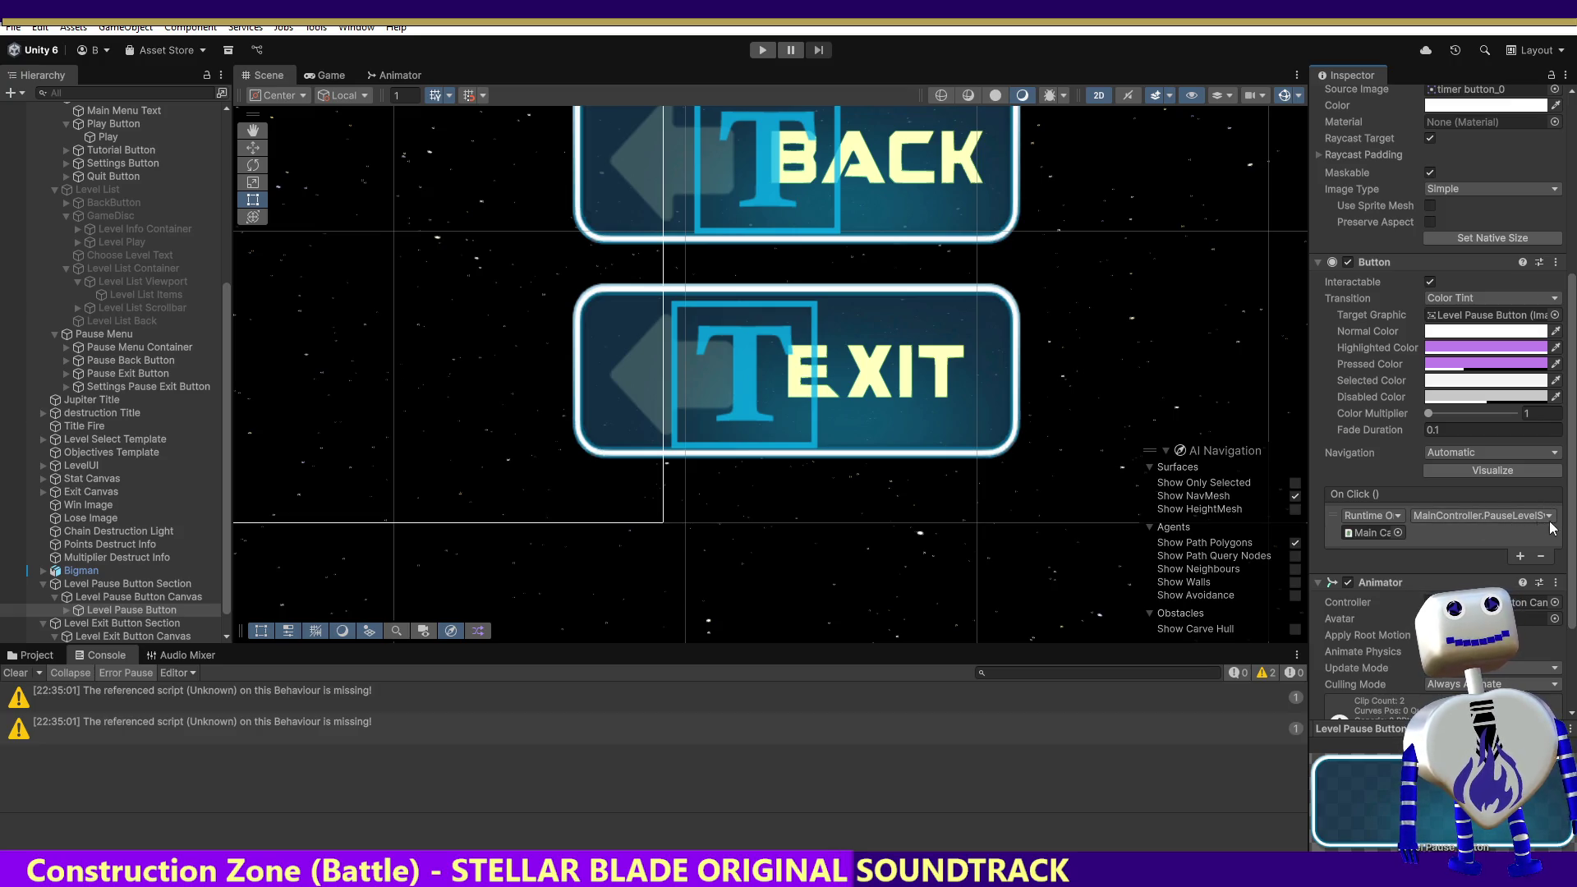
left_click(1508, 521)
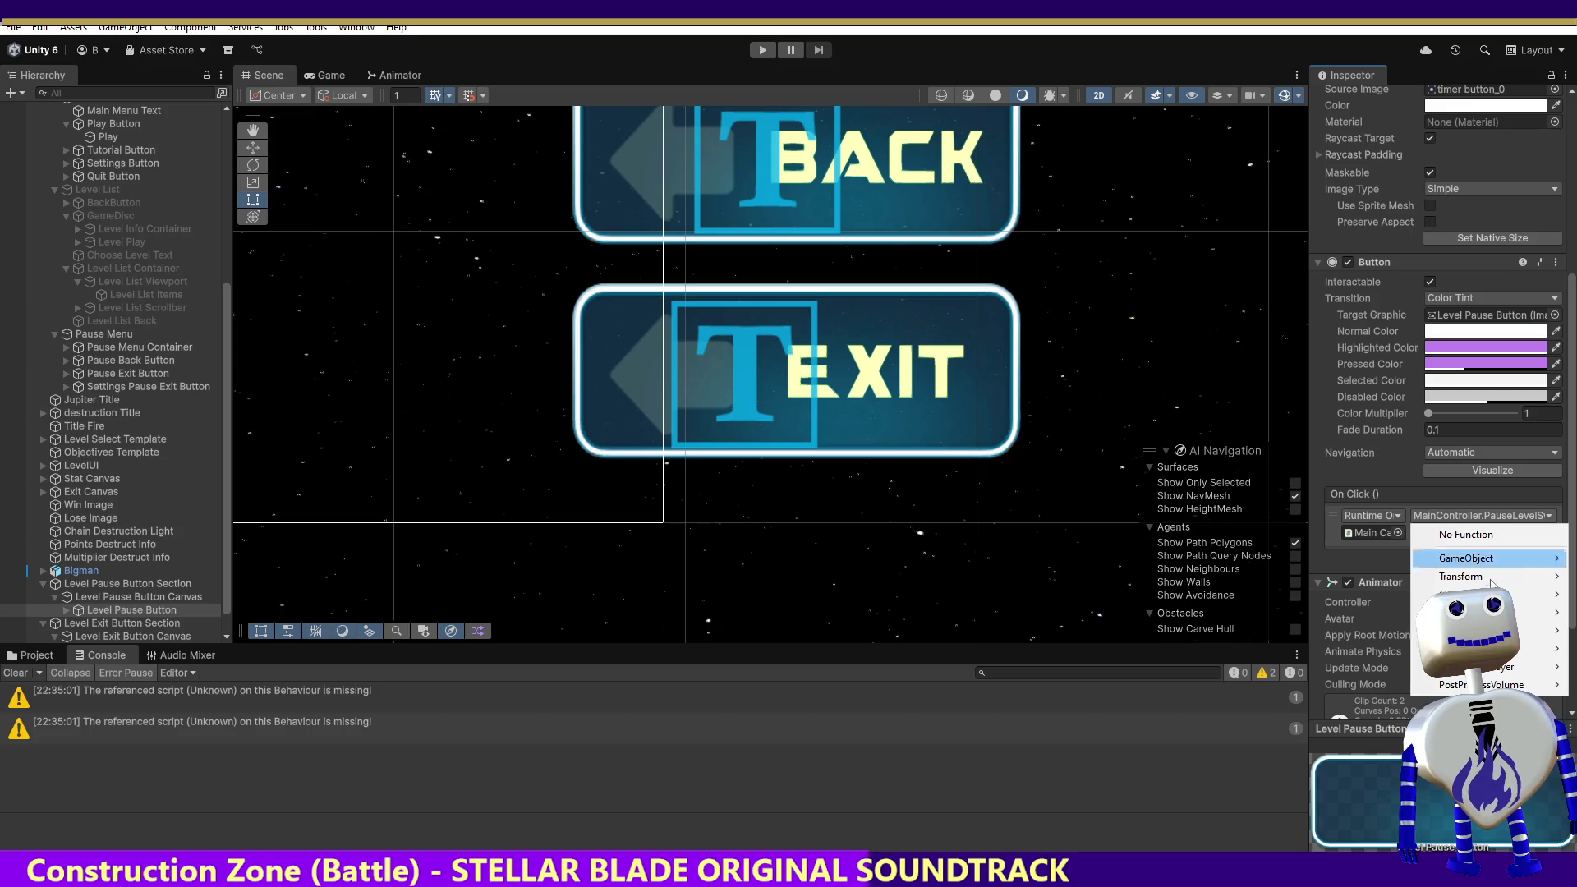
mouse_move(1511, 630)
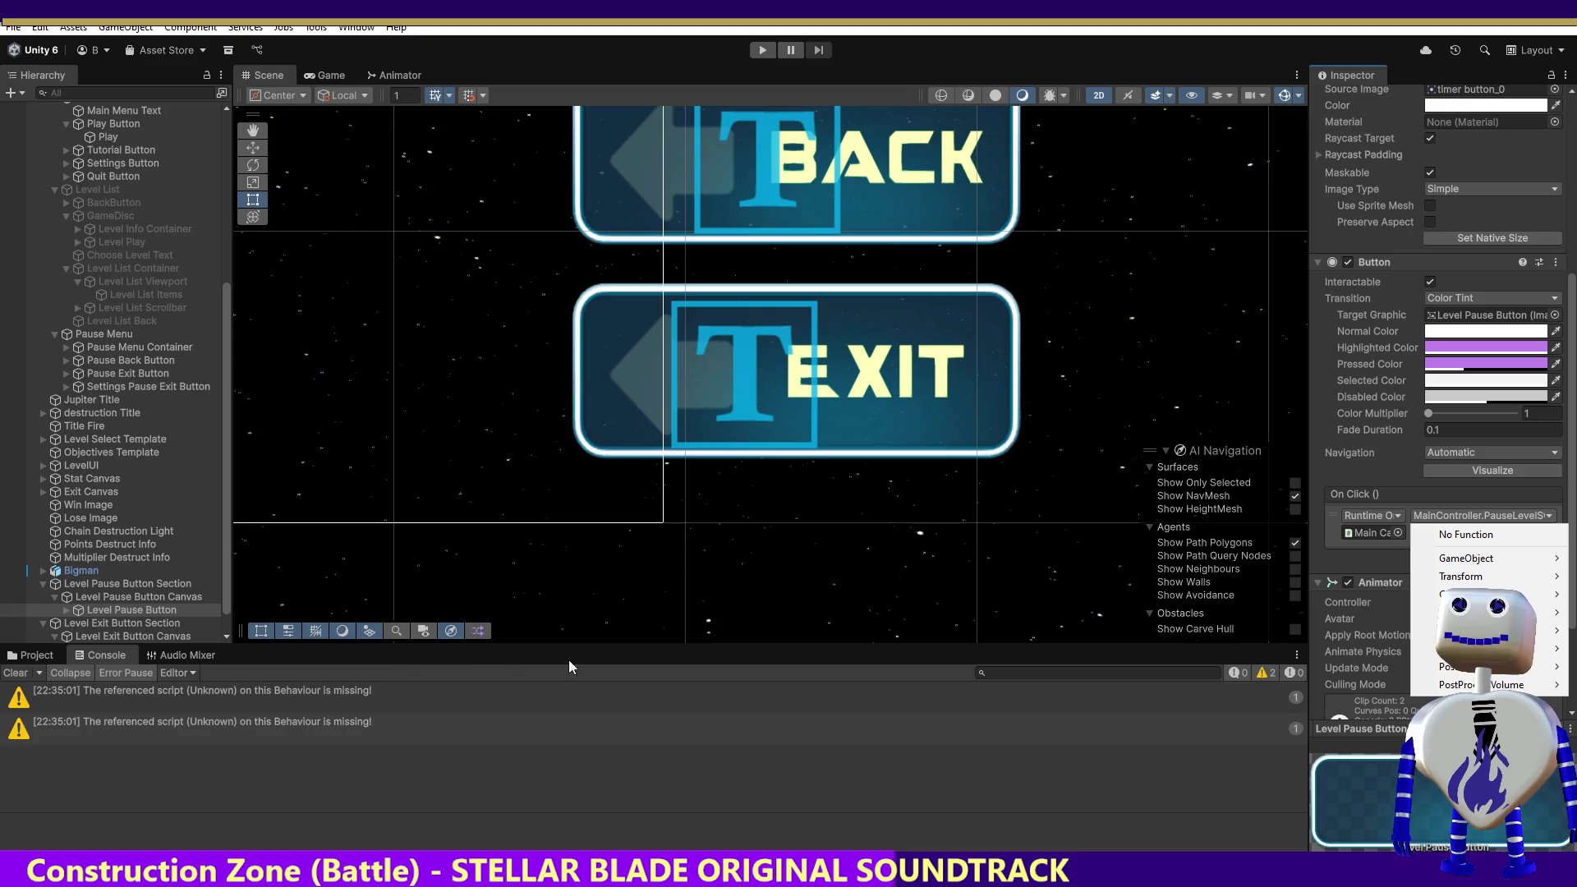
left_click(578, 690)
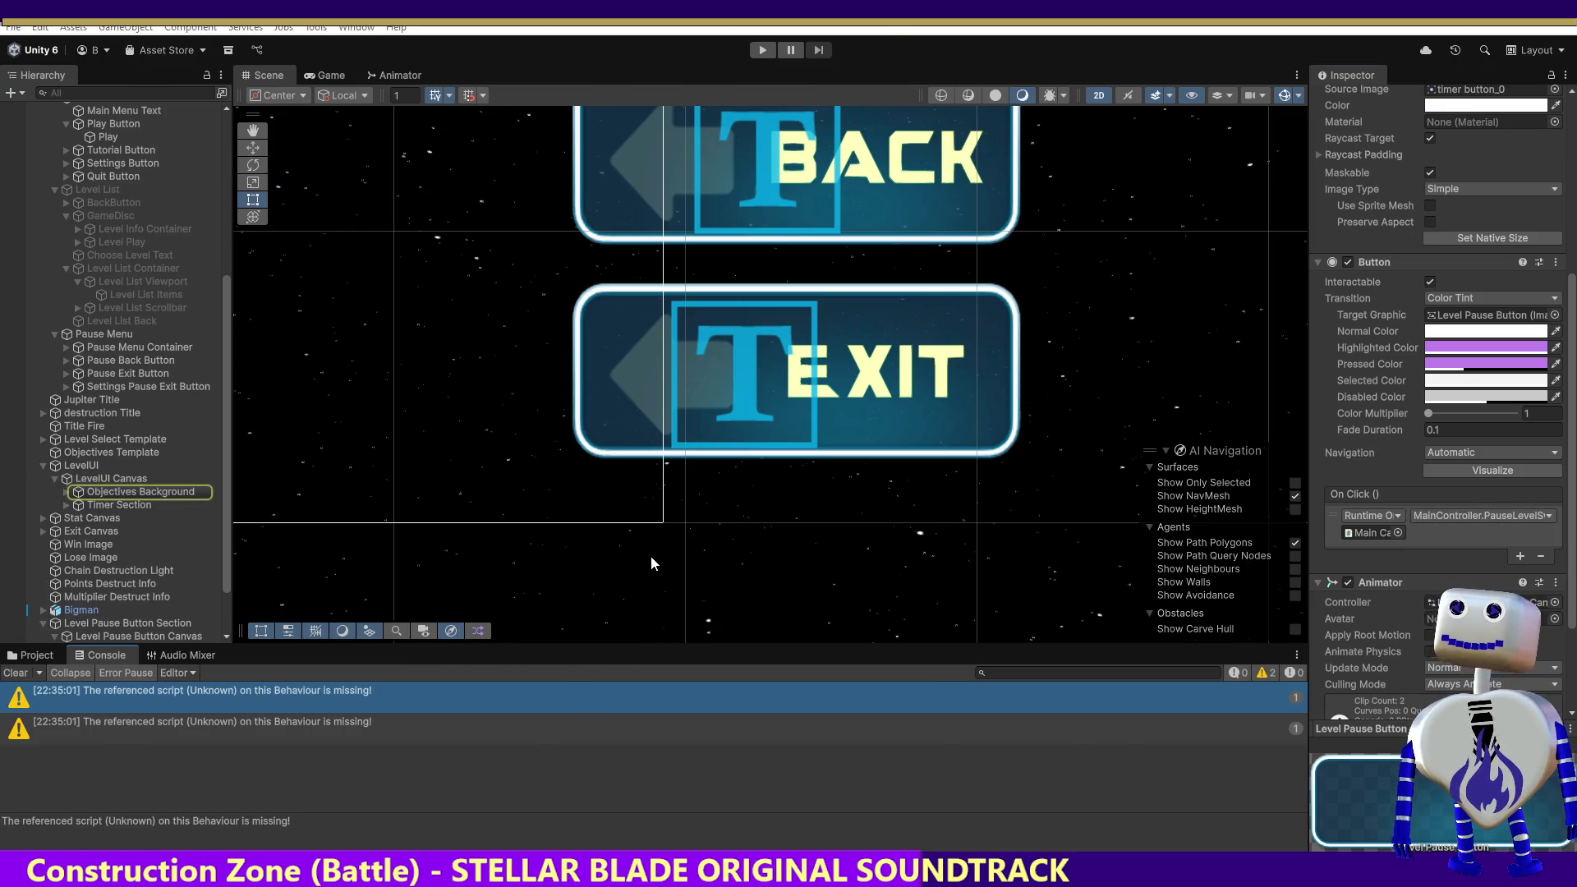
key("alt+Tab")
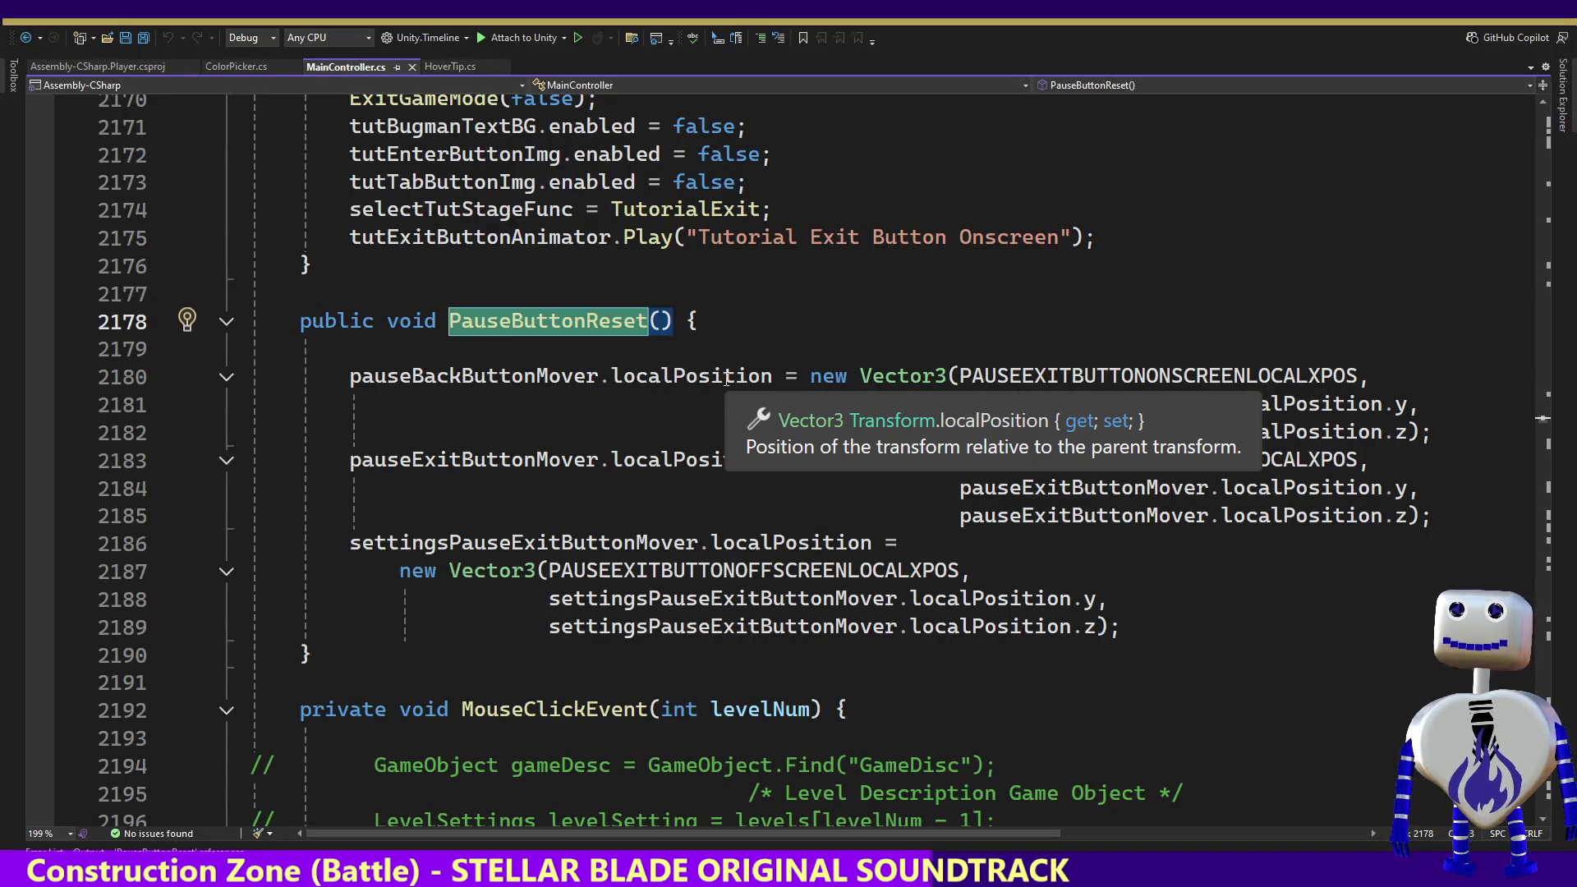
Step: Jump to PauseLevelSwitch, follow it to PauseLevelSelectionSwitch, and select its PAUSE_MENU_START value
left_click(1163, 86)
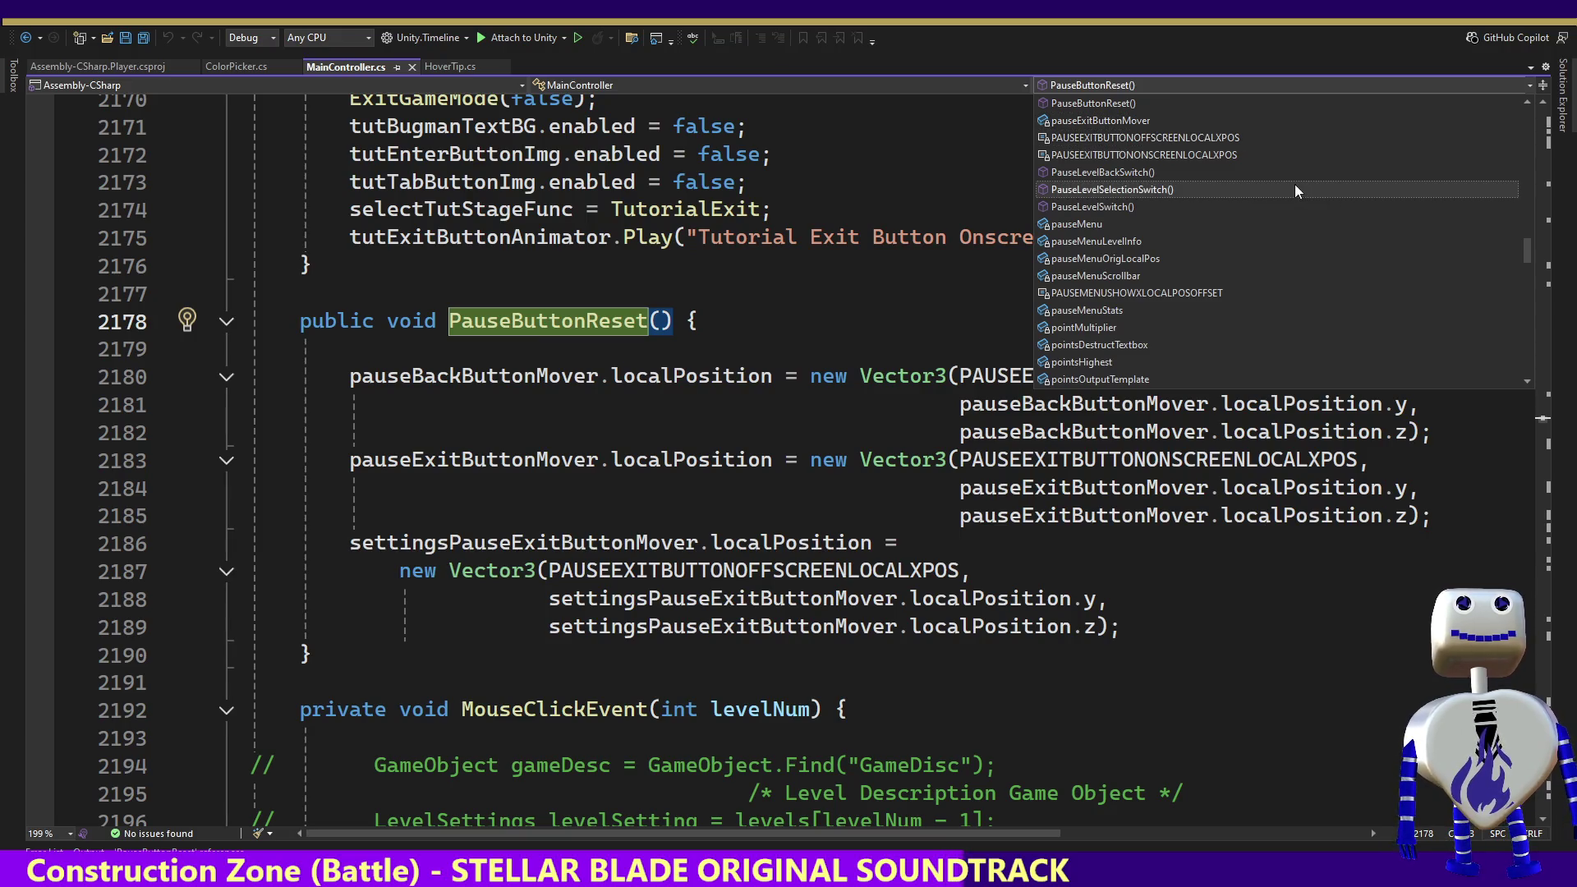
left_click(1250, 208)
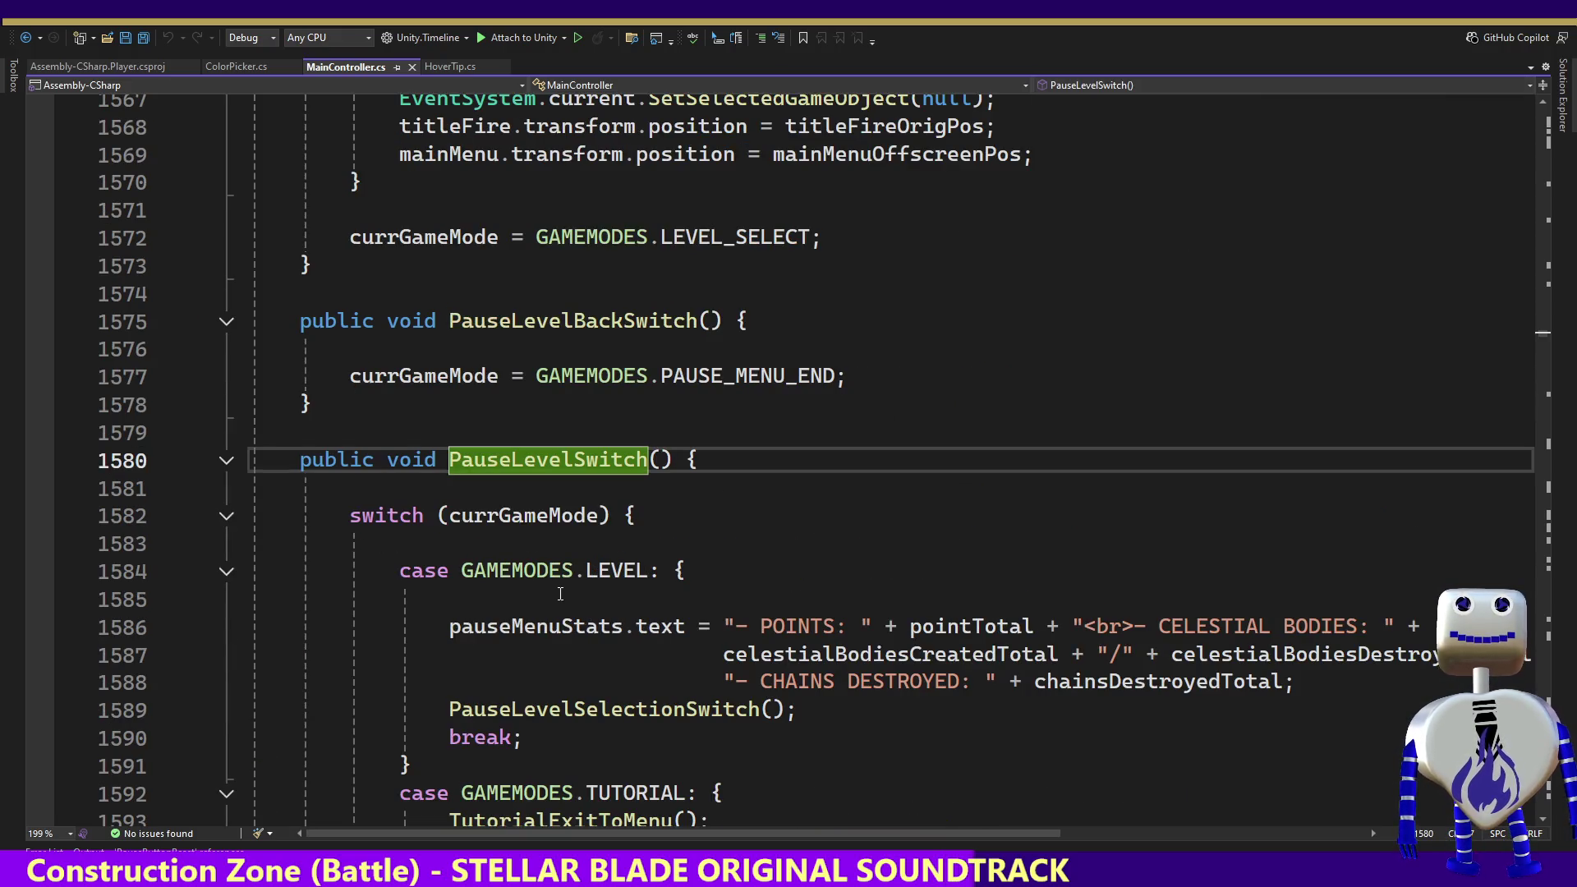
left_click(624, 600)
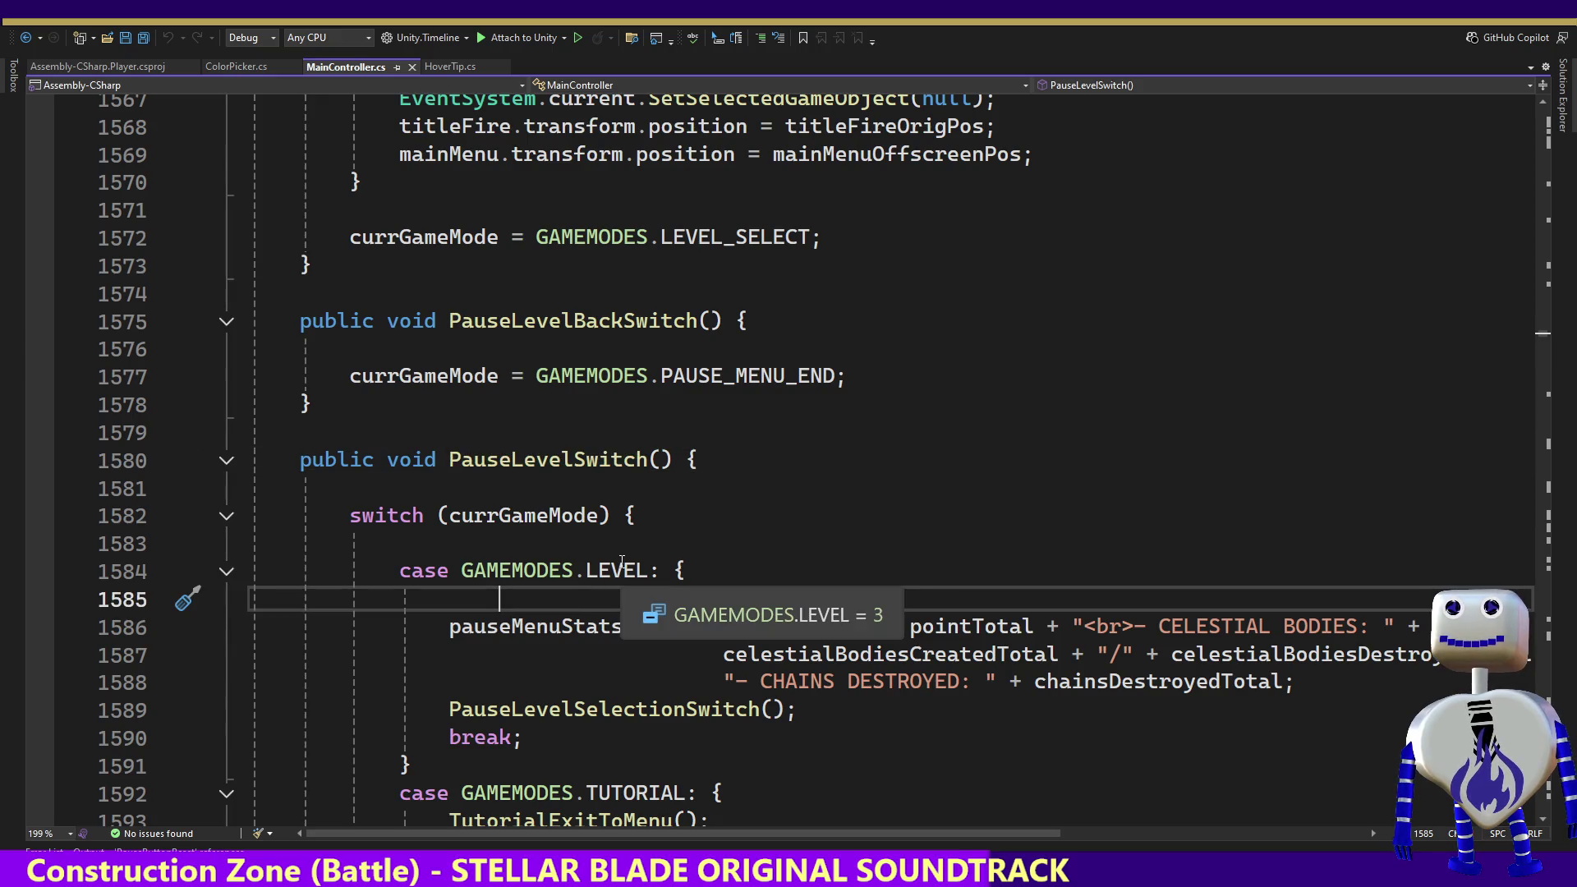
key("Down")
key("Down")
key("Down")
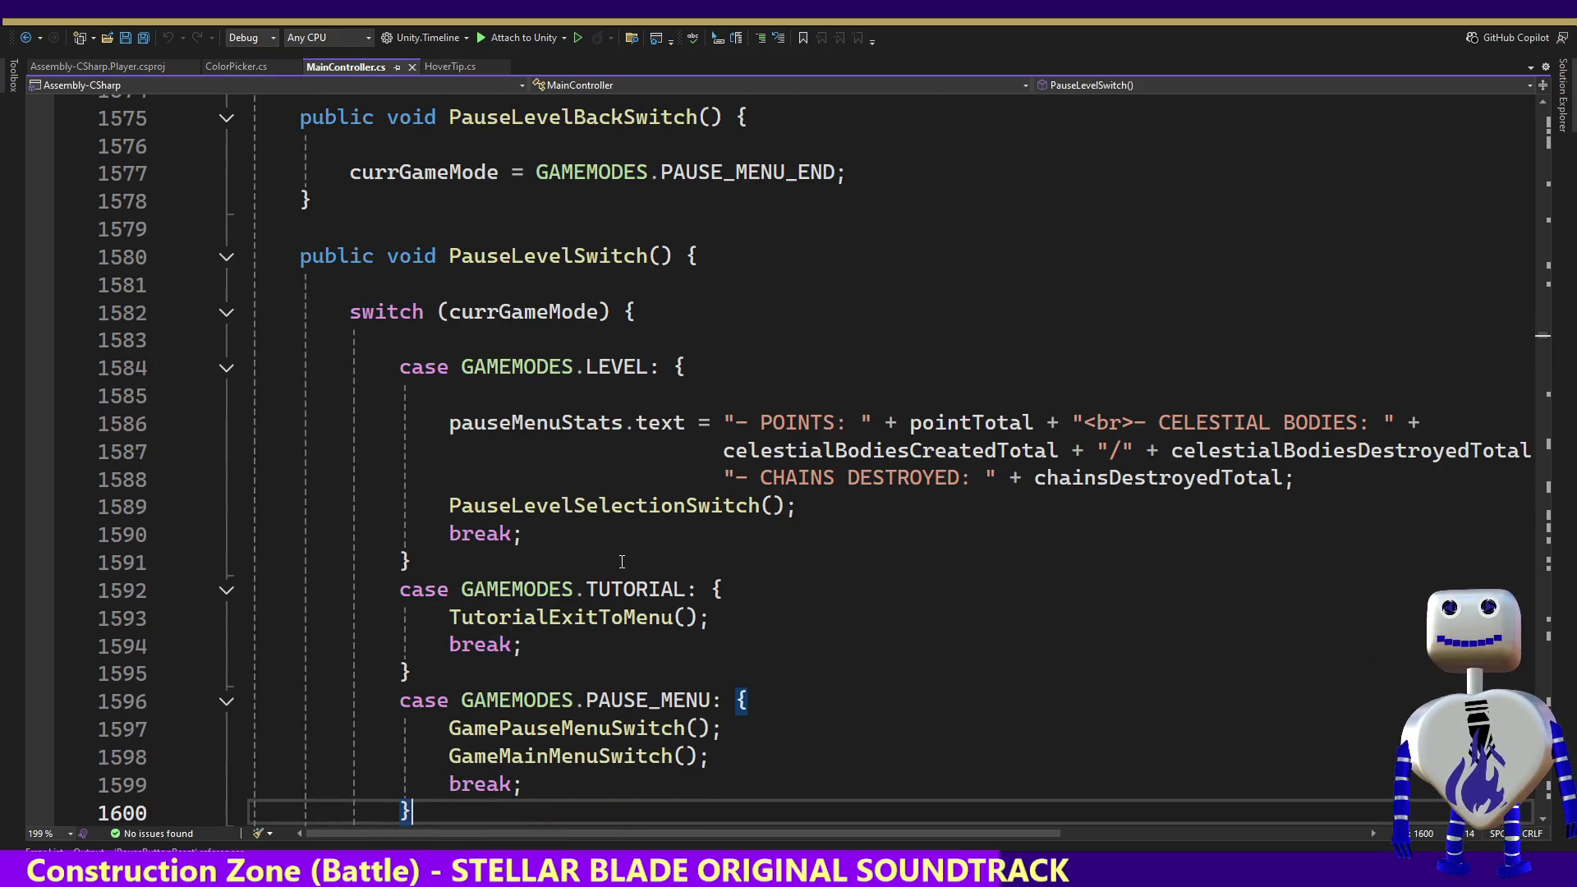
left_click(638, 507, "ctrl")
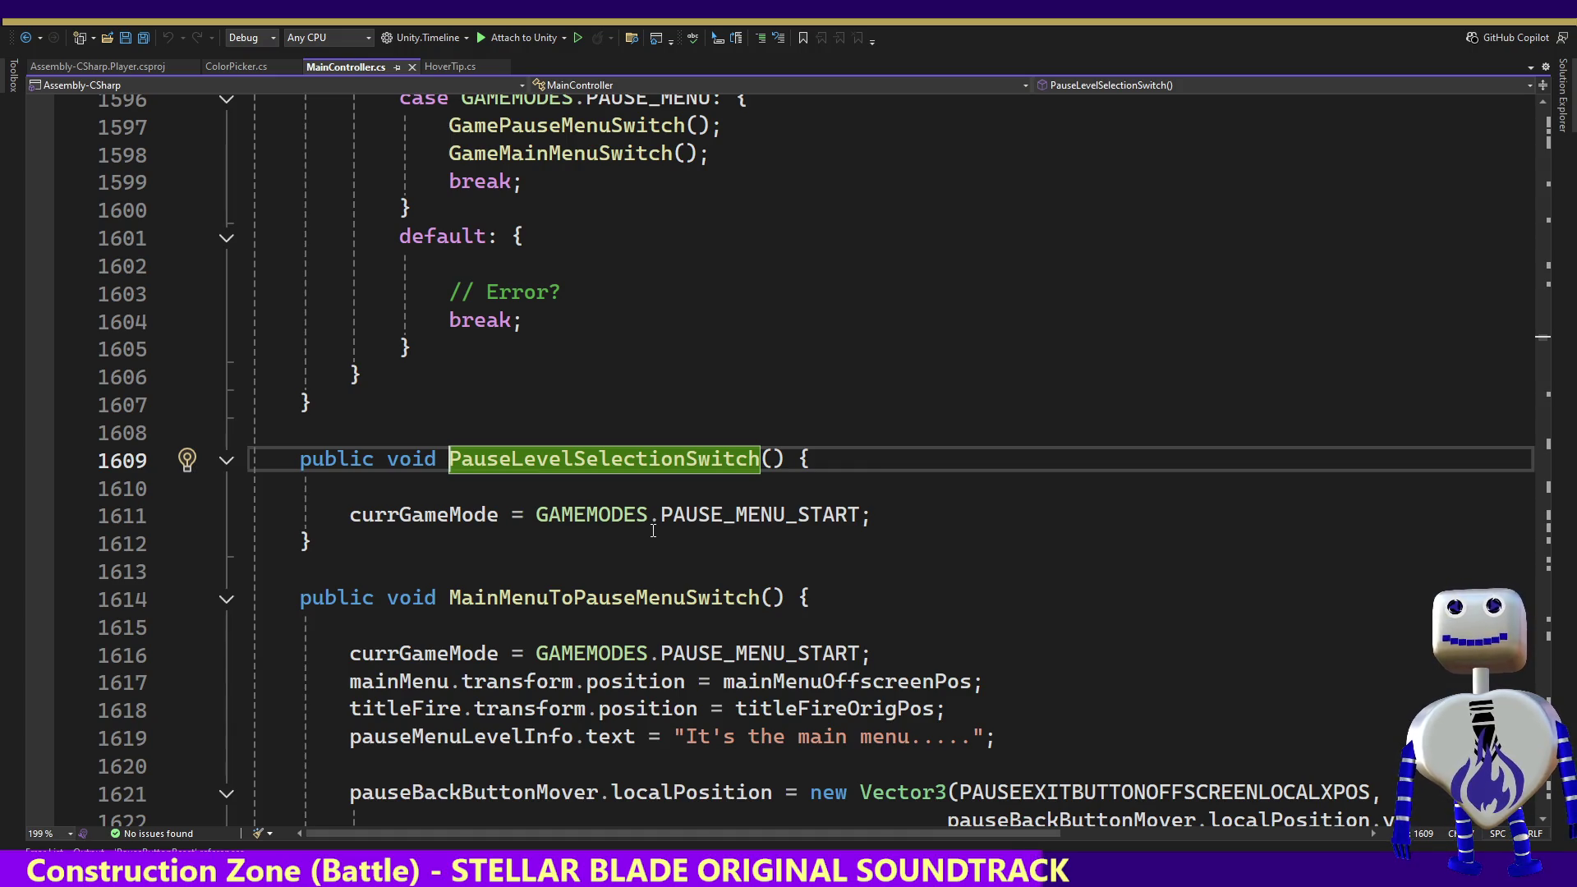
double_click(728, 514)
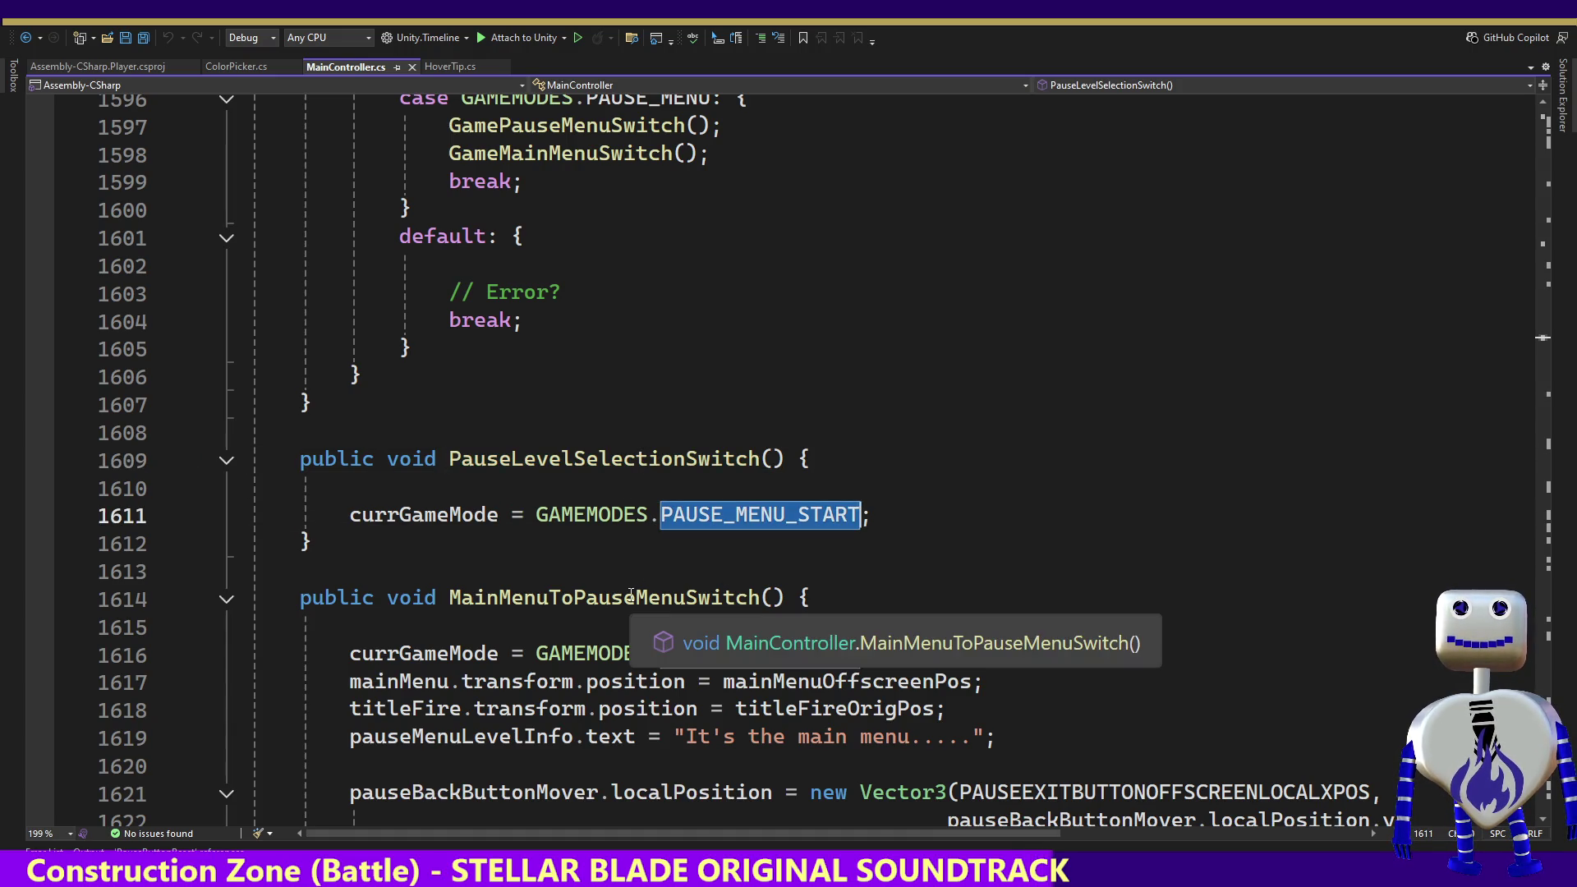
Step: List references to PAUSE_MENU_START and jump to its case block at line 953
right_click(710, 519)
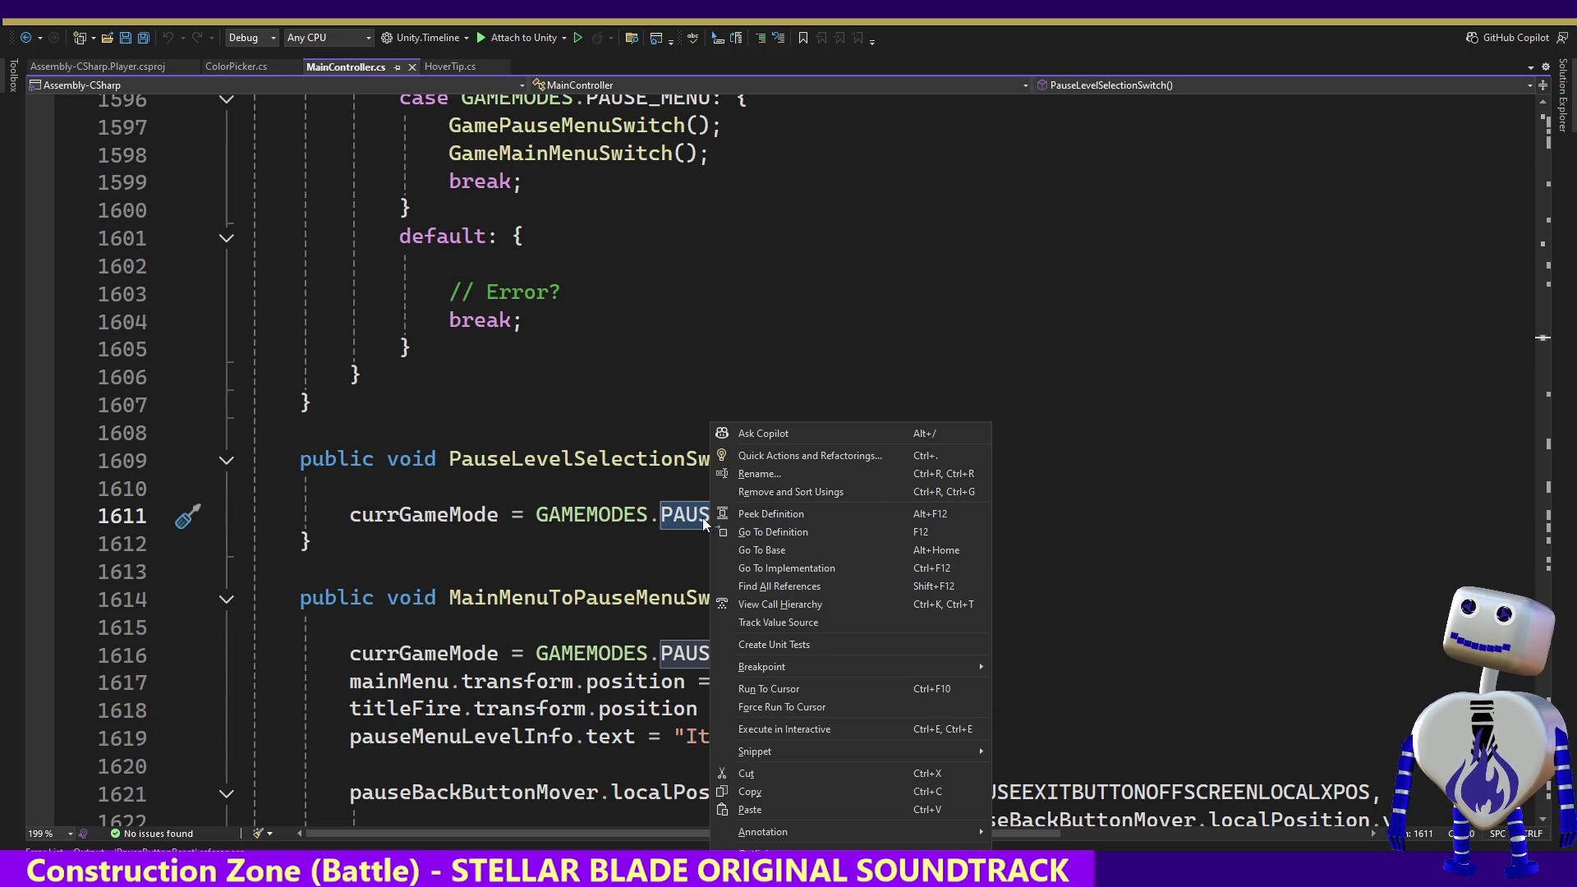
left_click(772, 585)
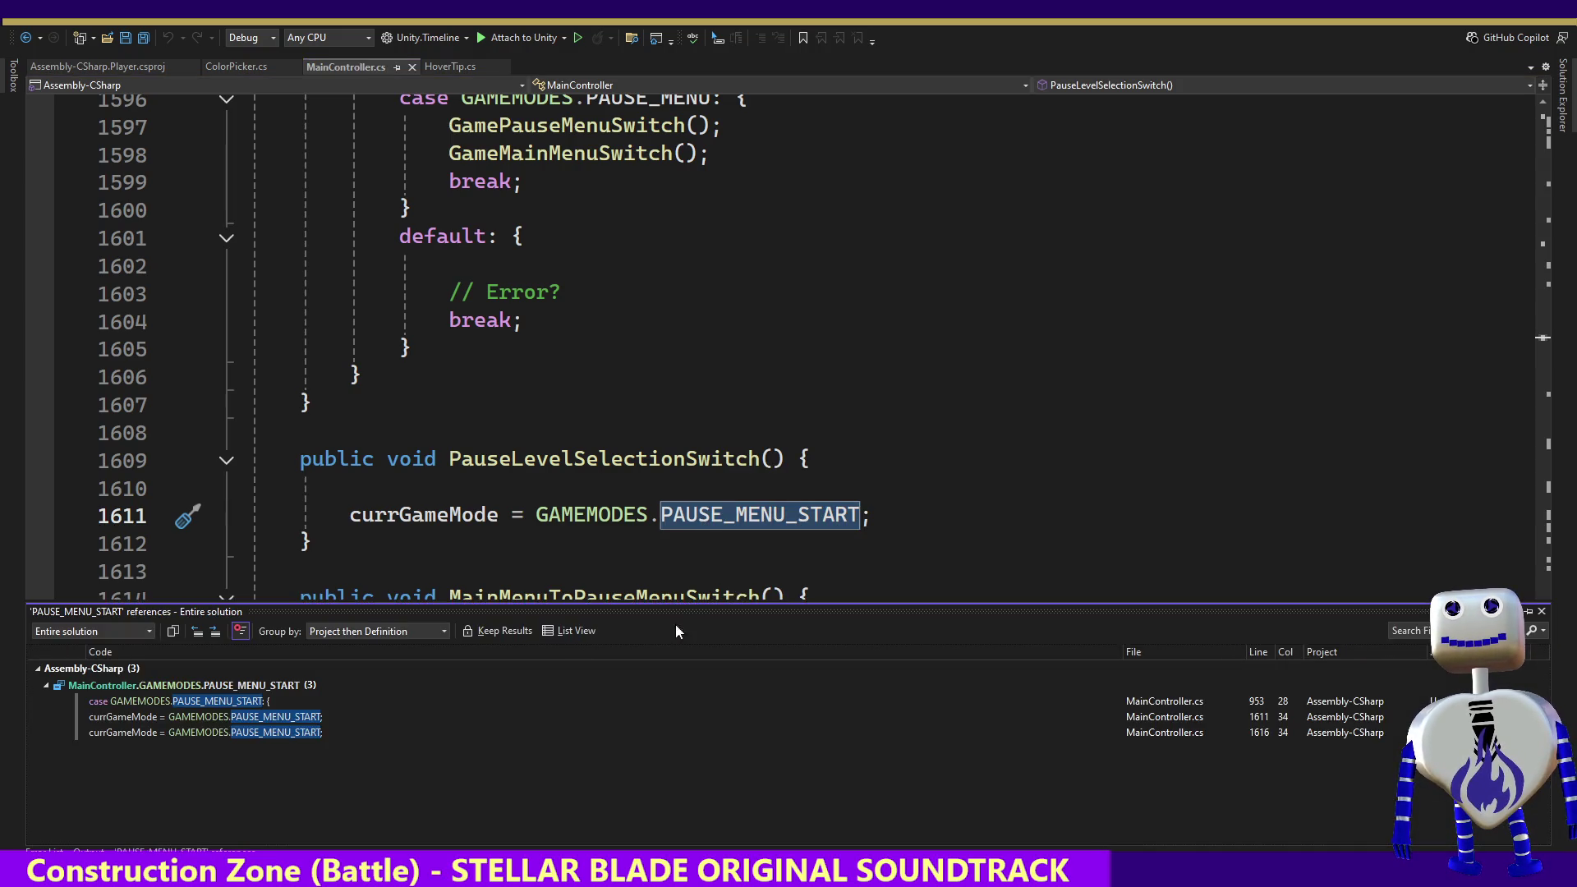
left_click(220, 702)
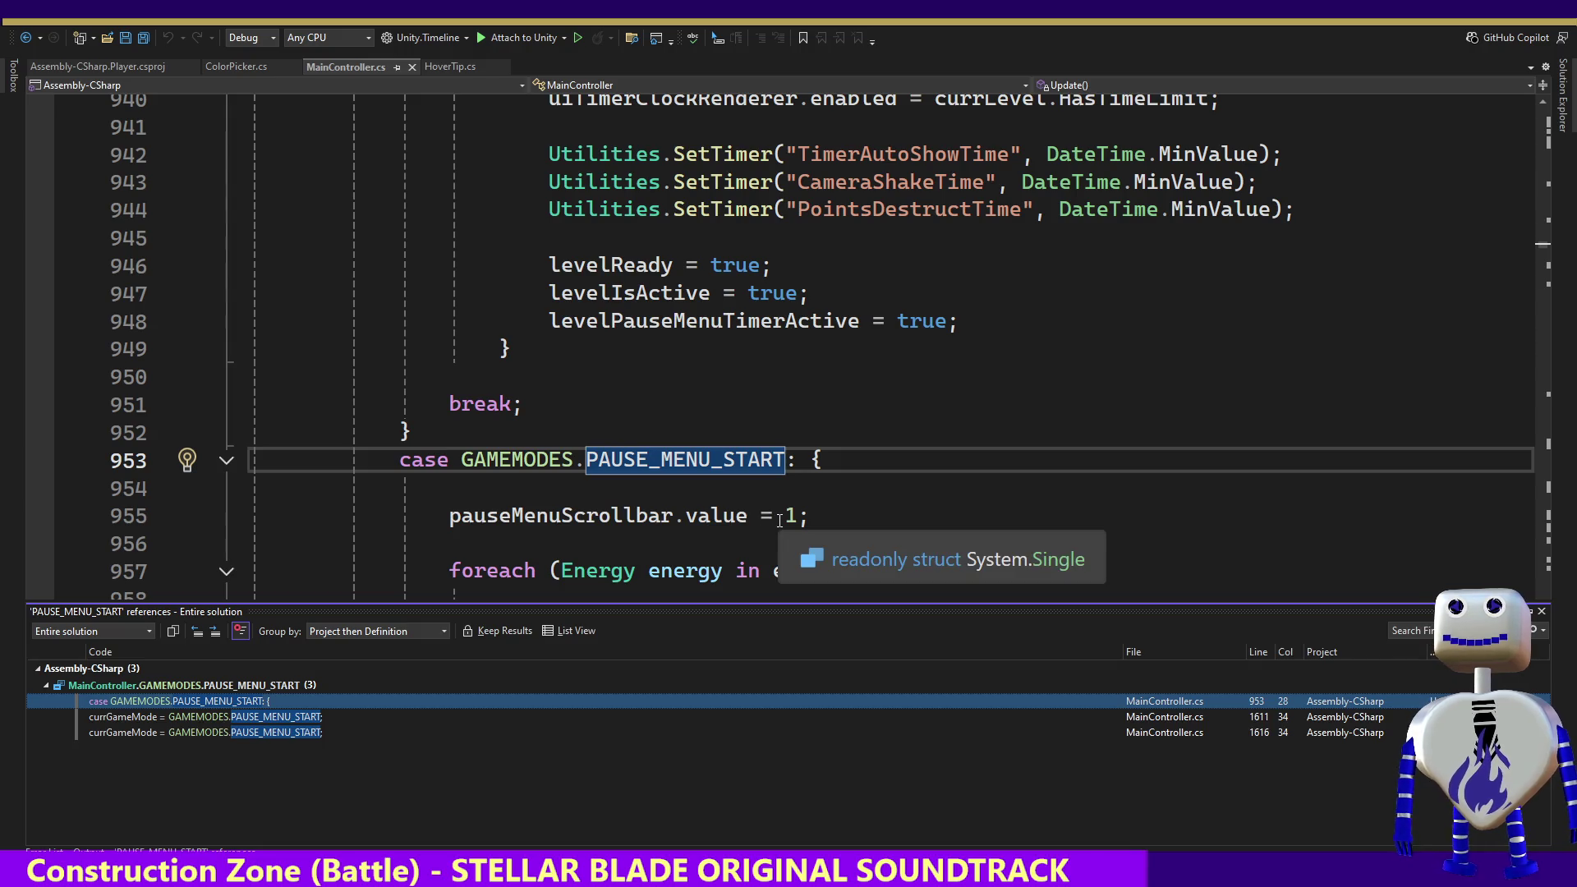
left_click(777, 518)
key("Down")
key("Down")
key("Down")
key("Down")
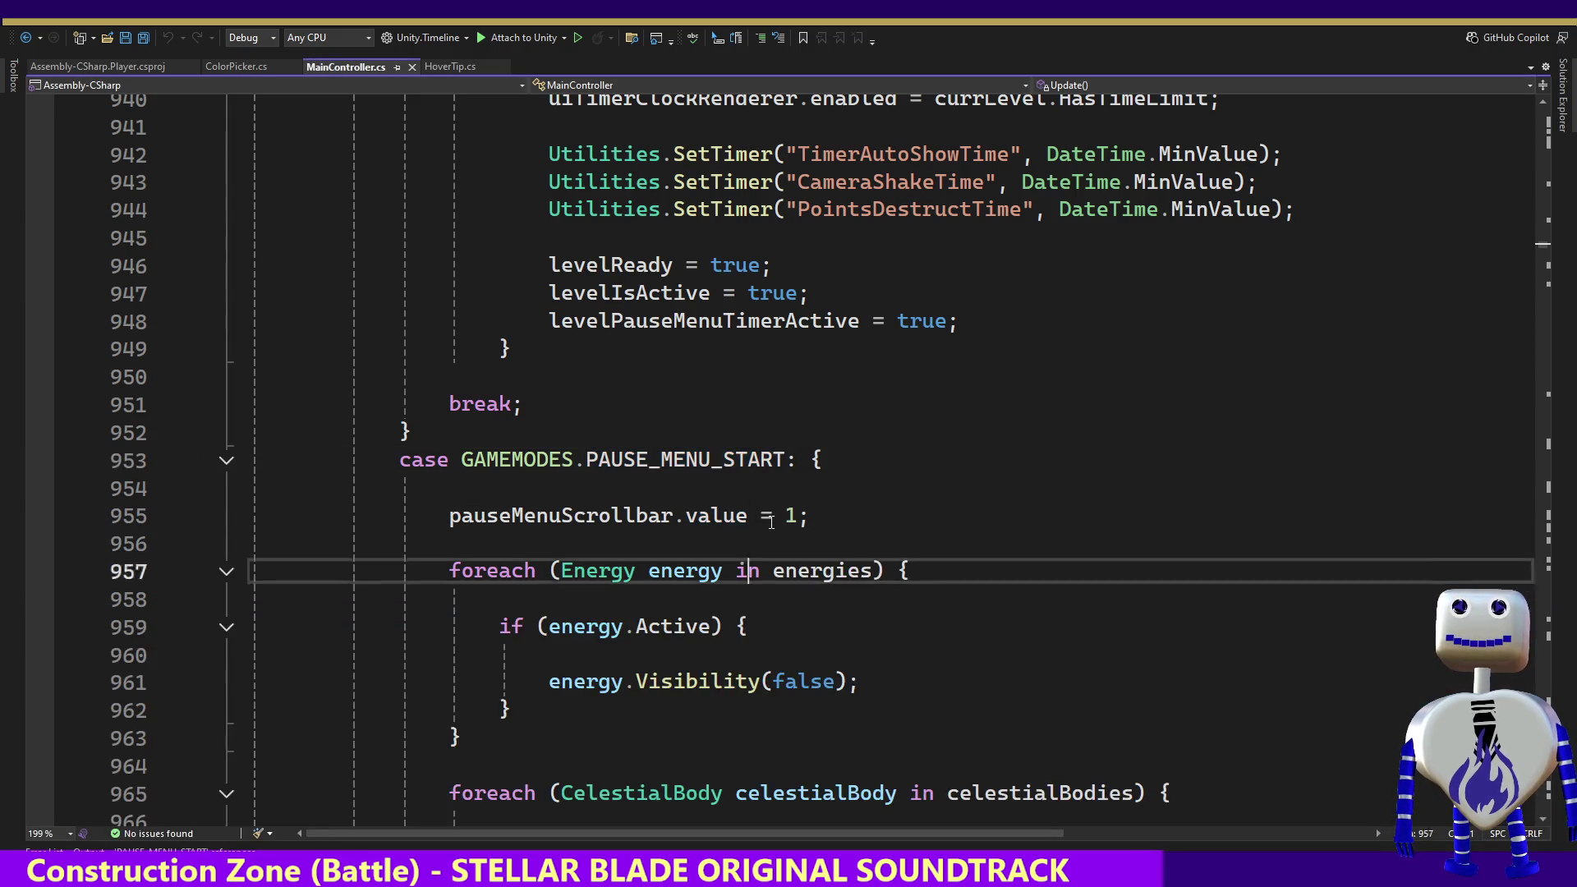
key("Down")
key("Down")
key("Down")
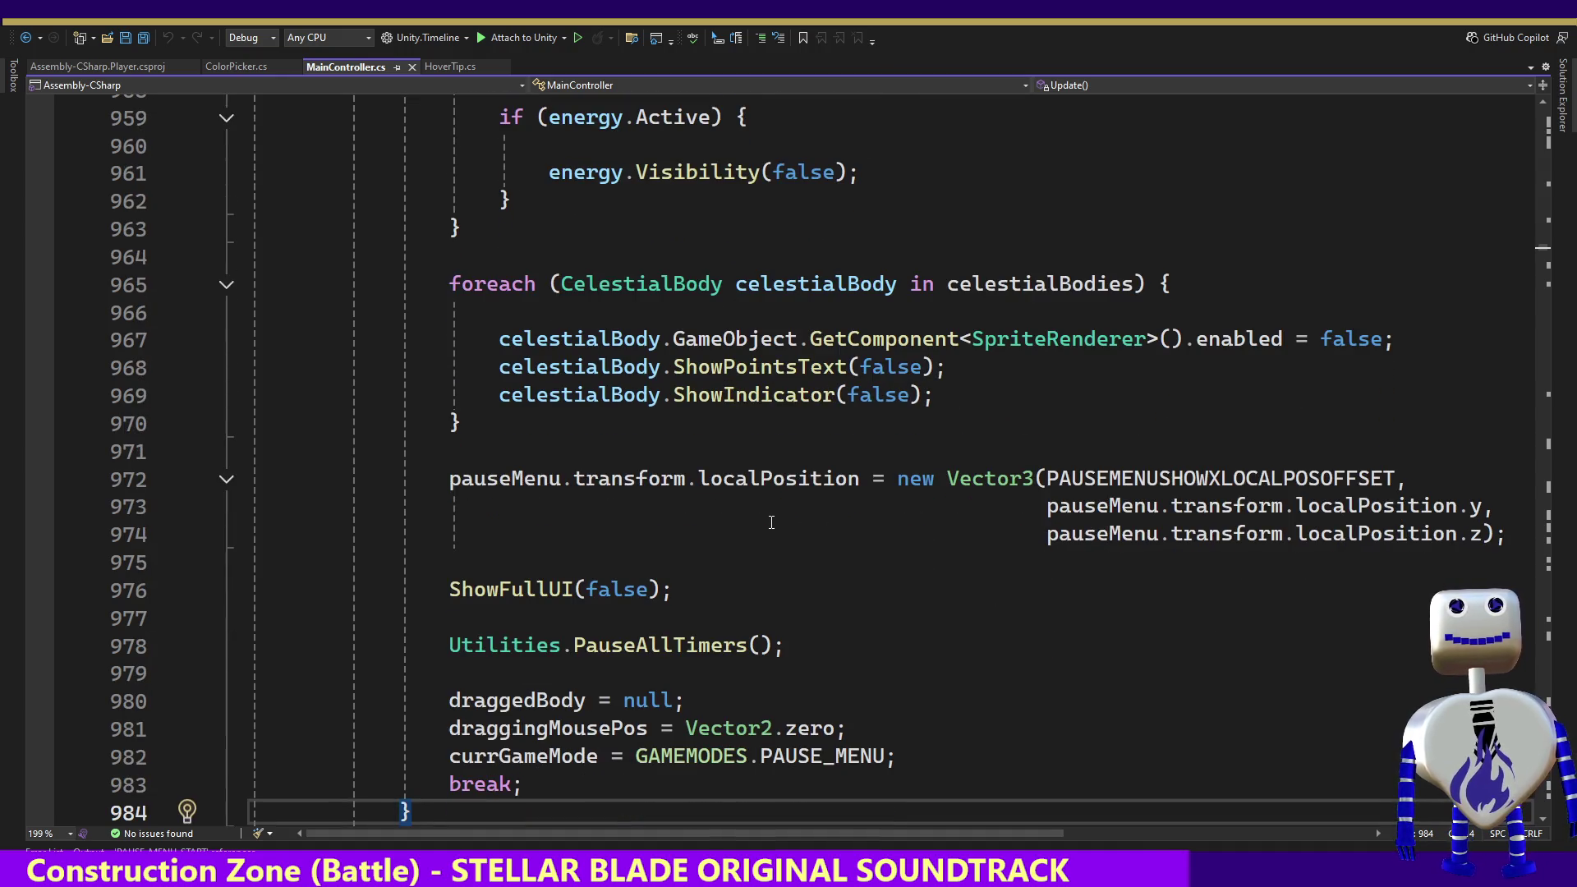
Step: Add a 'case GAMEMODES.PAUSE_MENU: {' block with 'break;', review the surrounding code, and return to Unity
key("Return")
type("case GAMEMODES.PAUSE_MENU: {")
key("Return")
key("Return")
type("break;")
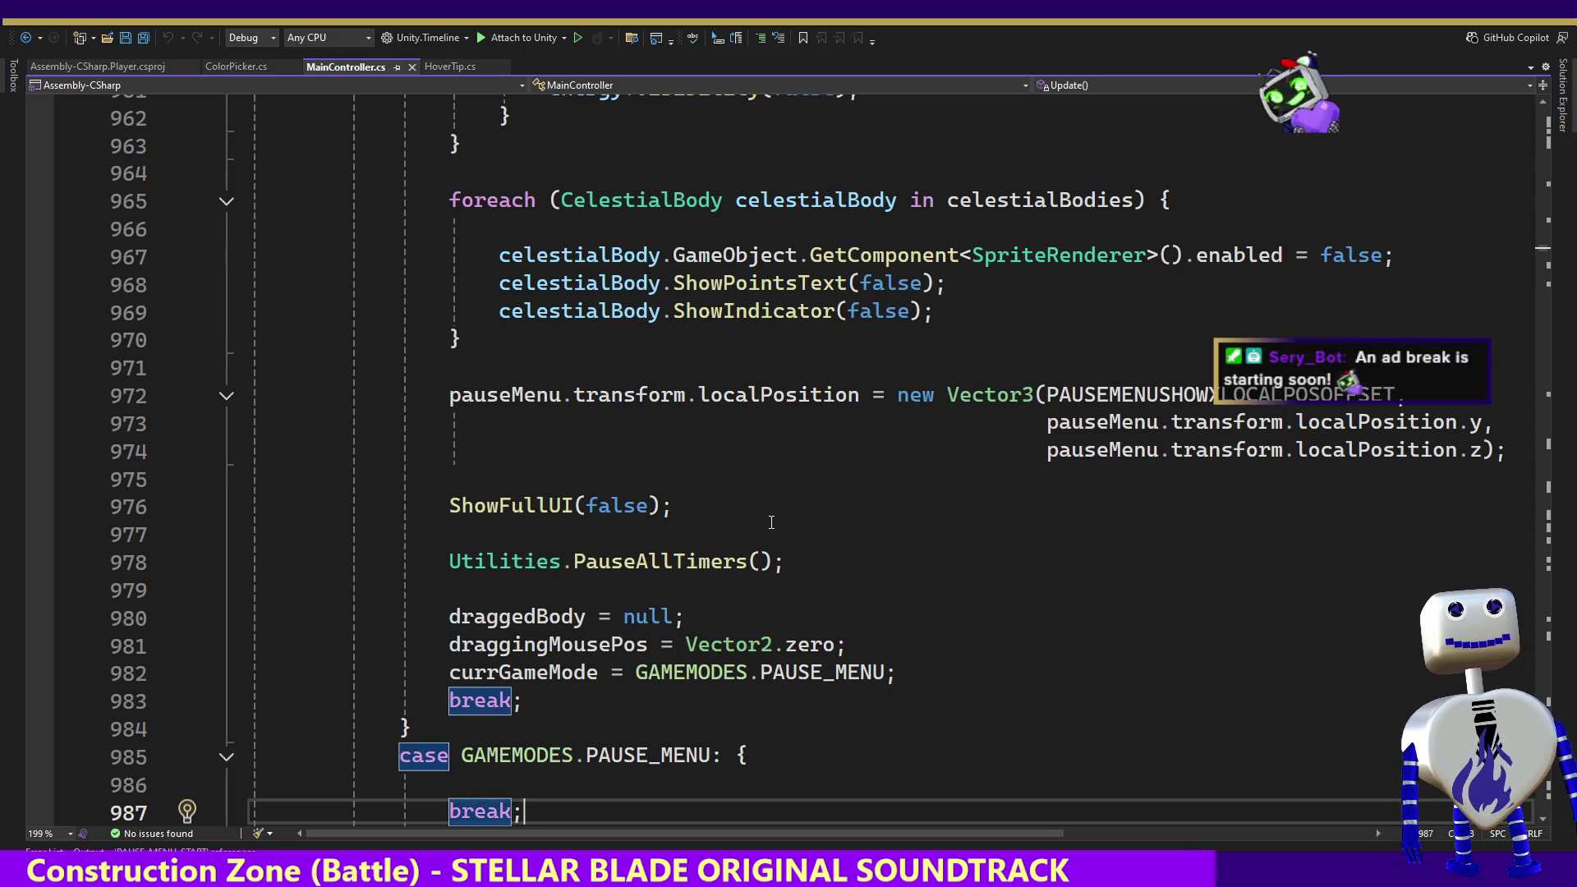
key("Up")
key("Up")
key("Up")
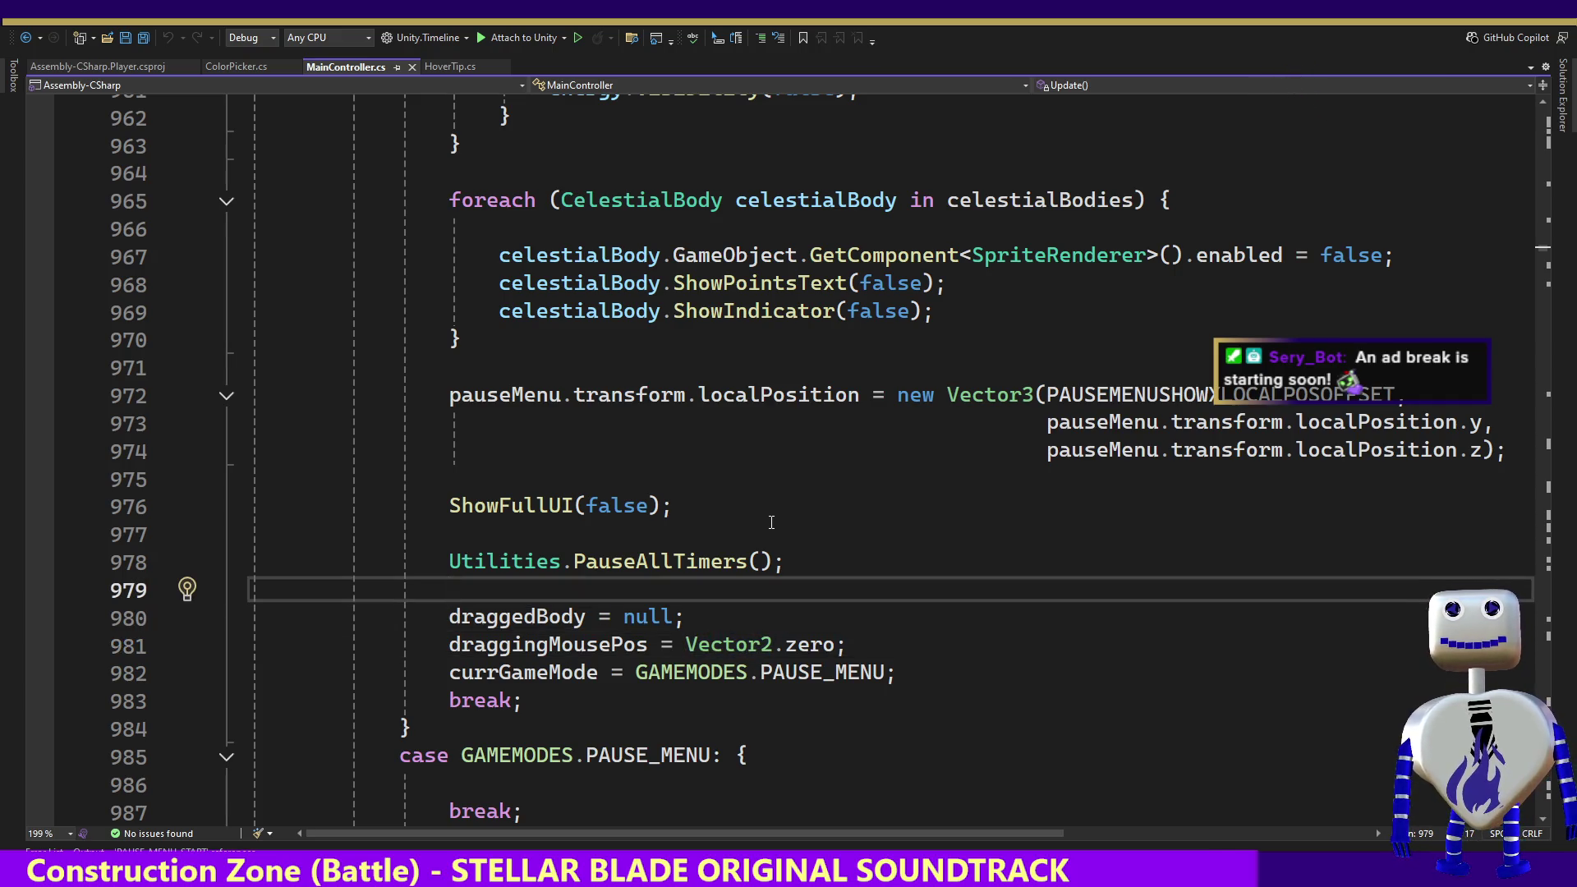
key("Up")
key("Up")
key("Up")
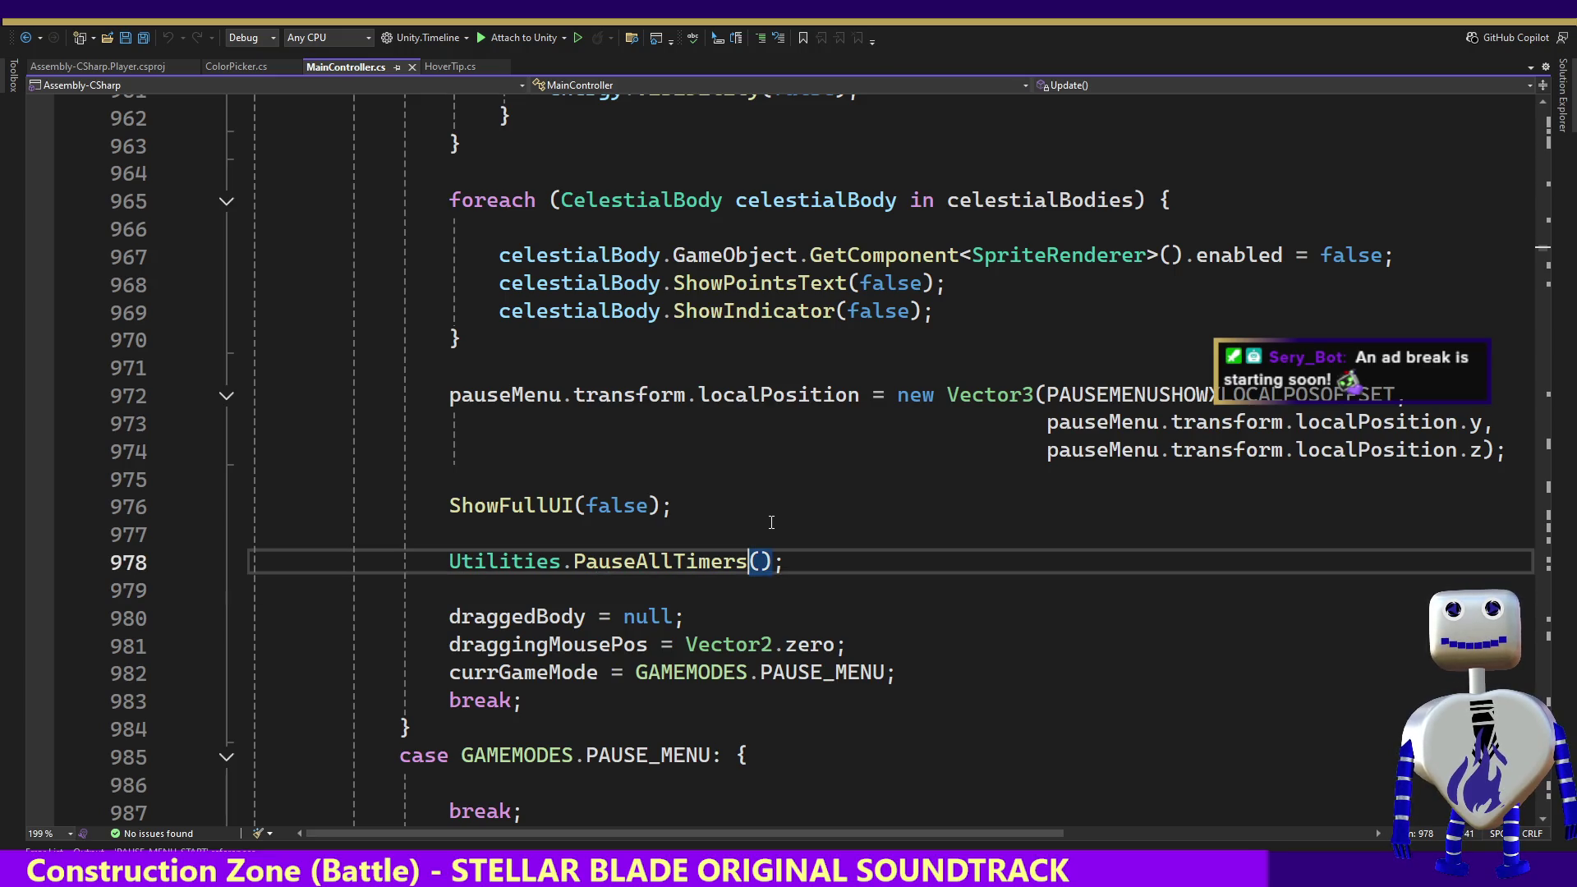
key("Up")
key("Up")
key("Up")
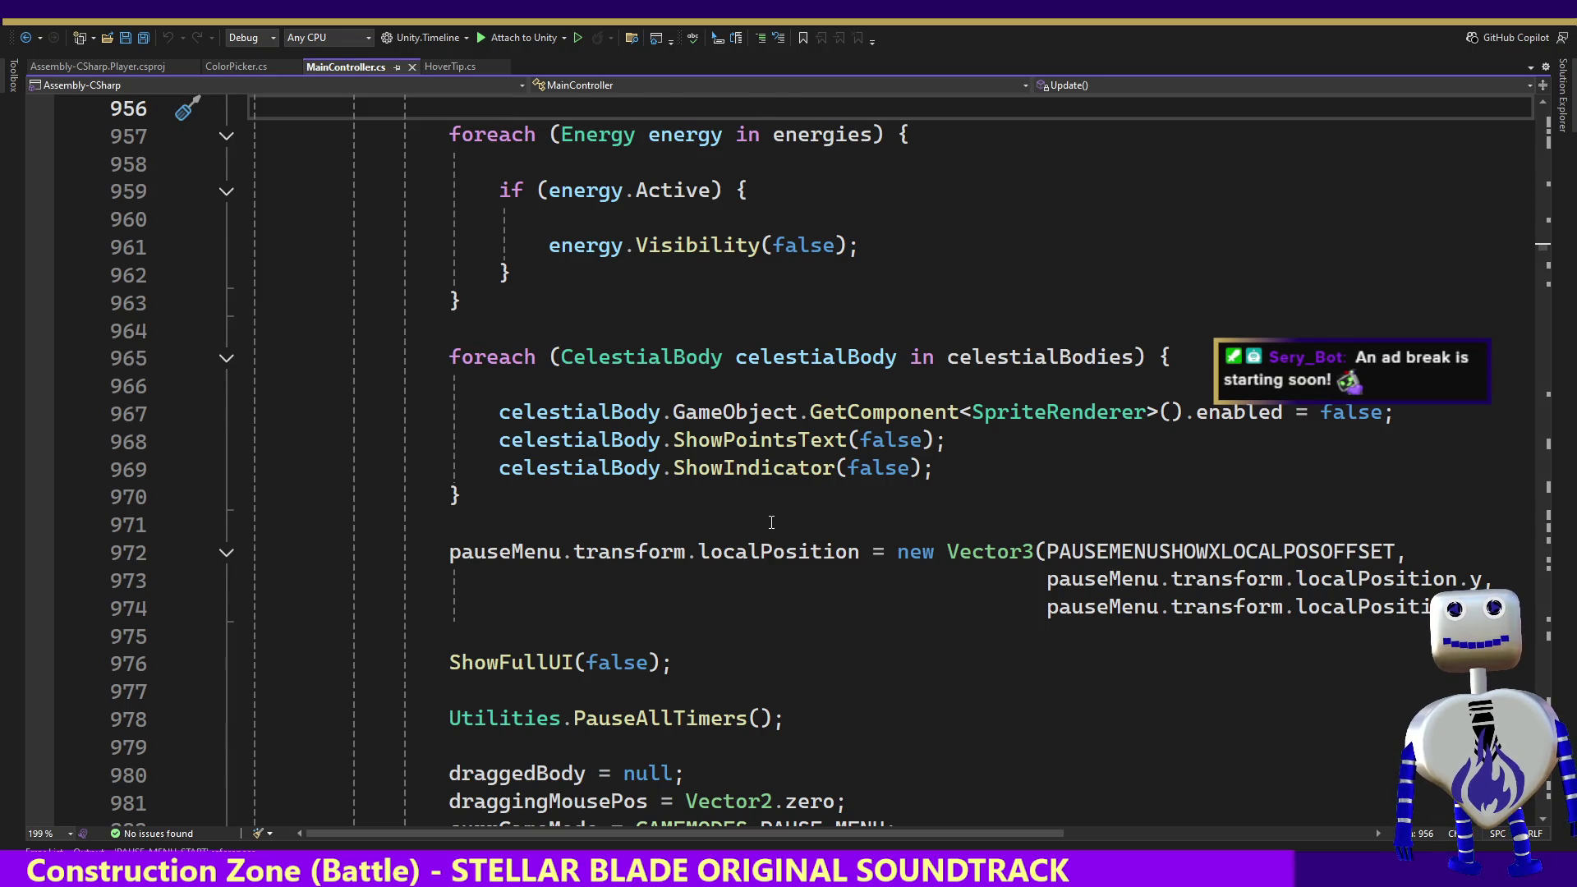
key("Up")
key("Up")
key("Up")
key("Down")
key("Down")
key("Down")
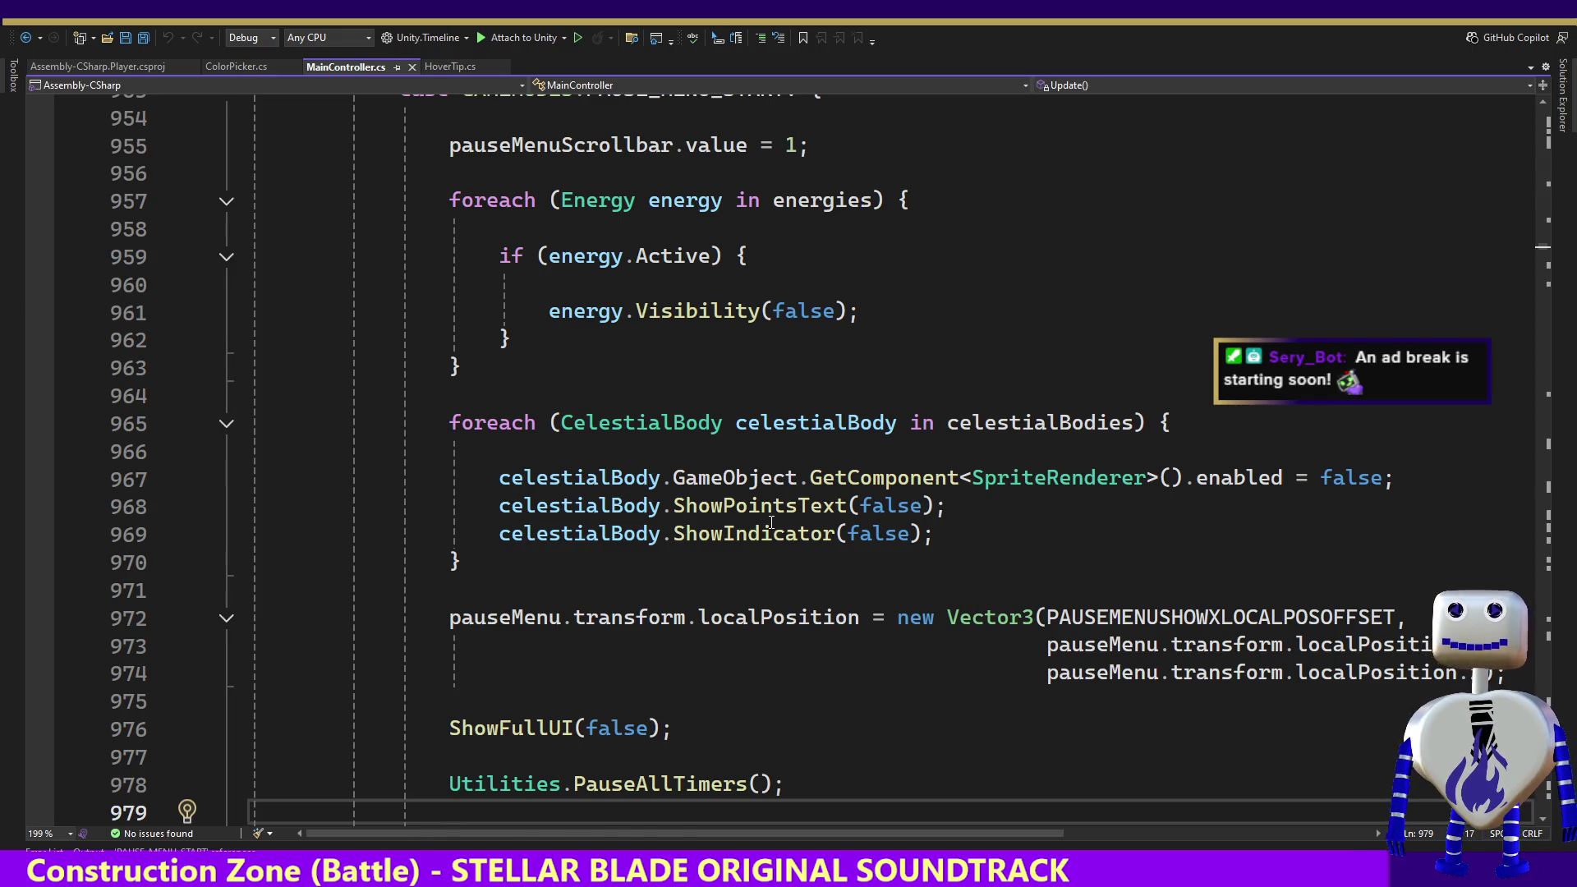
key("alt+Tab")
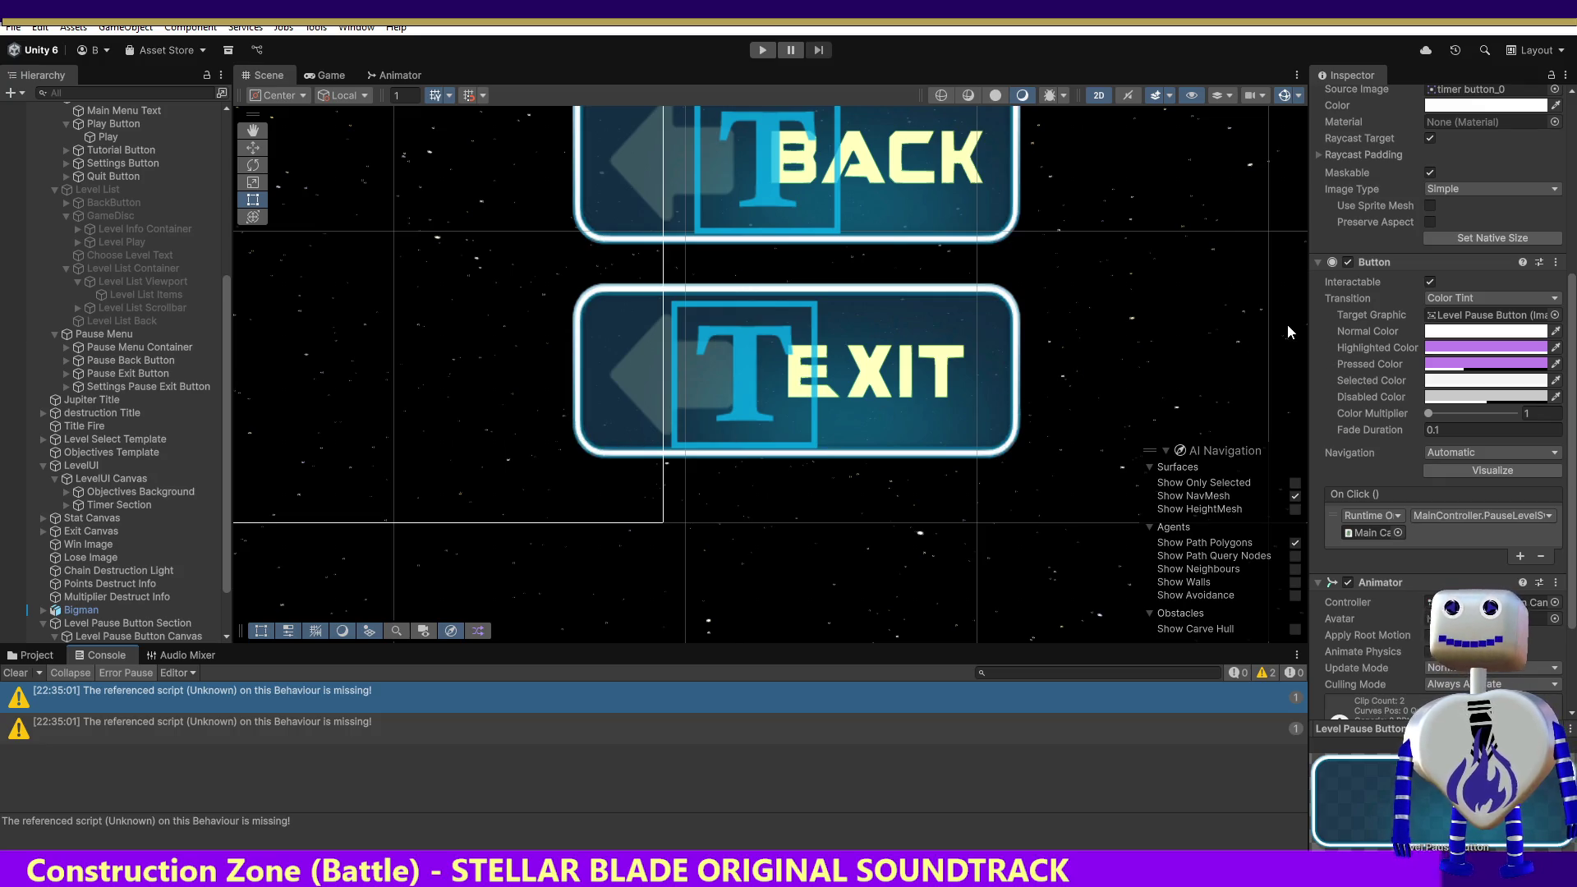
Step: Inspect the Pause Exit Button, copy its name, and start a text search in MainController.cs
left_click(629, 396)
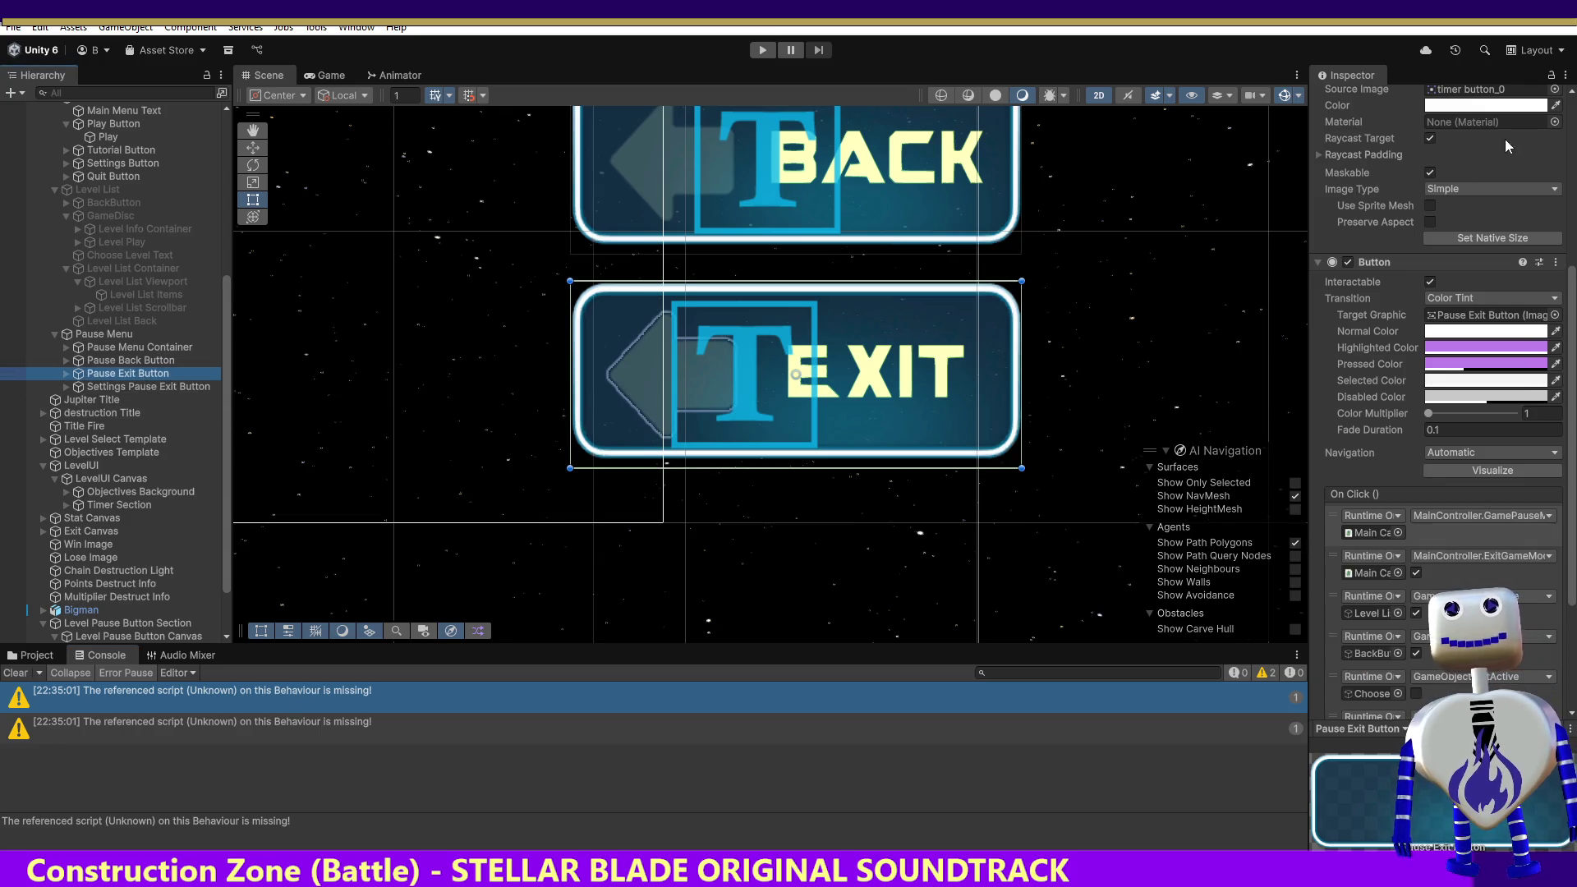
scroll(1556, 121, "up", 5)
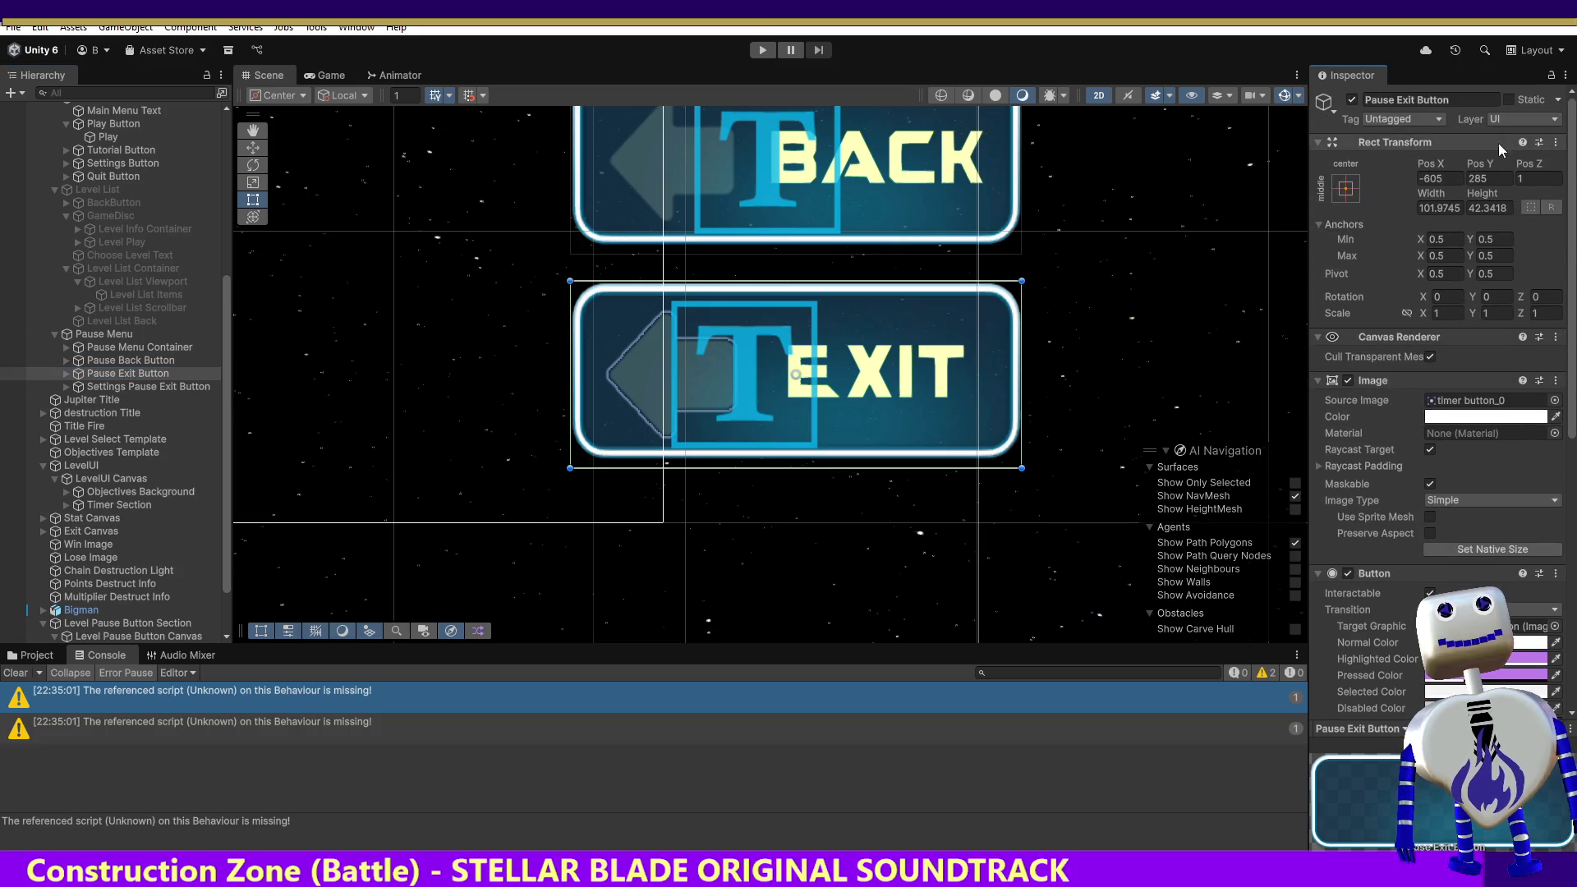
left_click(1461, 101)
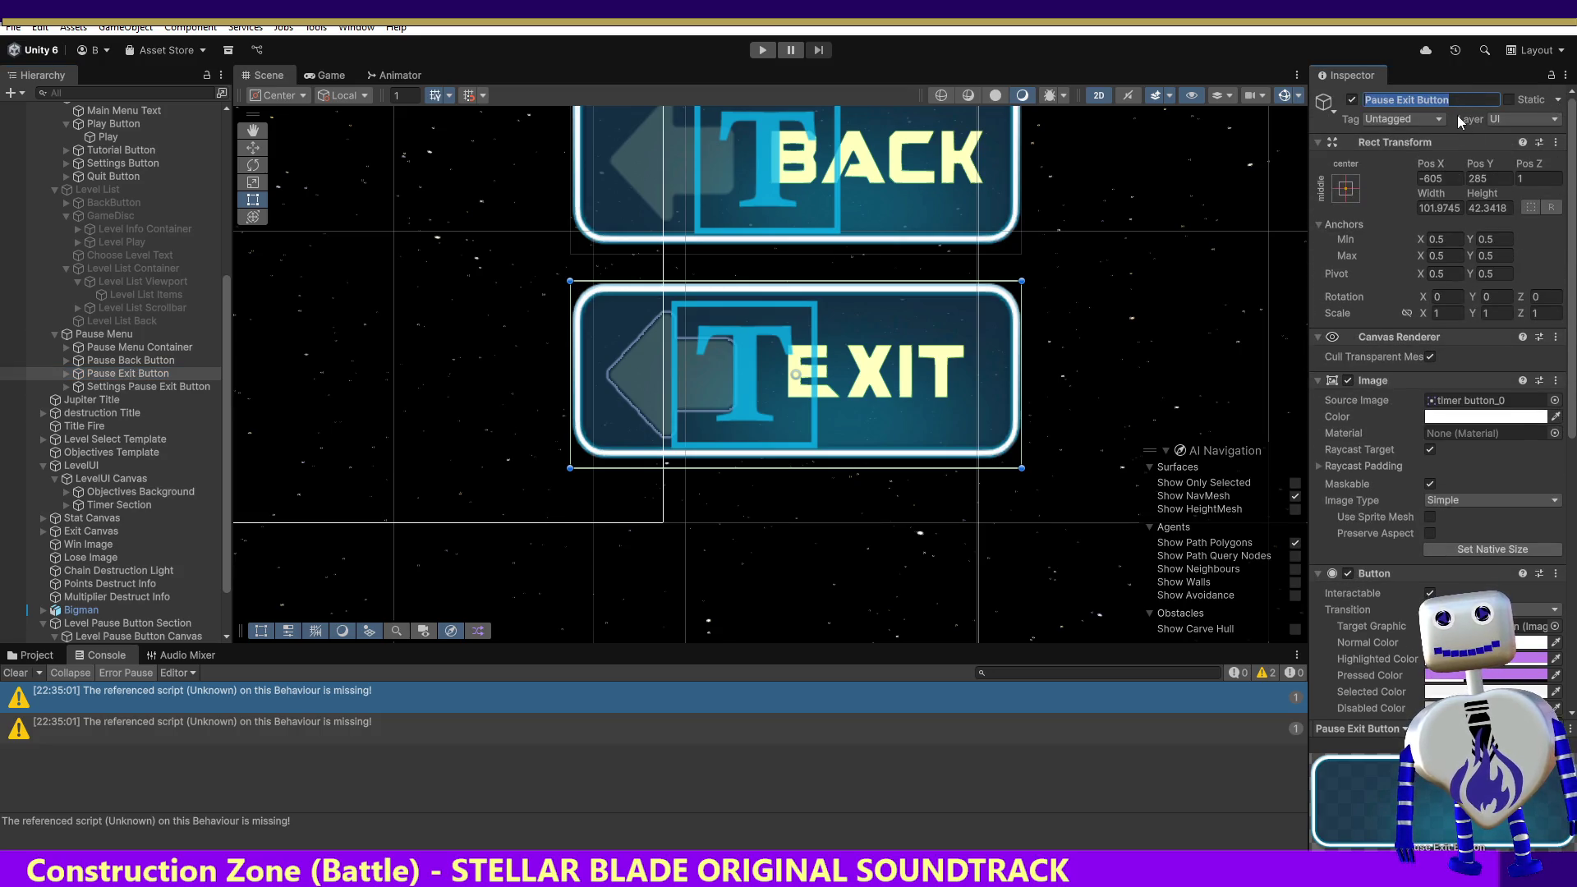
left_click(1393, 203)
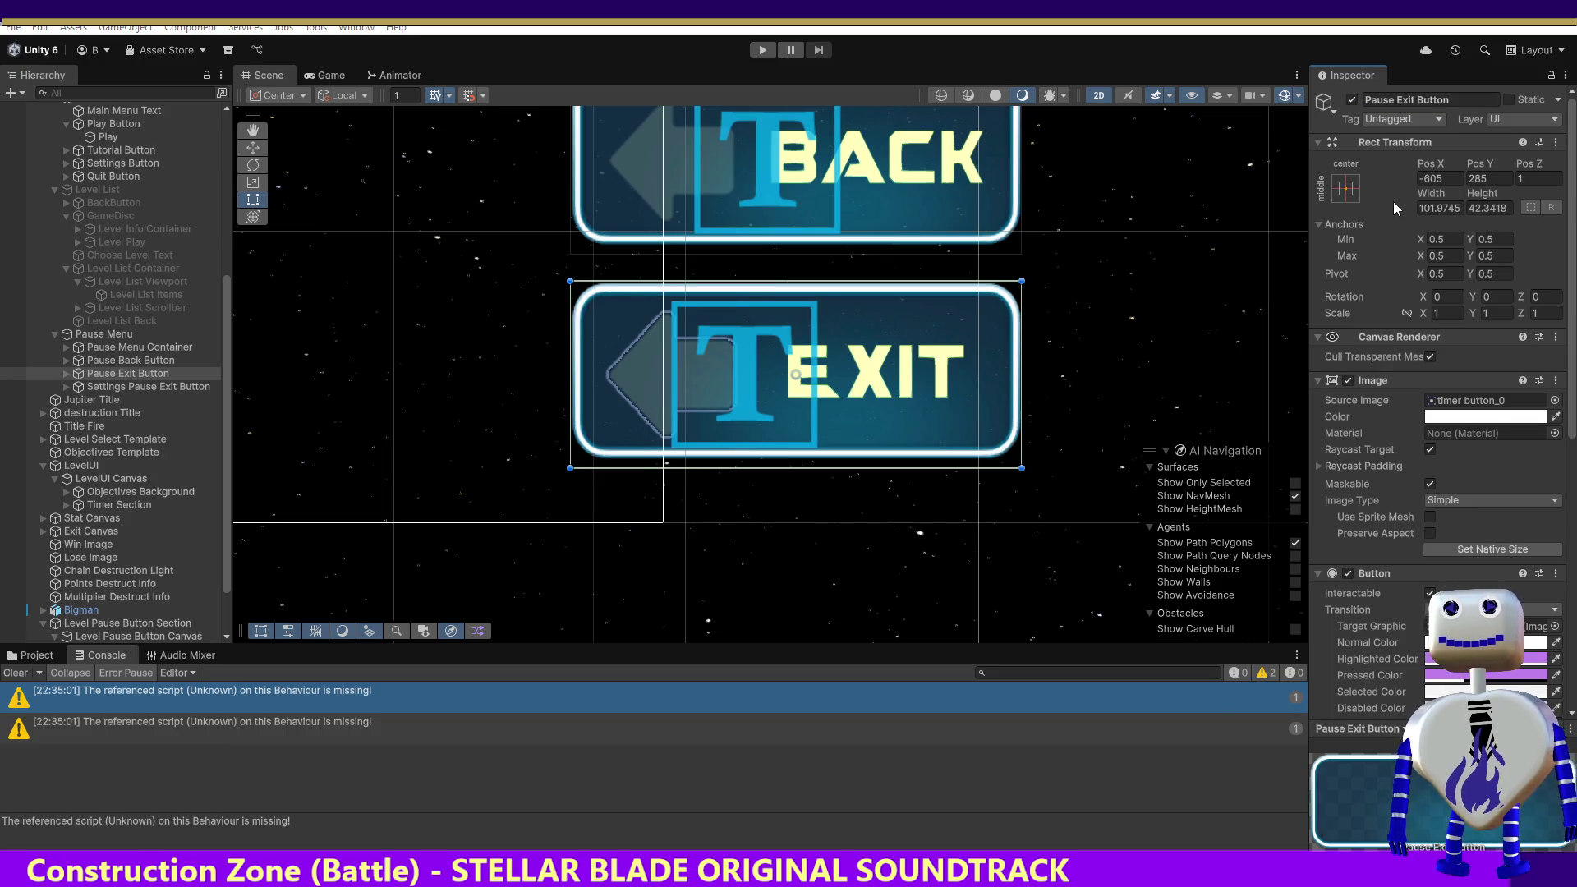
key("alt+Tab")
left_click(712, 532)
key("ctrl+f")
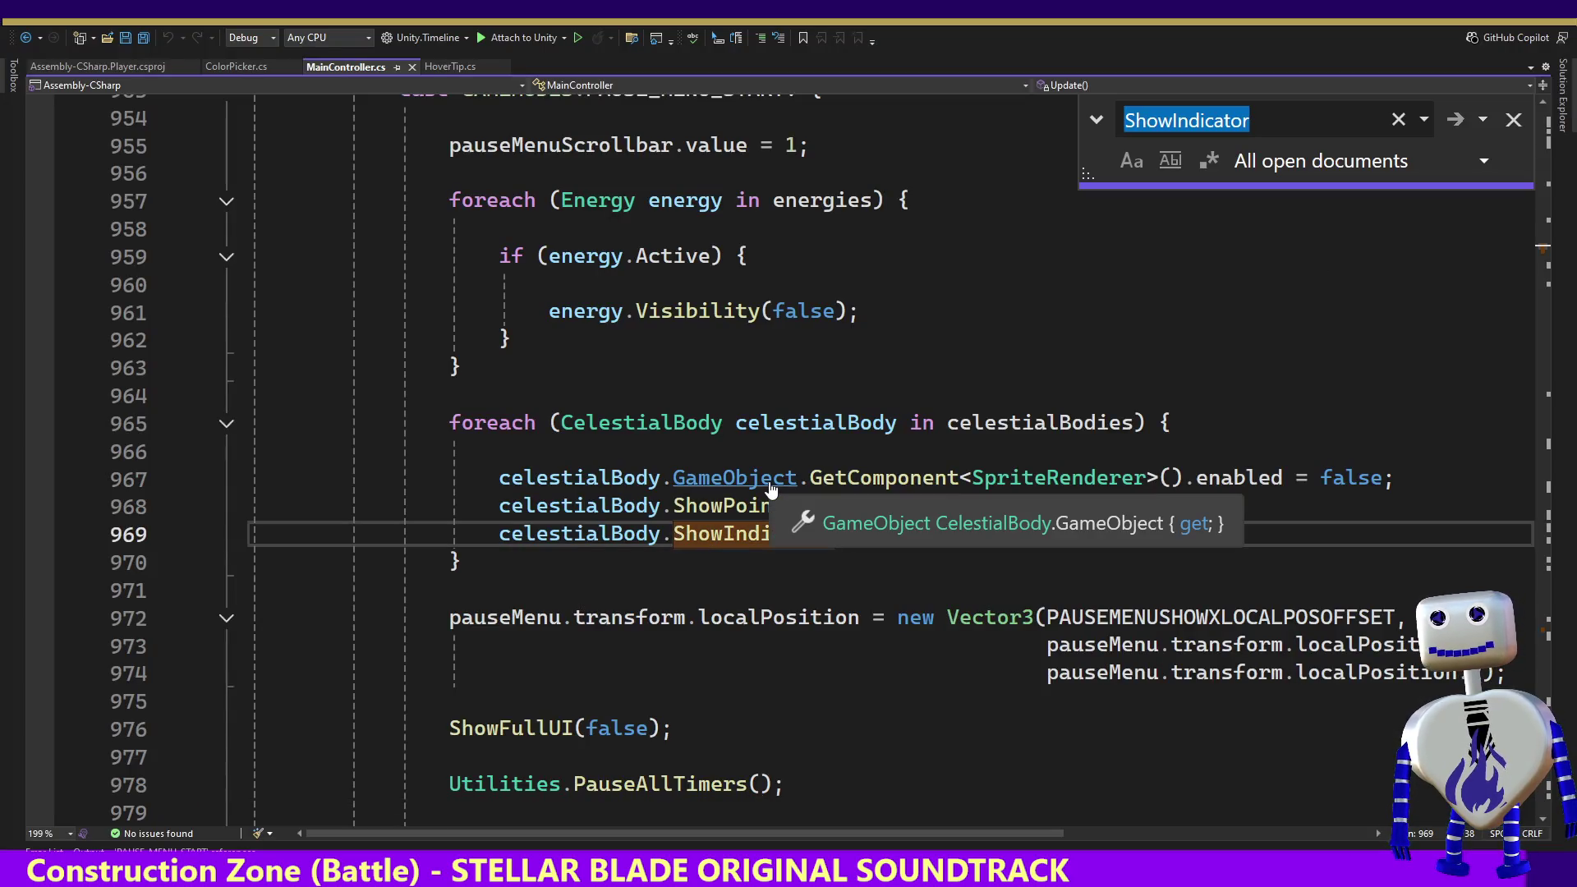
Step: Paste-search 'Pause Exit Button' to line 345 and list all pauseExitButtonMover references, opening line 1624
type("Pause Exit Button")
key("Return")
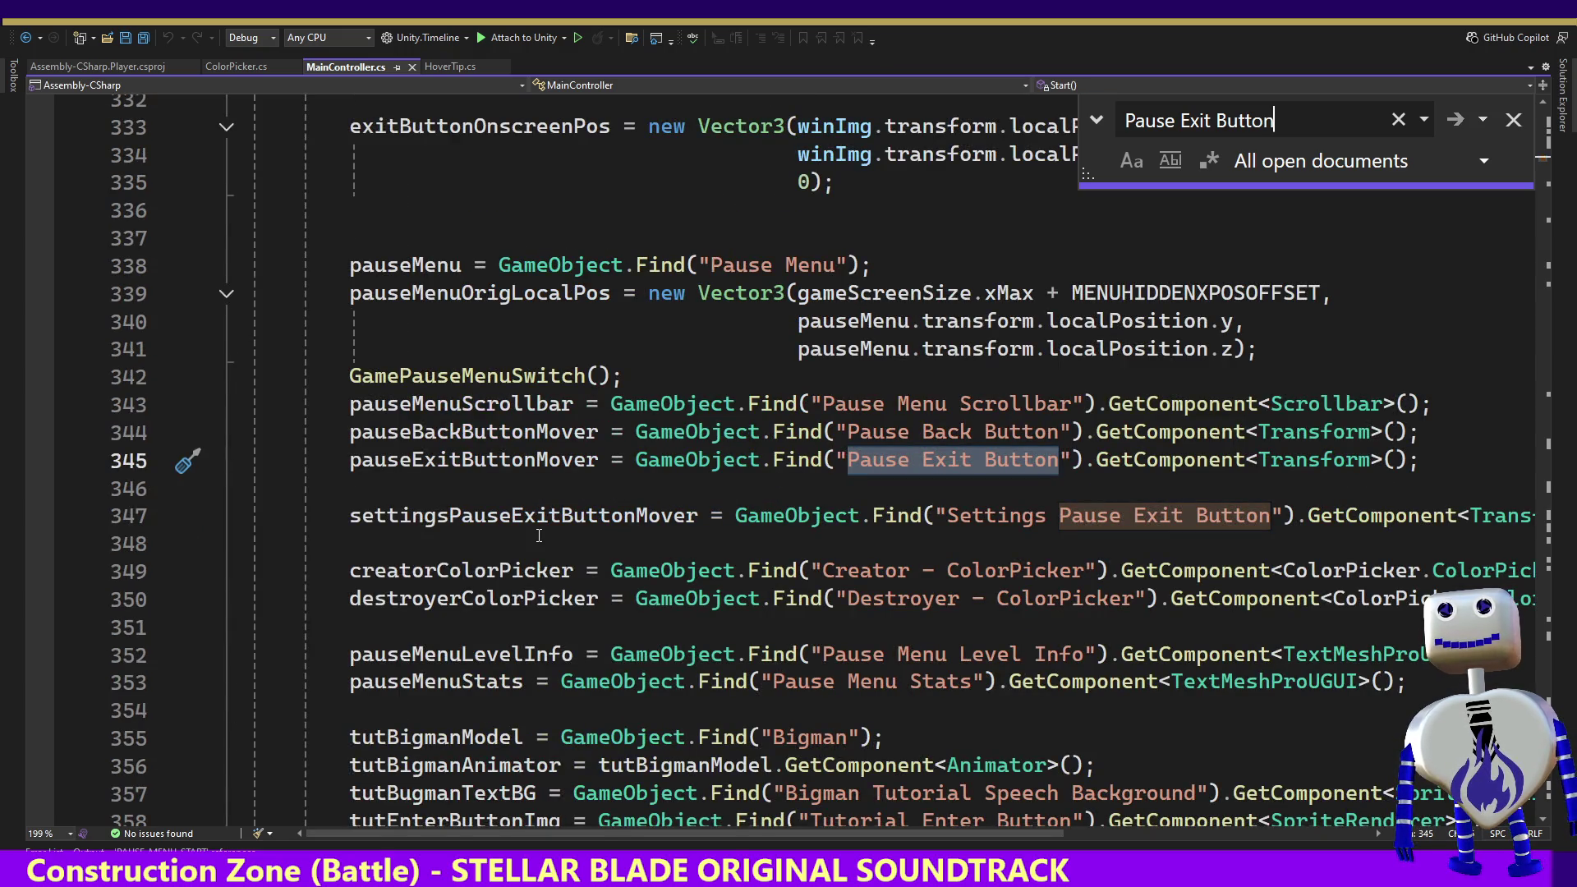
double_click(532, 456)
right_click(532, 456)
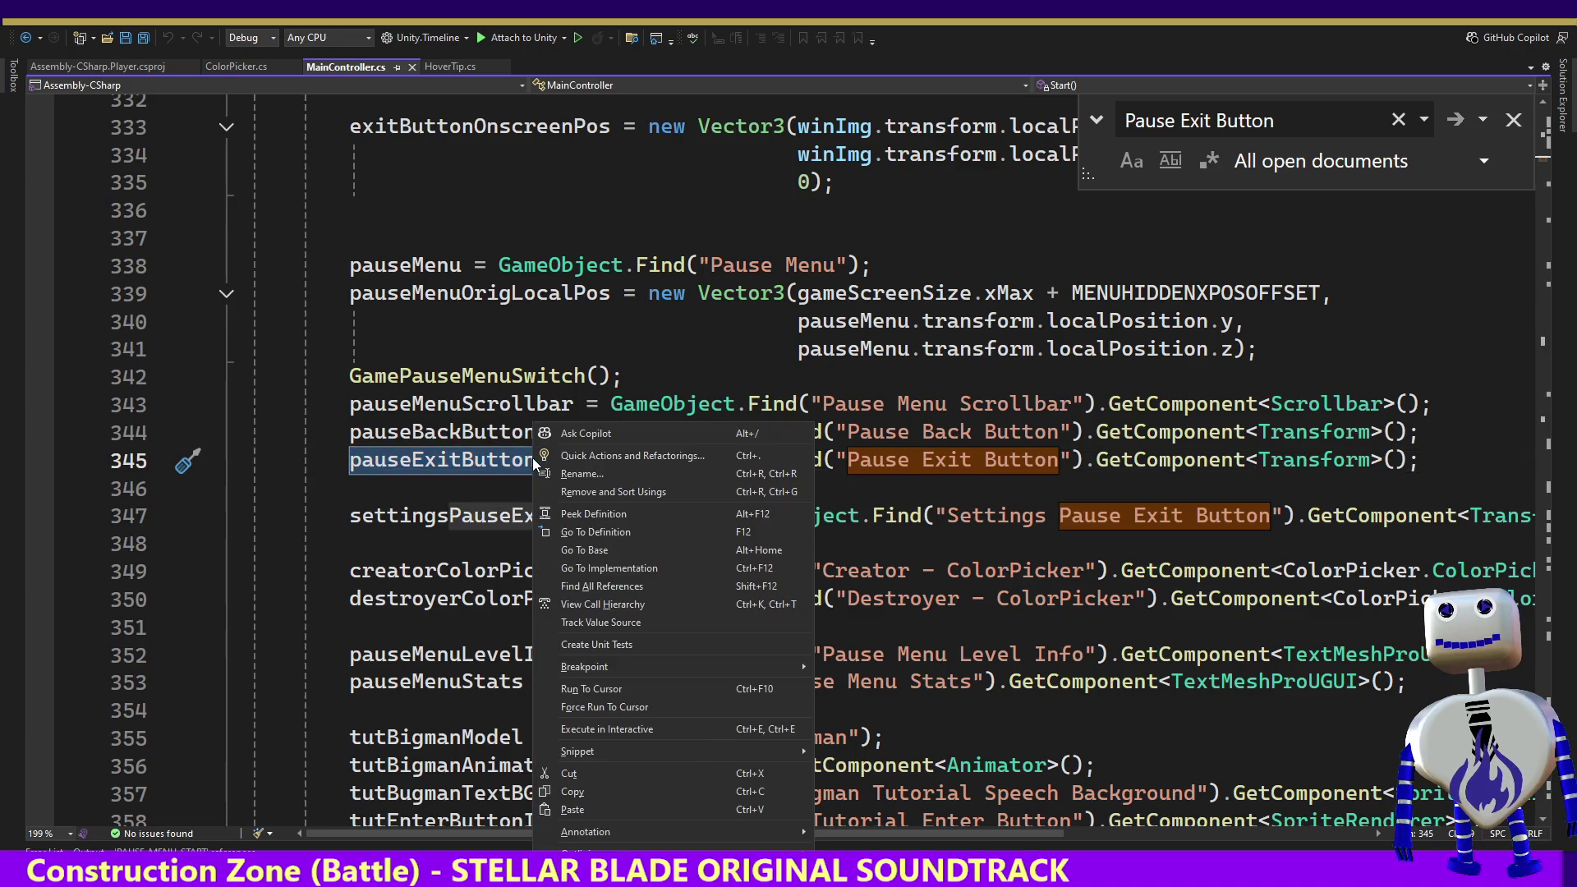
left_click(602, 585)
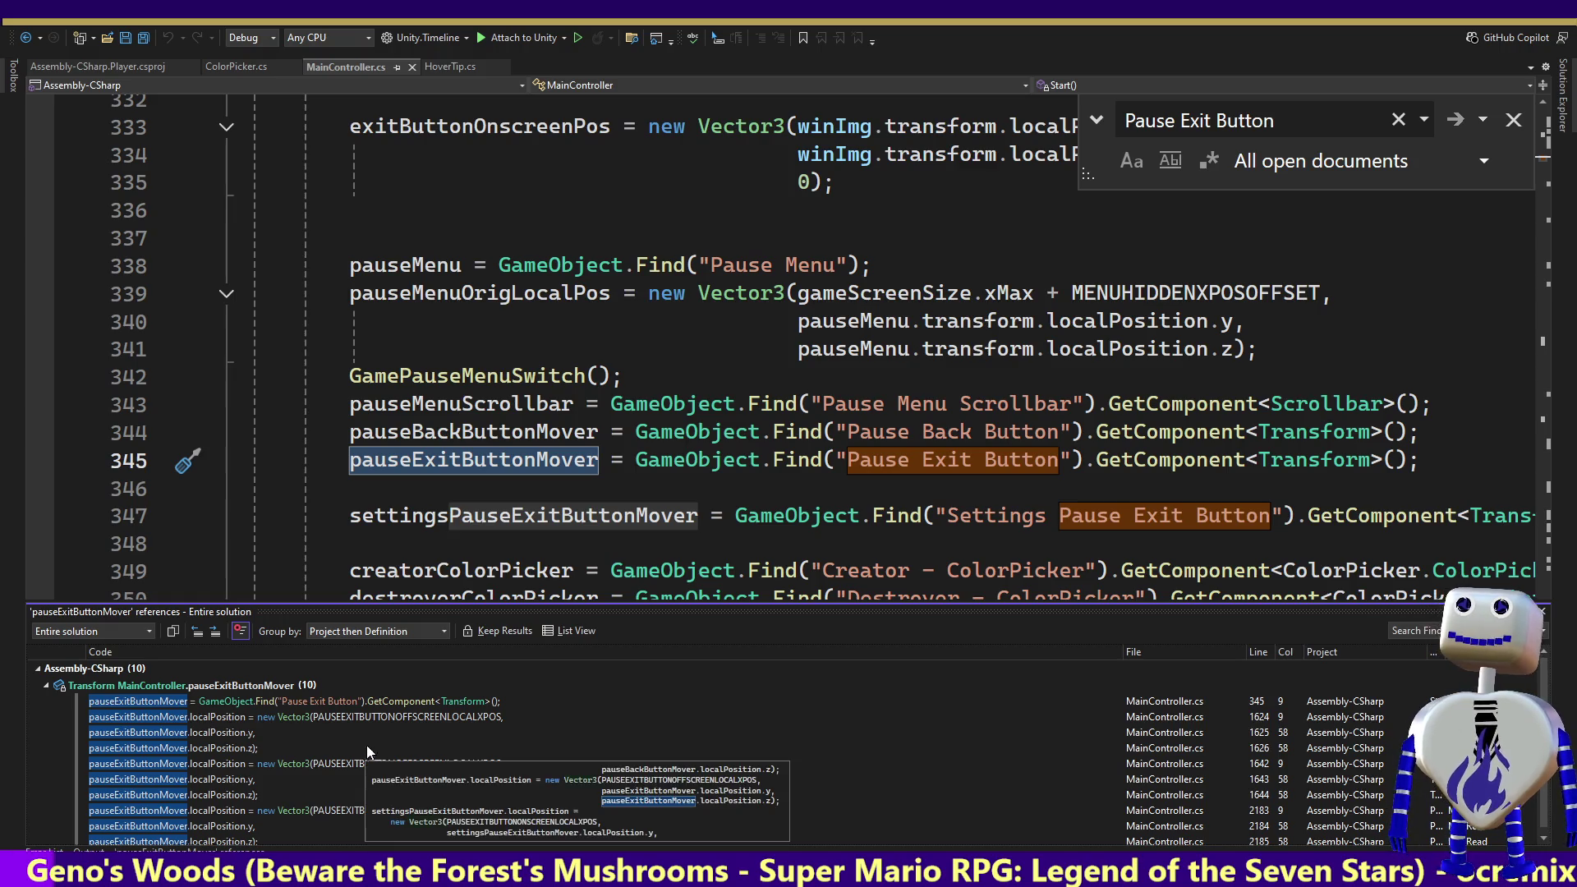
double_click(379, 716)
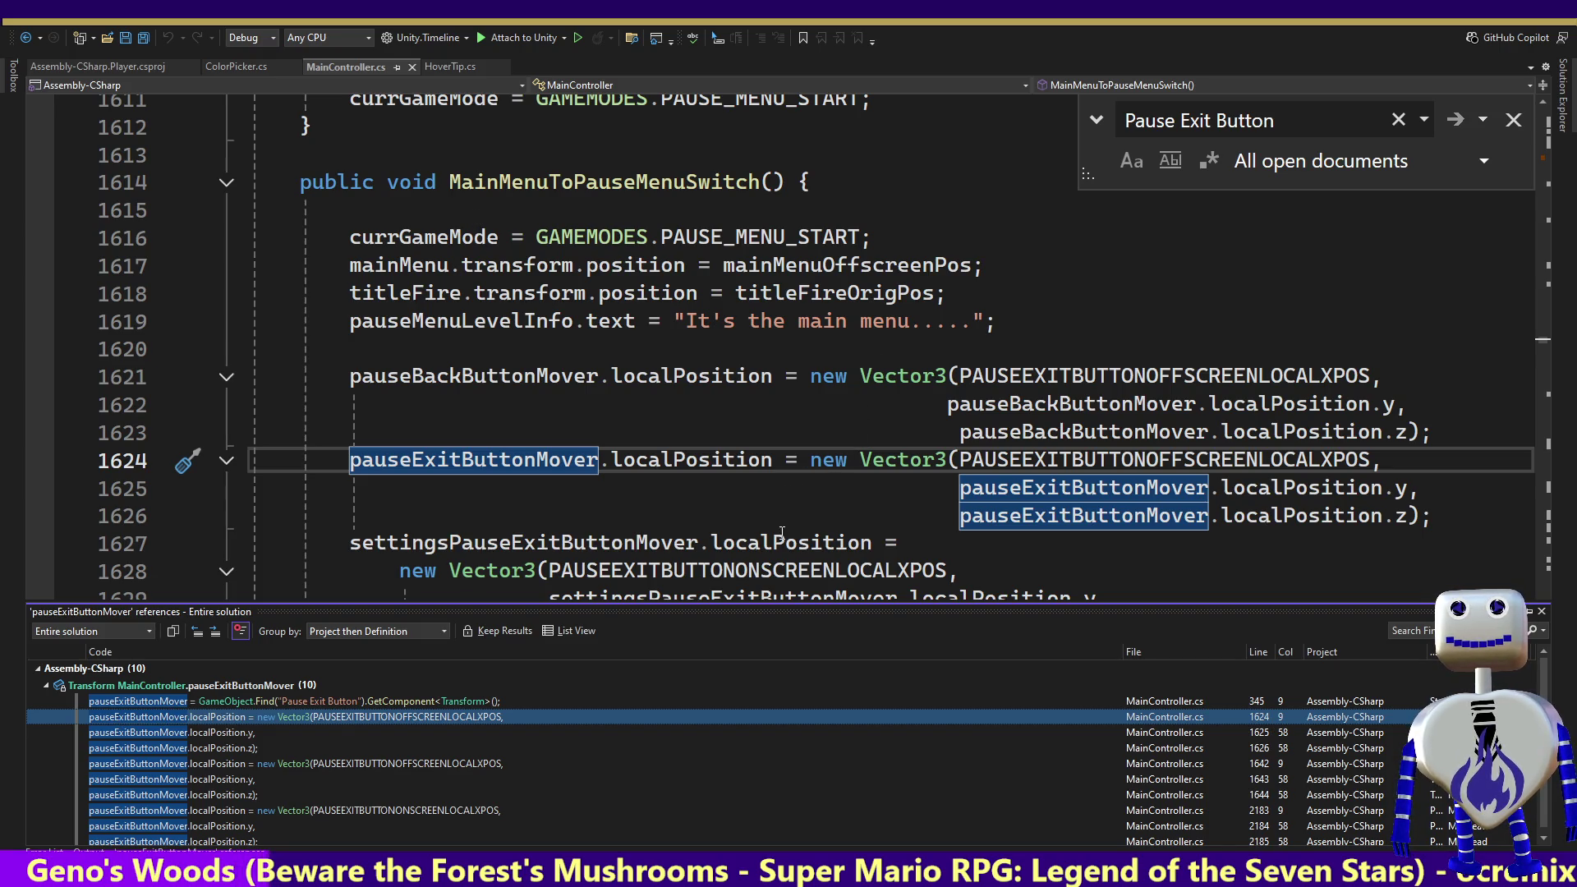
left_click(785, 515)
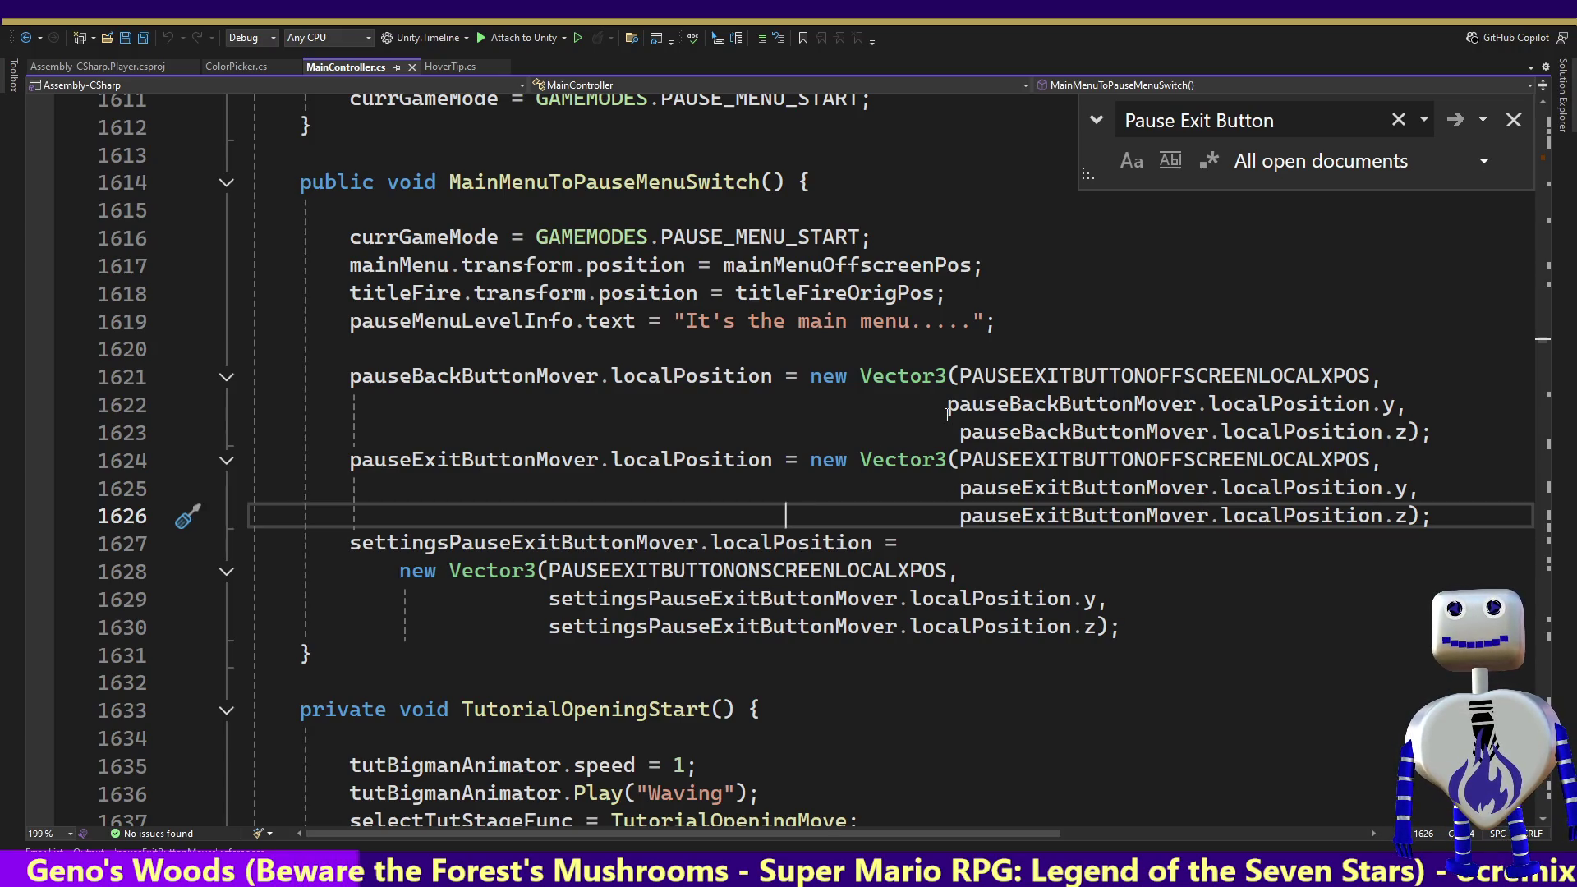
Step: Re-list pauseExitButtonMover references and step through lines 1624, 1642 and 2183 in PauseButtonReset
mouse_move(1432, 515)
left_mouse_down()
mouse_move(72, 484)
mouse_move(67, 464)
left_mouse_up()
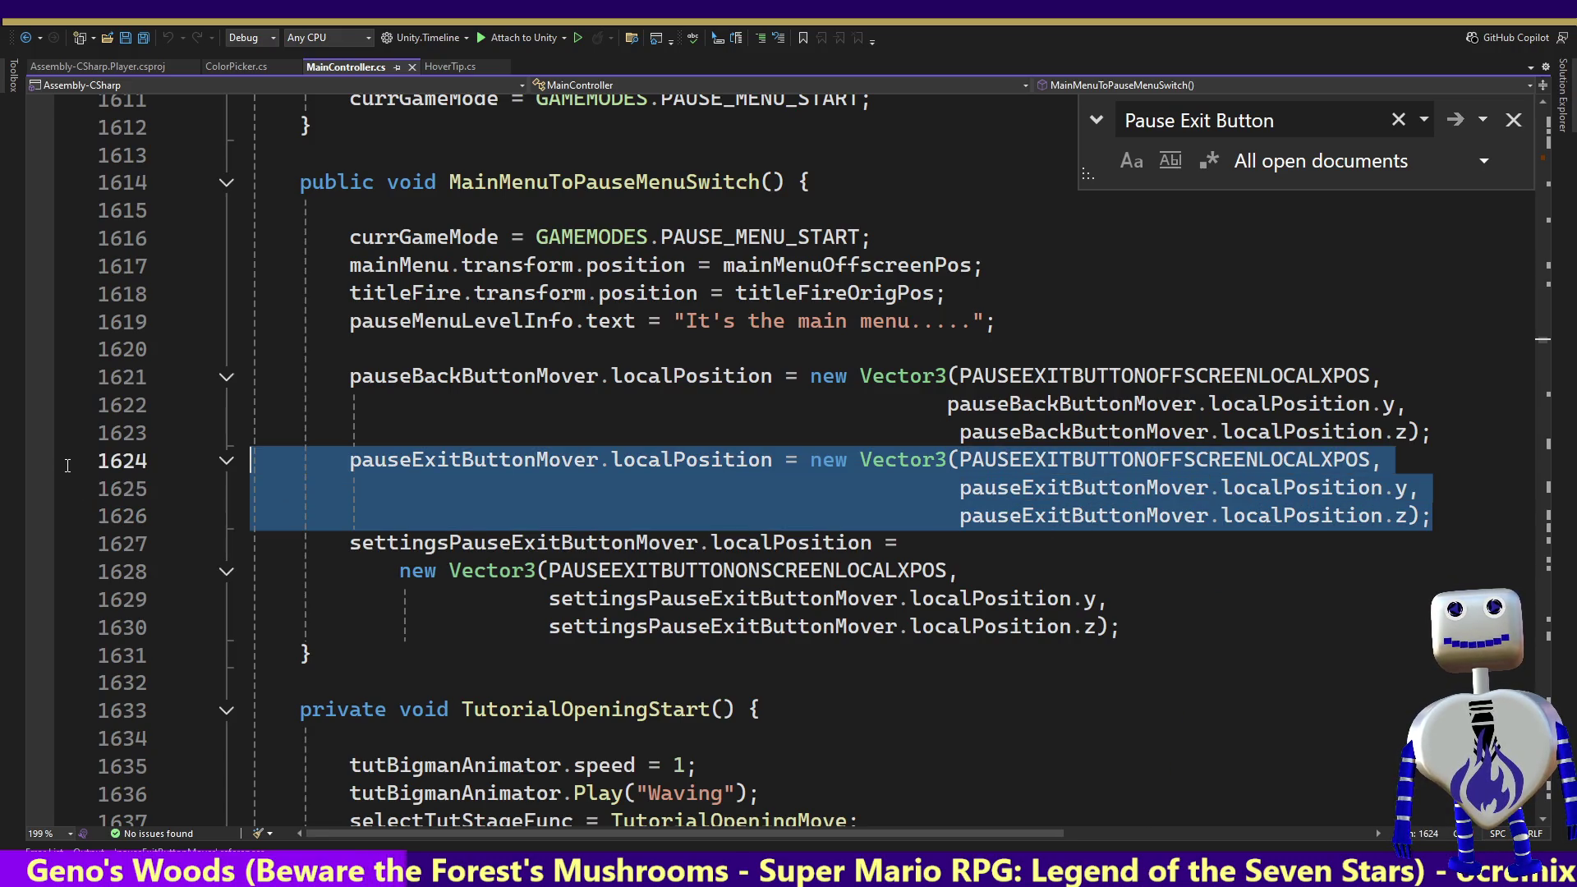
left_click(522, 459)
right_click(520, 454)
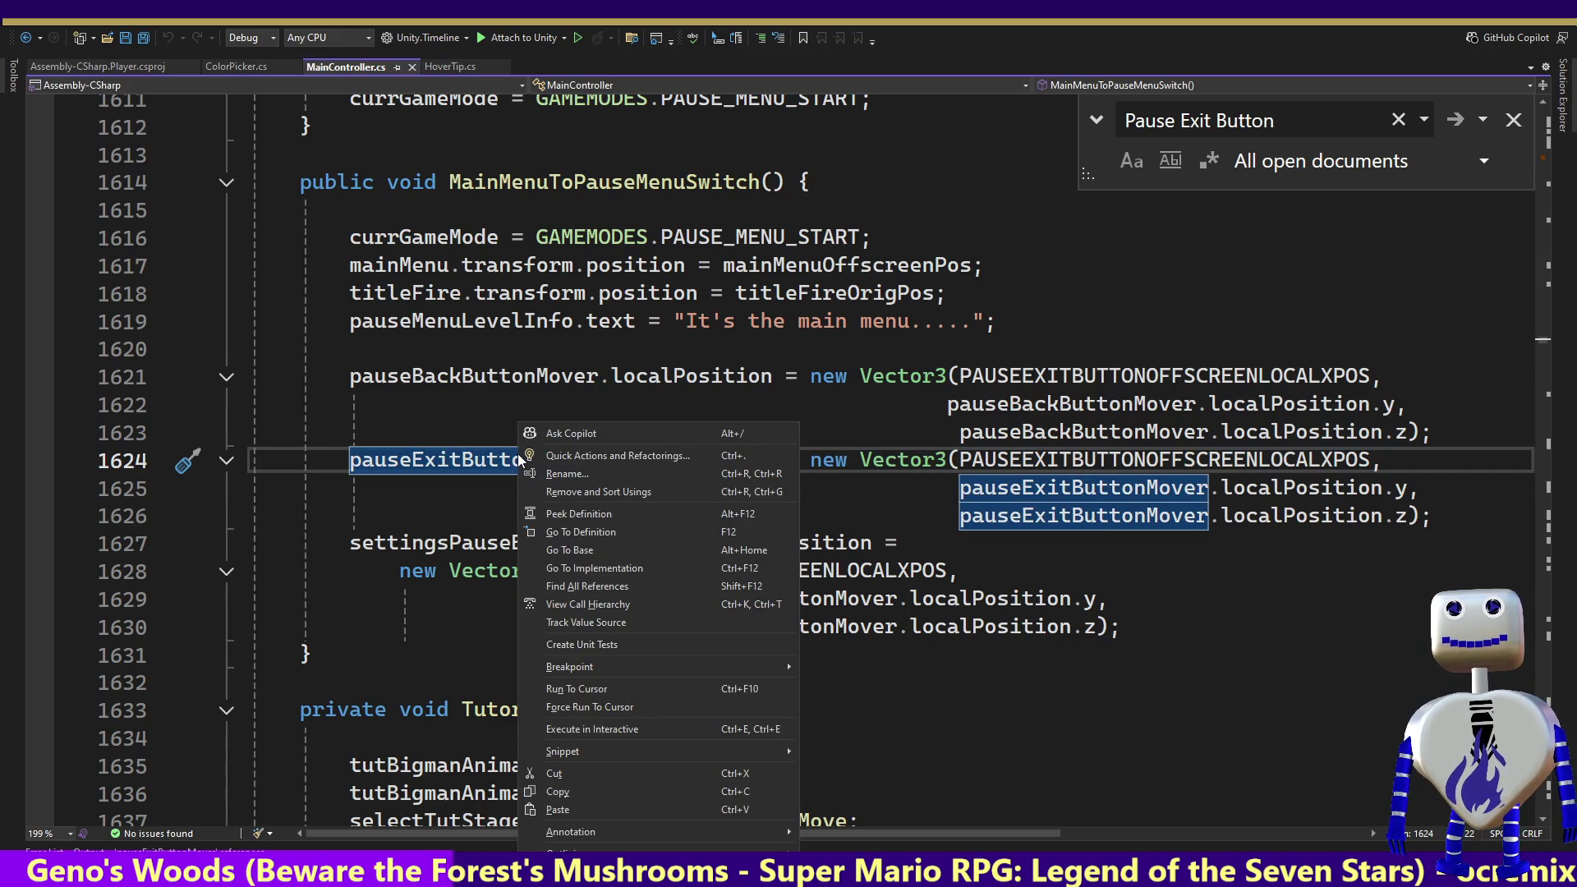
left_click(608, 586)
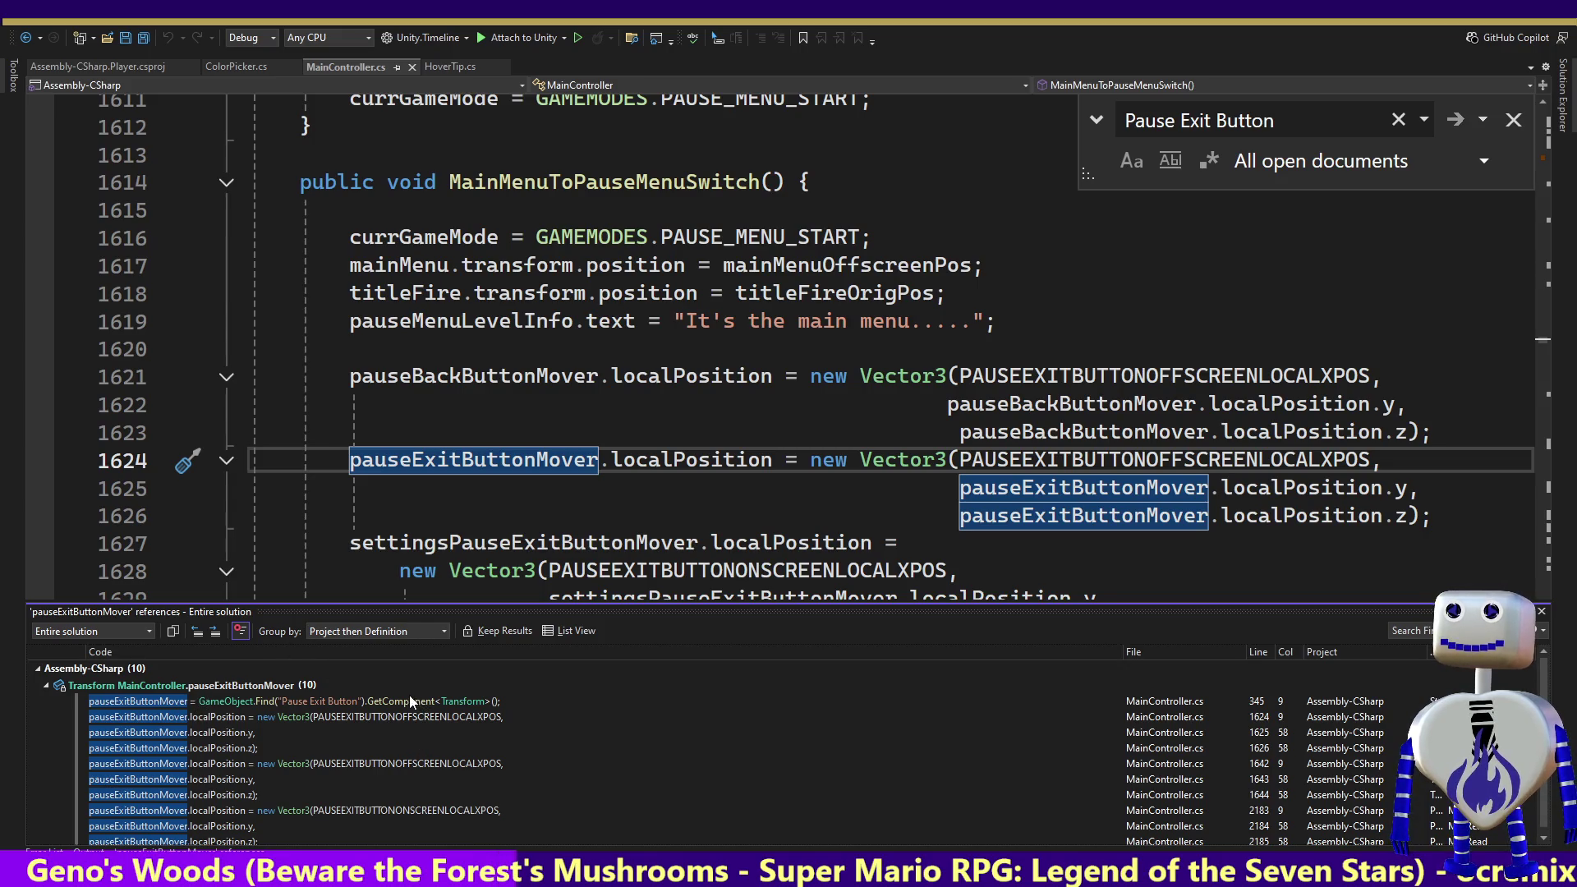
left_click(403, 716)
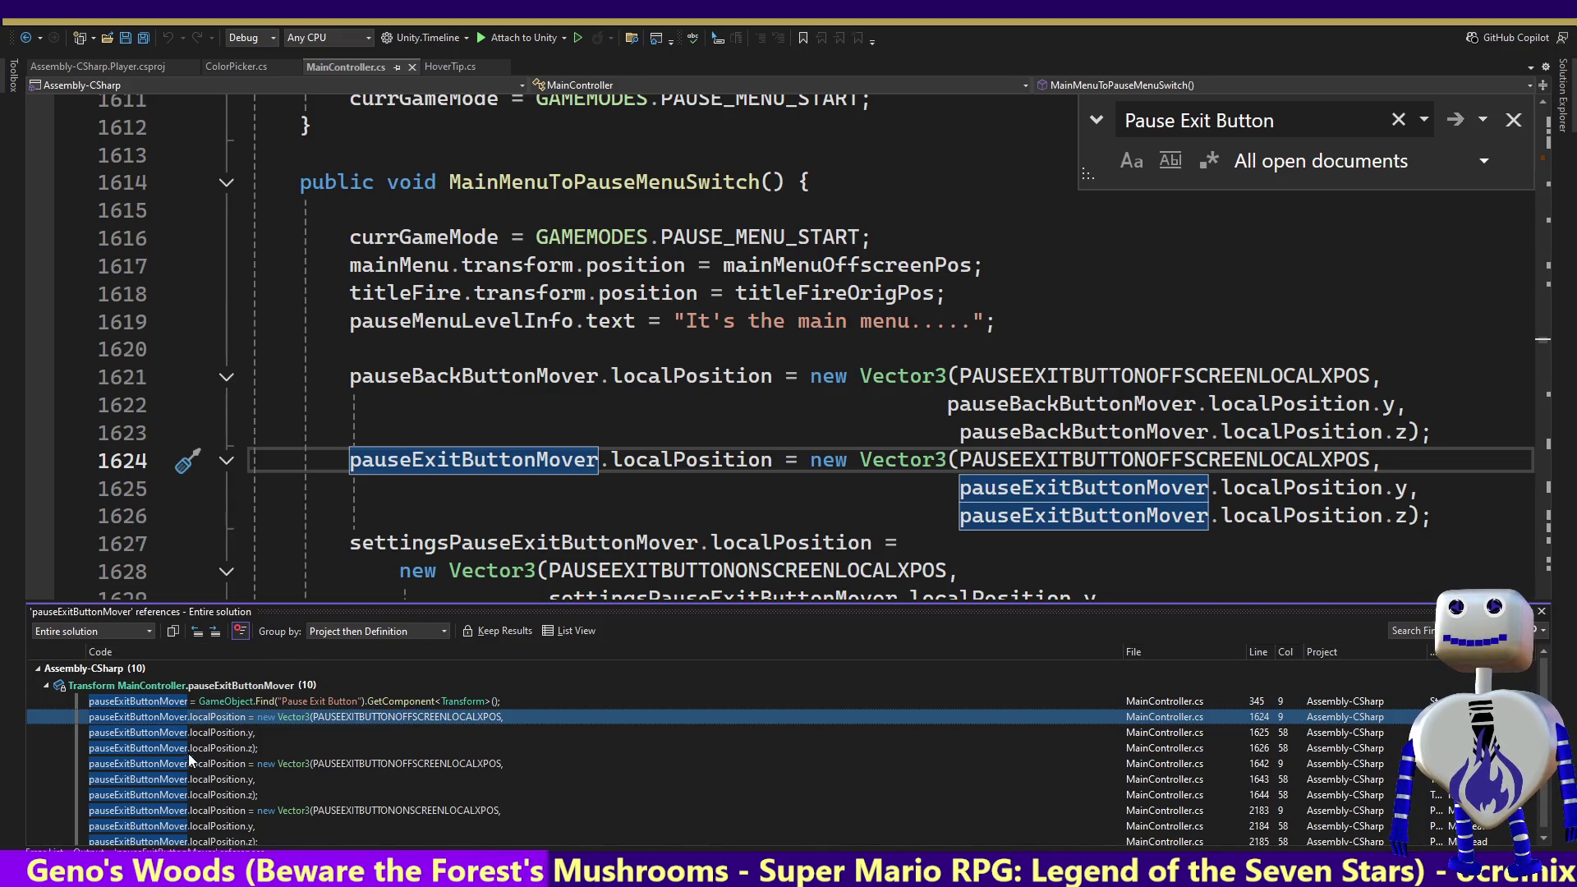
left_click(179, 764)
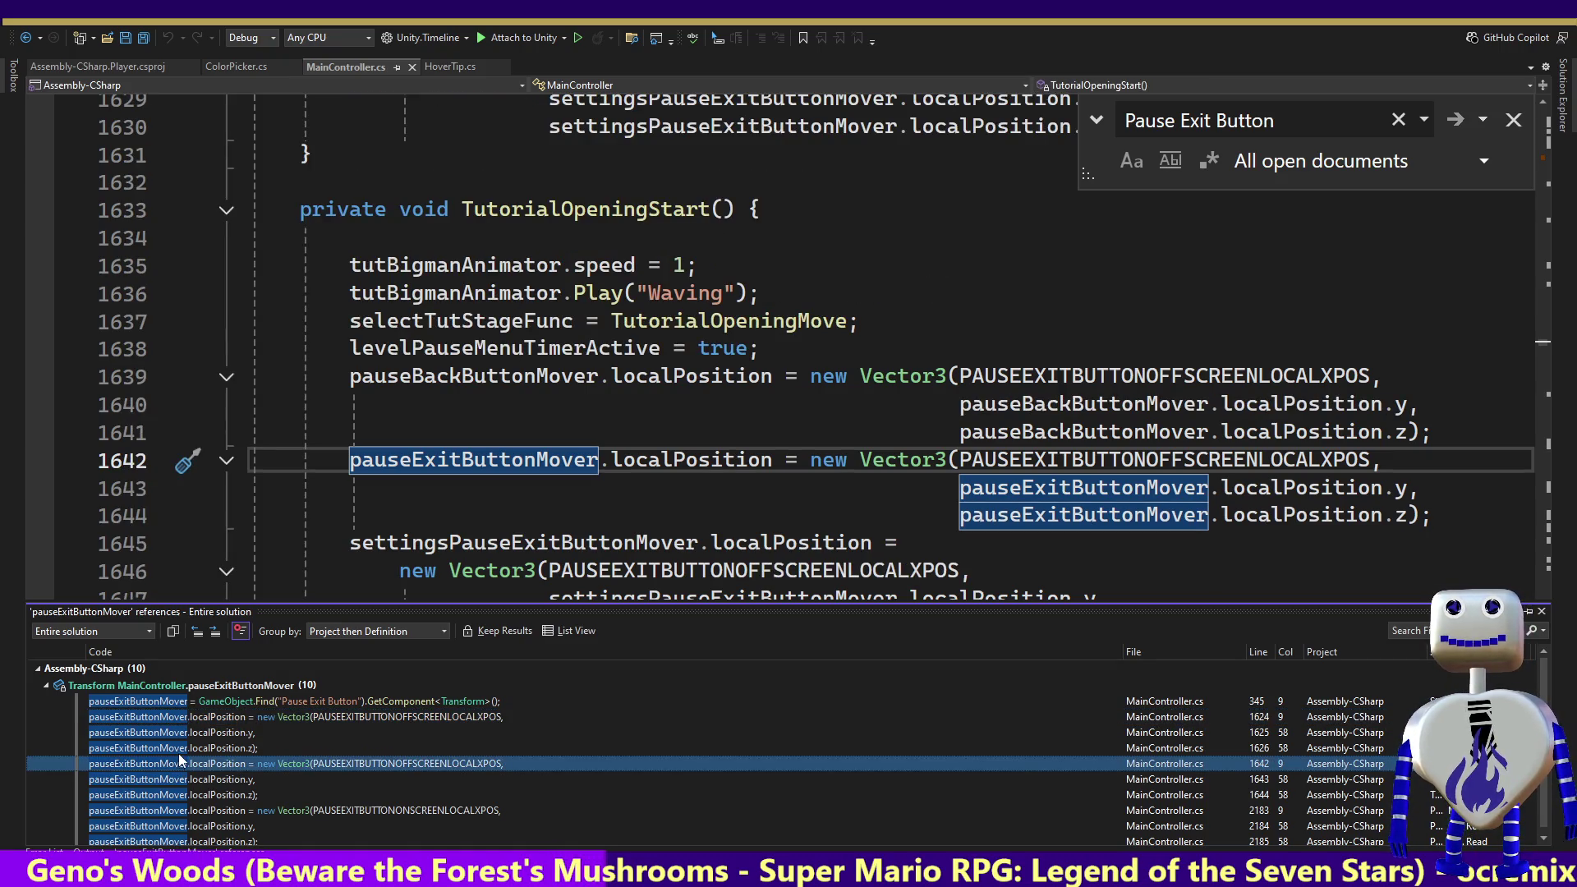
left_click(234, 812)
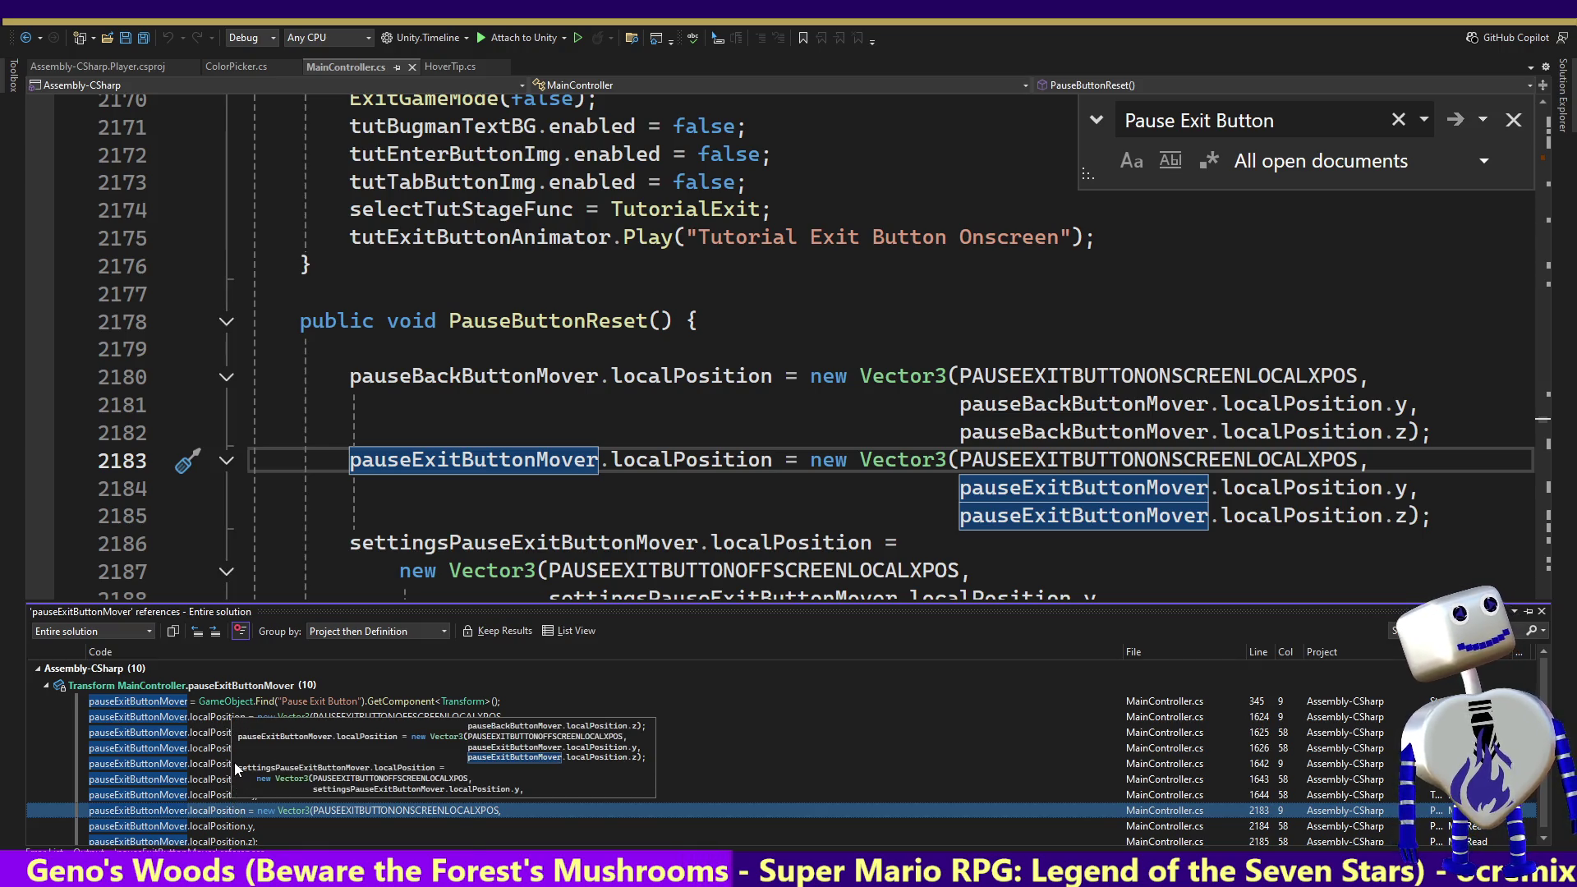
mouse_move(234, 762)
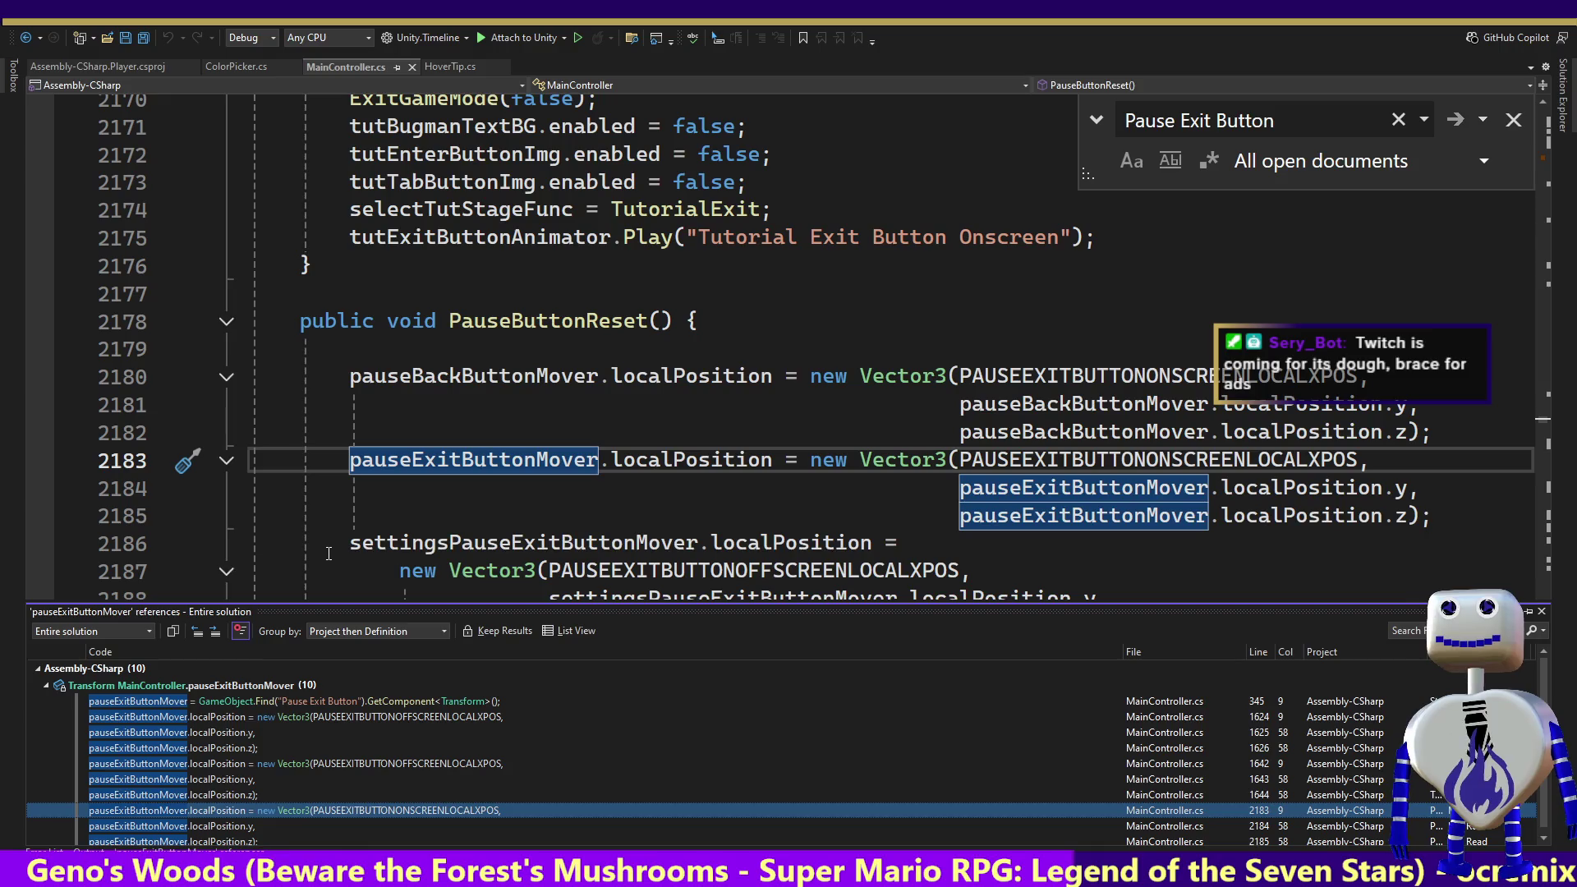
Step: Dismiss the references list and select the Back and Exit repositioning lines 2180–2185 in PauseButtonReset
double_click(521, 322)
key("Escape")
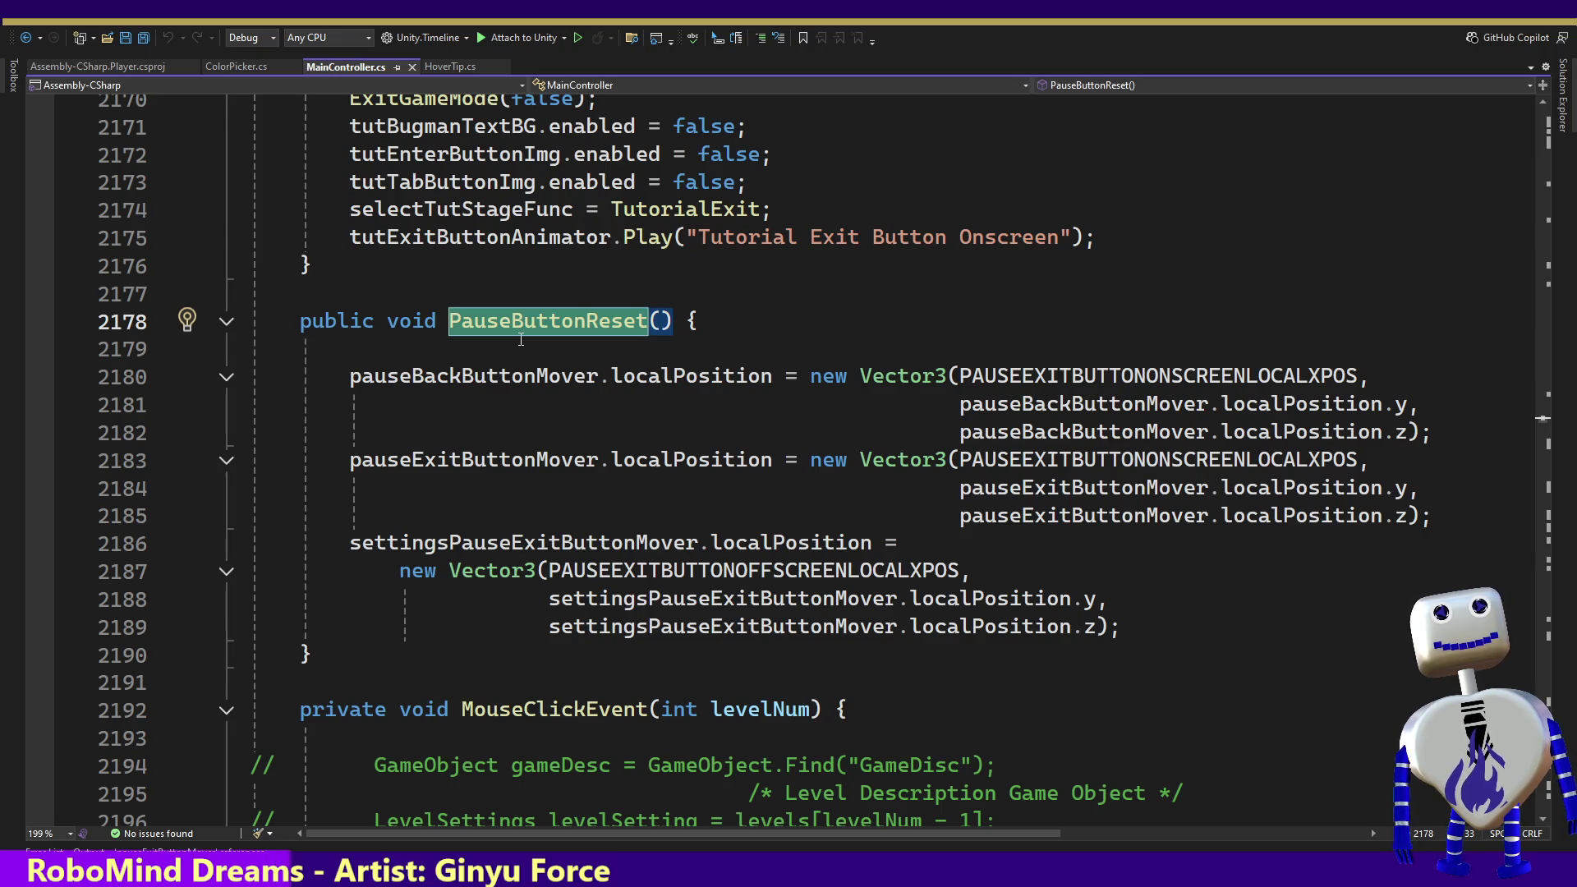
double_click(396, 463)
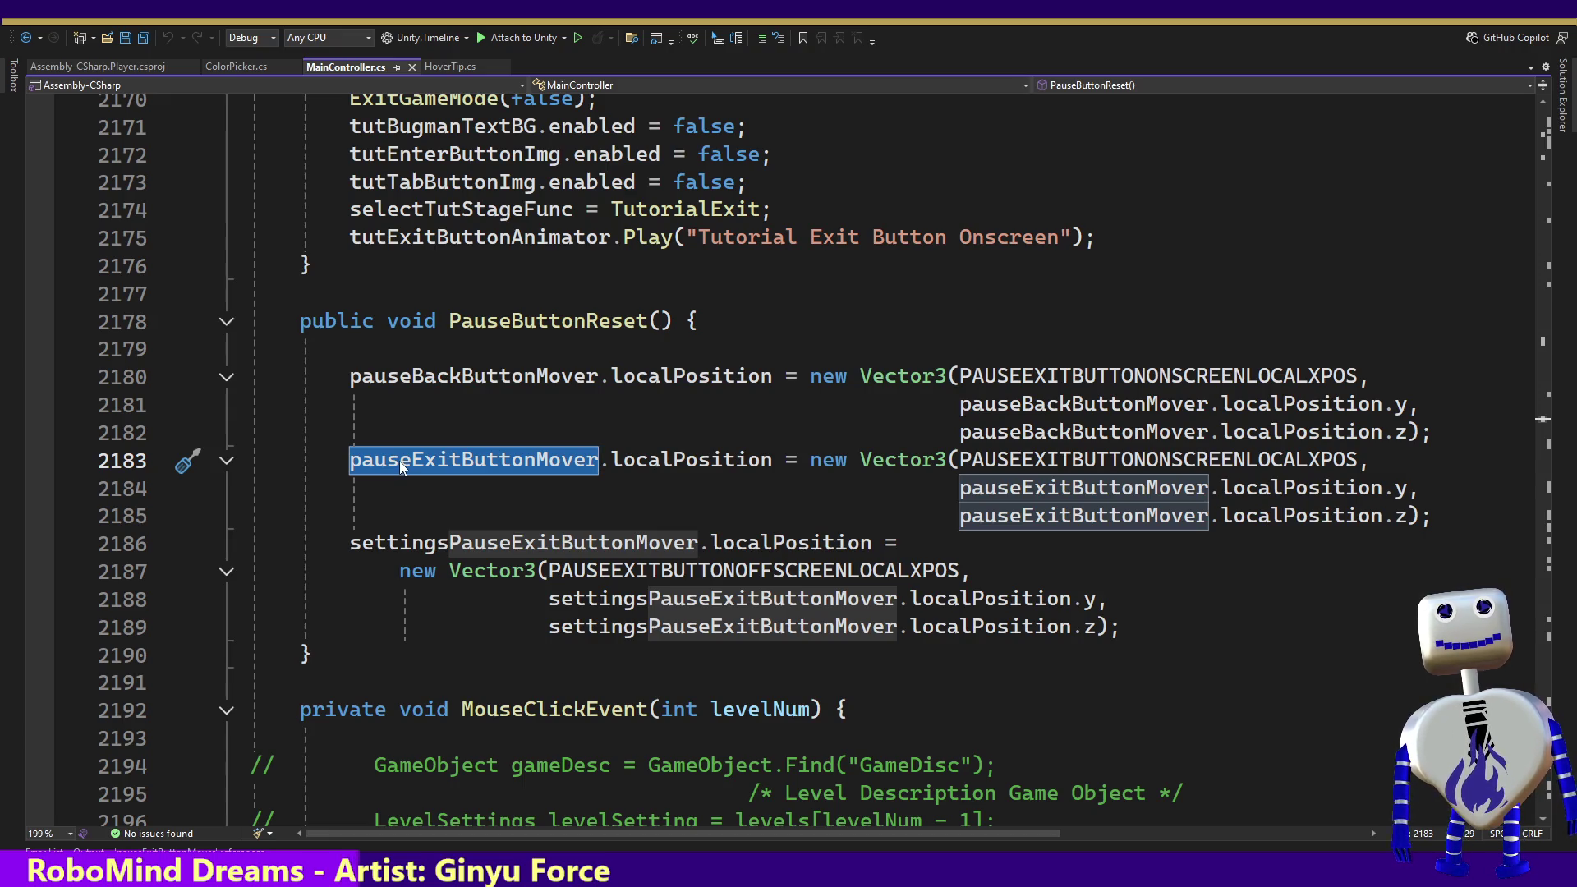
mouse_move(415, 464)
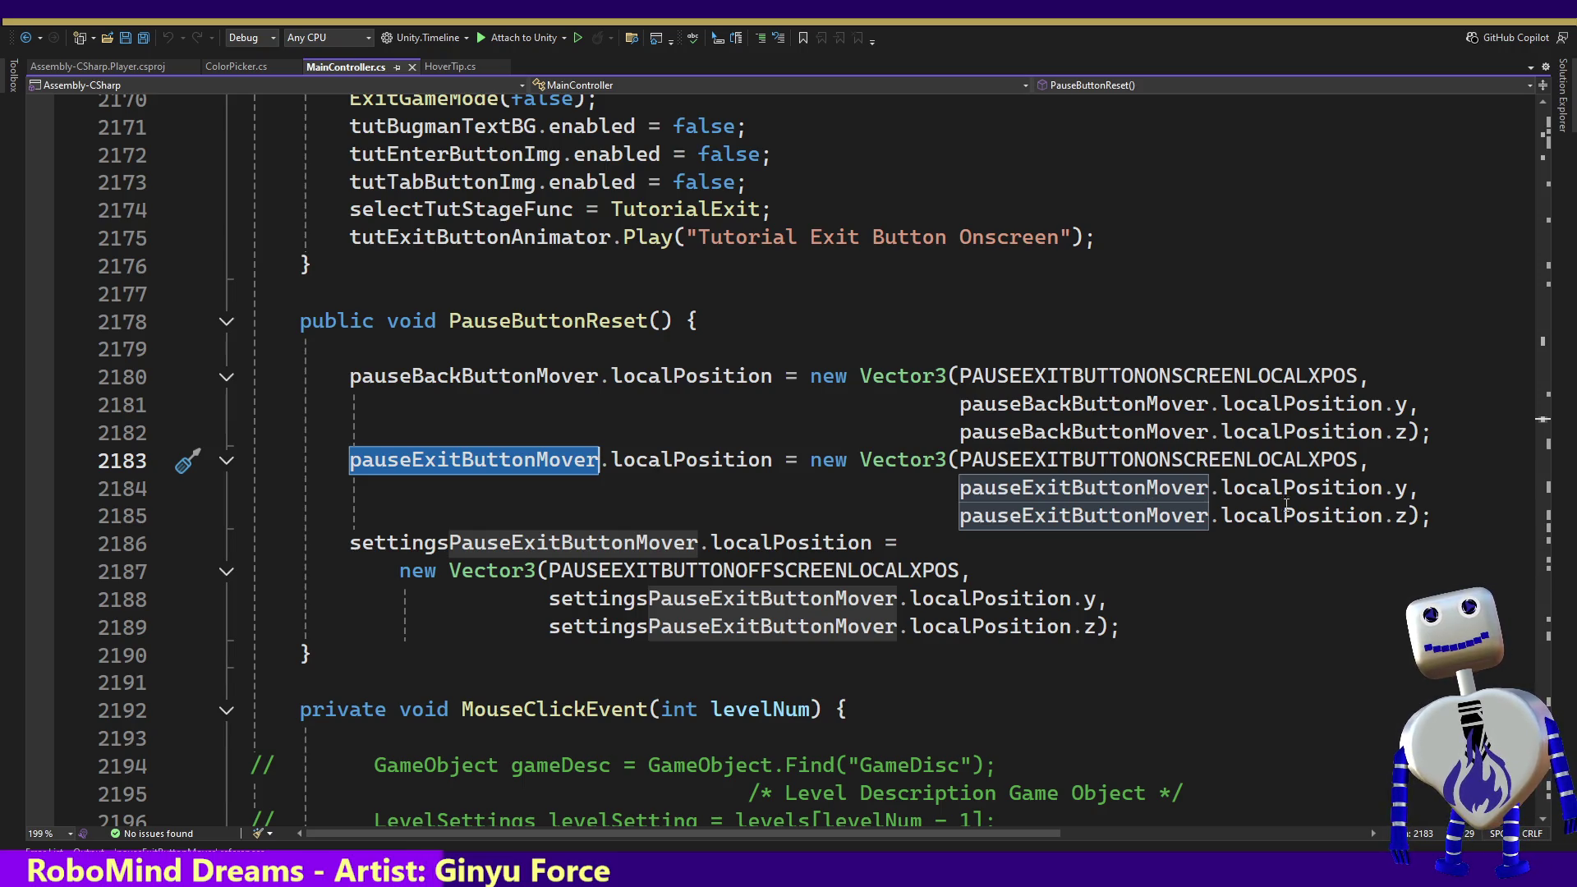
mouse_move(1446, 515)
left_mouse_down()
mouse_move(399, 516)
mouse_move(79, 387)
left_mouse_up()
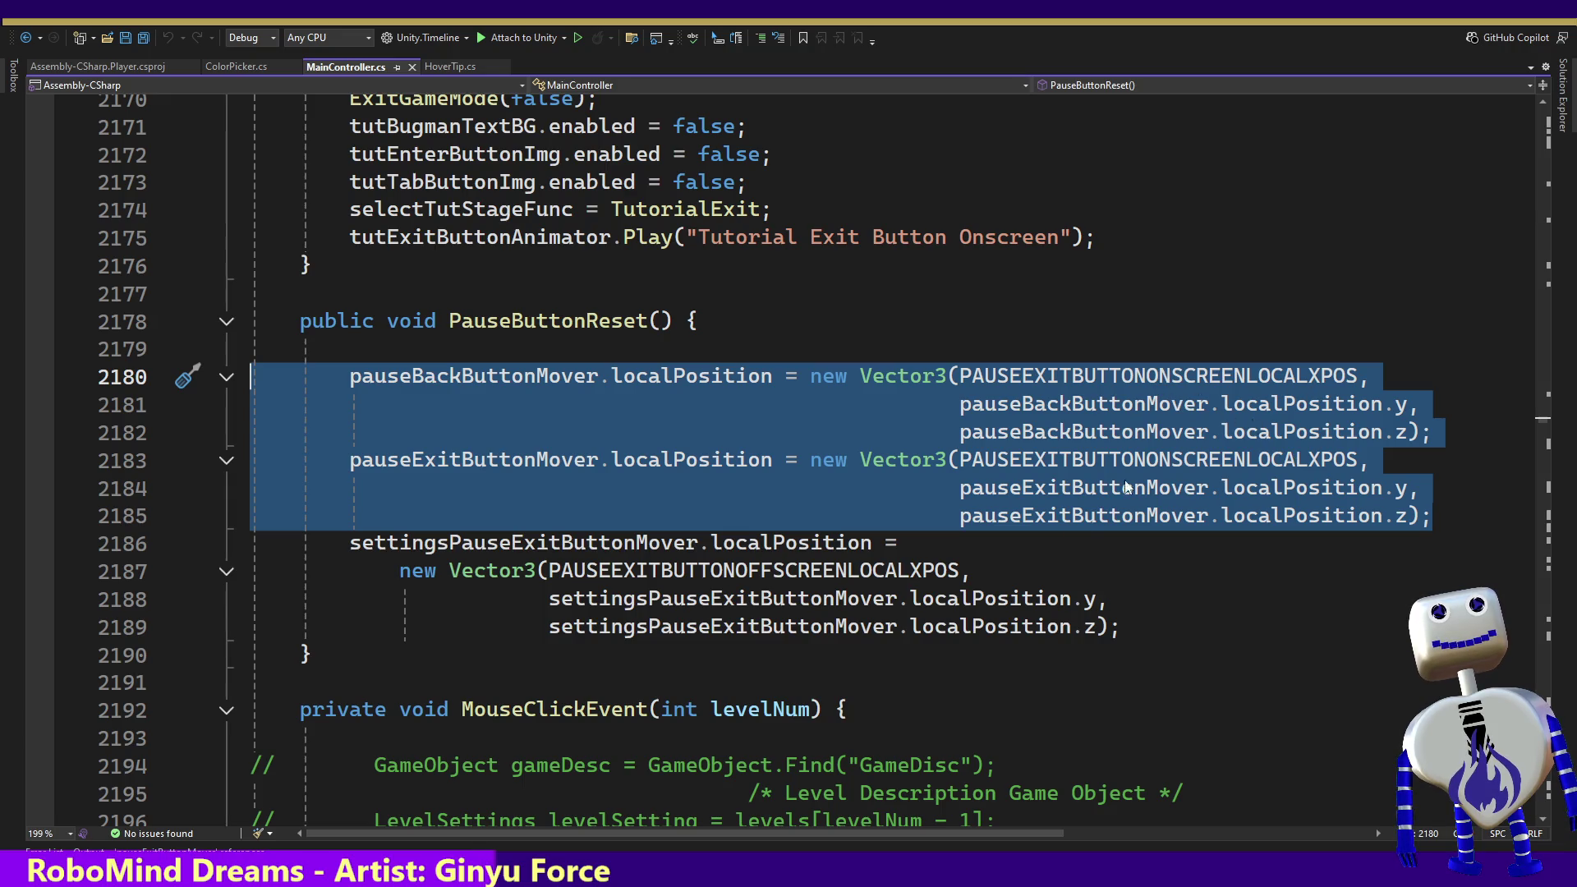
mouse_move(528, 389)
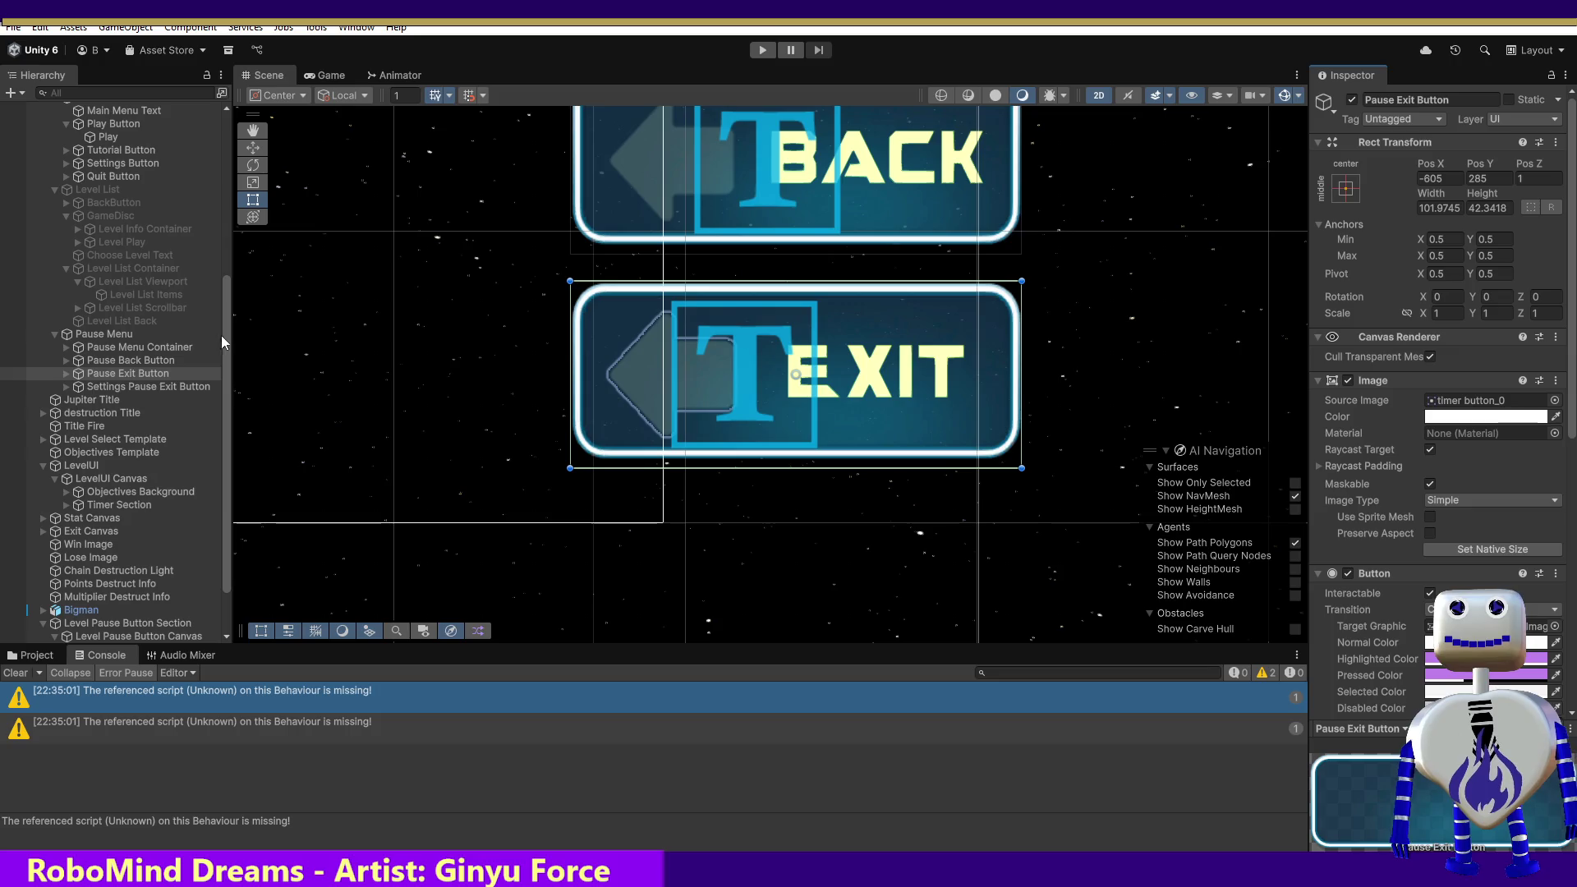
Step: Inspect Level Pause Button's On Click handler wired to MainController, then start Play mode
mouse_move(225, 336)
left_mouse_down()
mouse_move(232, 277)
mouse_move(240, 483)
left_mouse_up()
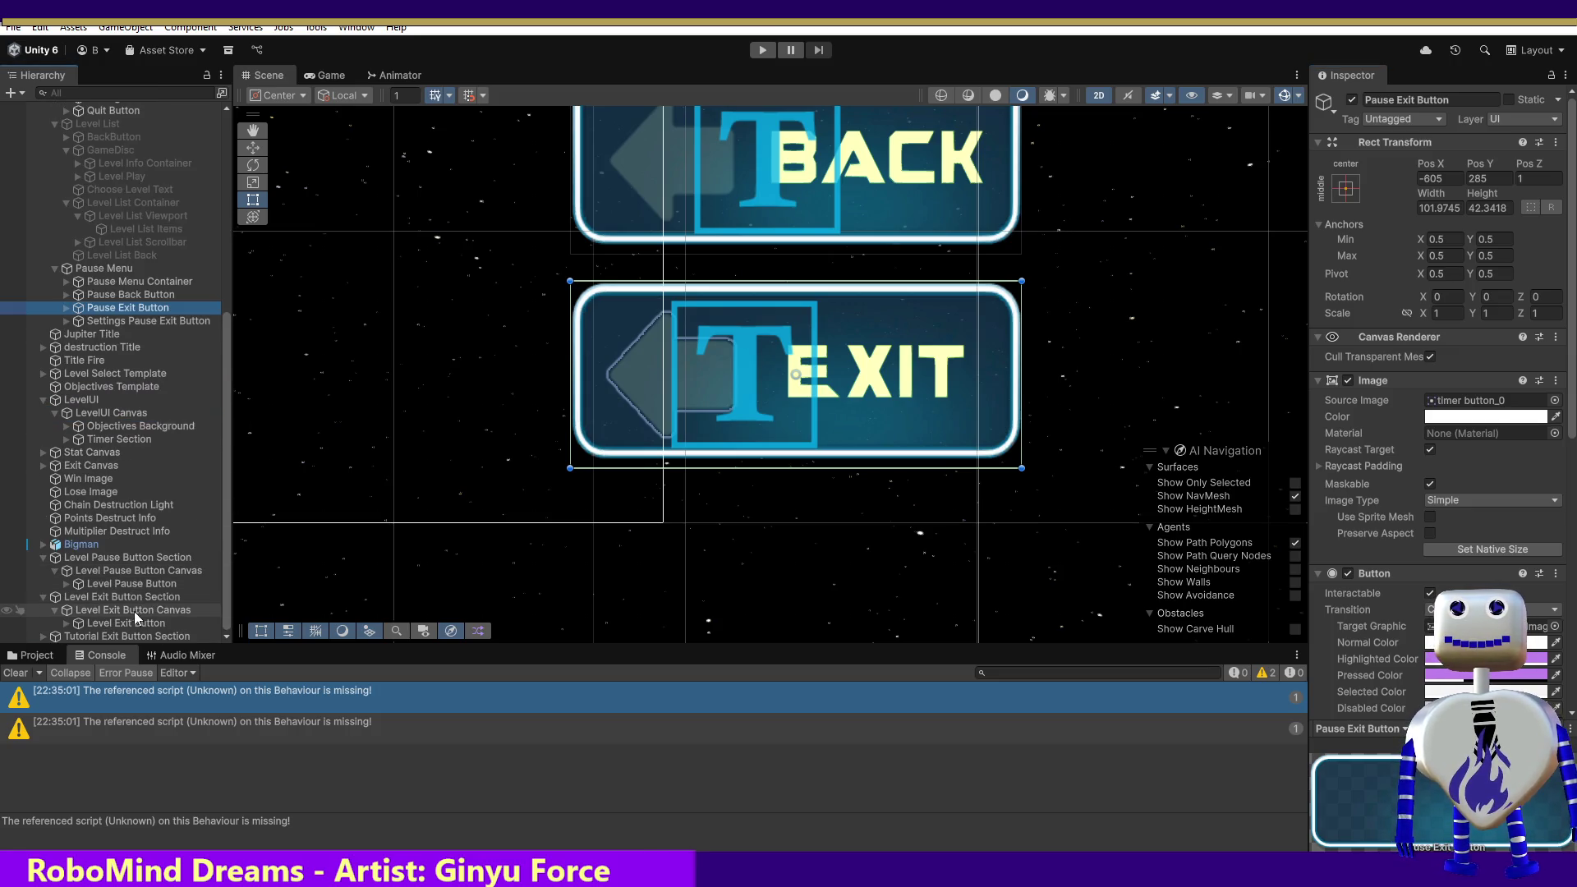
left_click(123, 585)
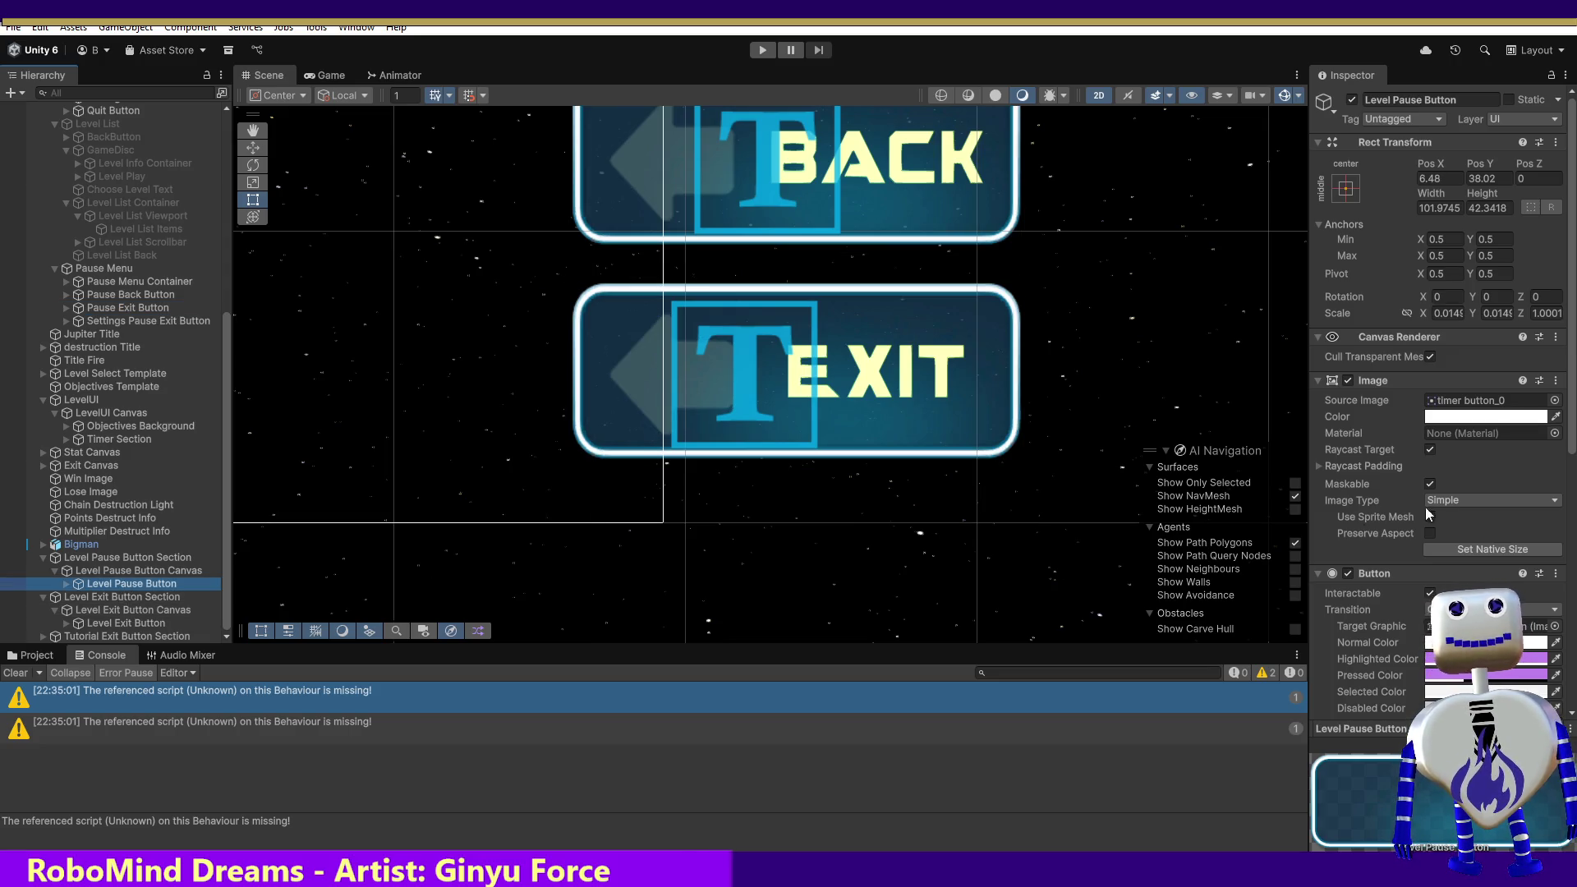
left_click_drag(1571, 403, 1572, 599)
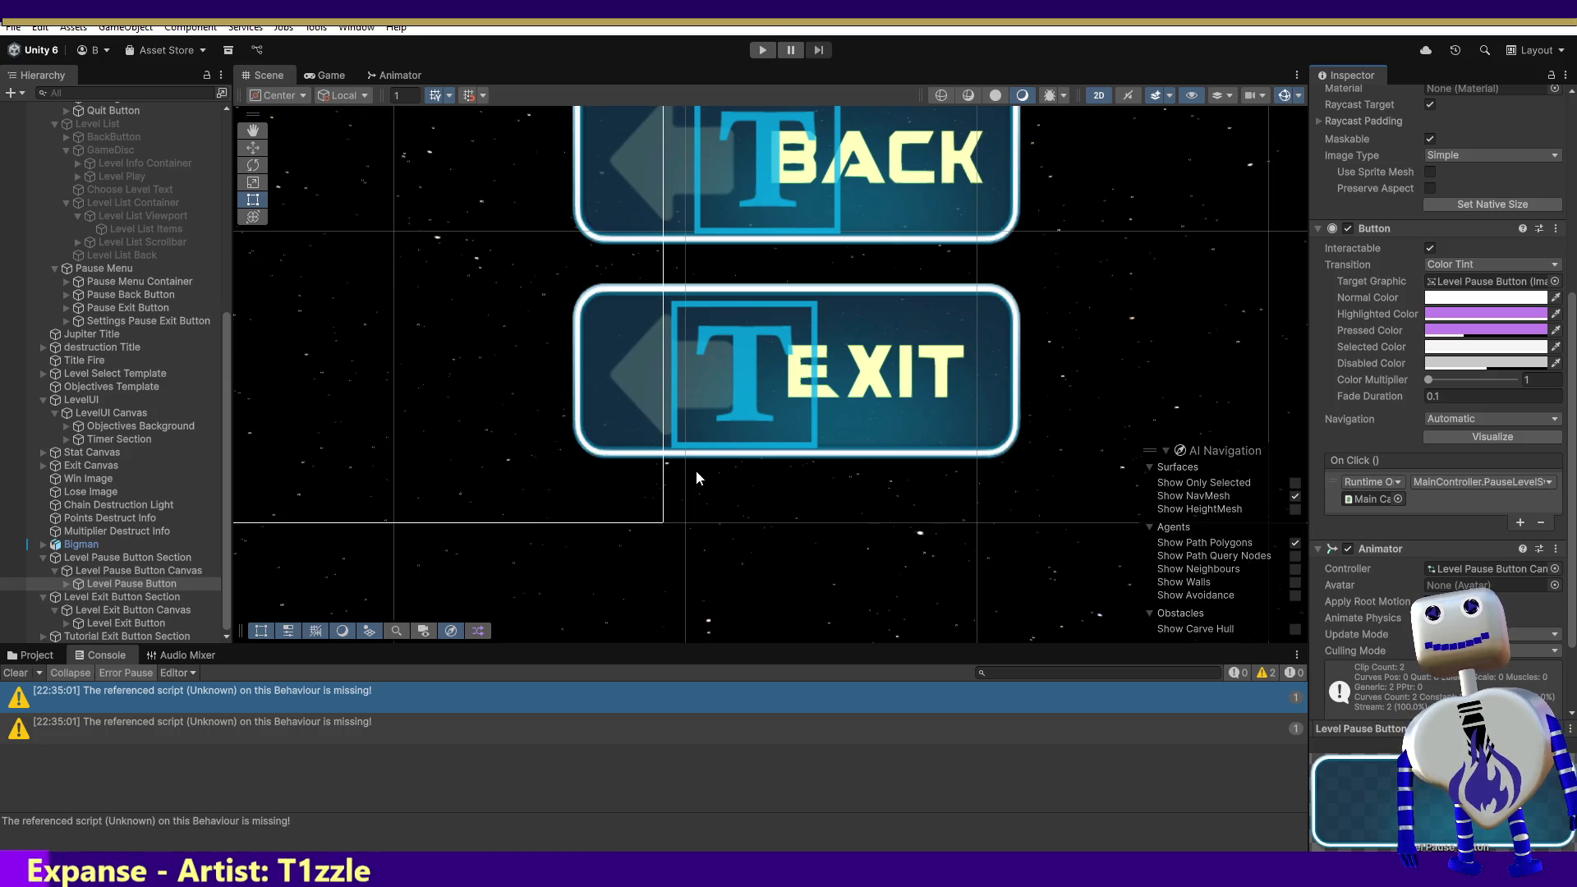
left_click(760, 51)
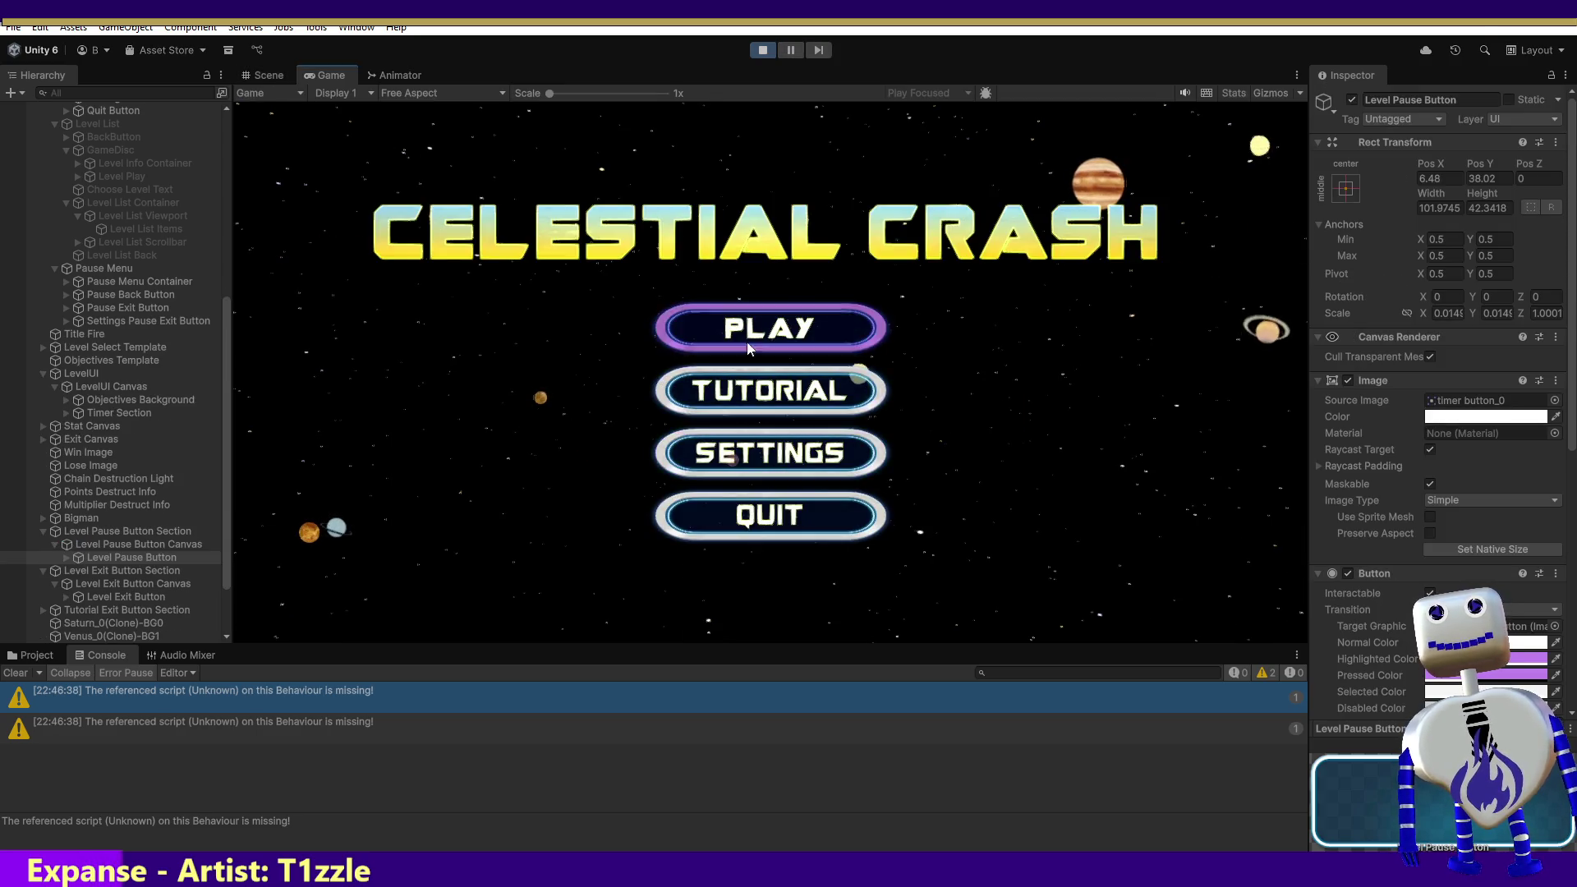
Step: Choose PLAY on the Celestial Crash main menu and open the Tutorial level's info panel
left_click(754, 333)
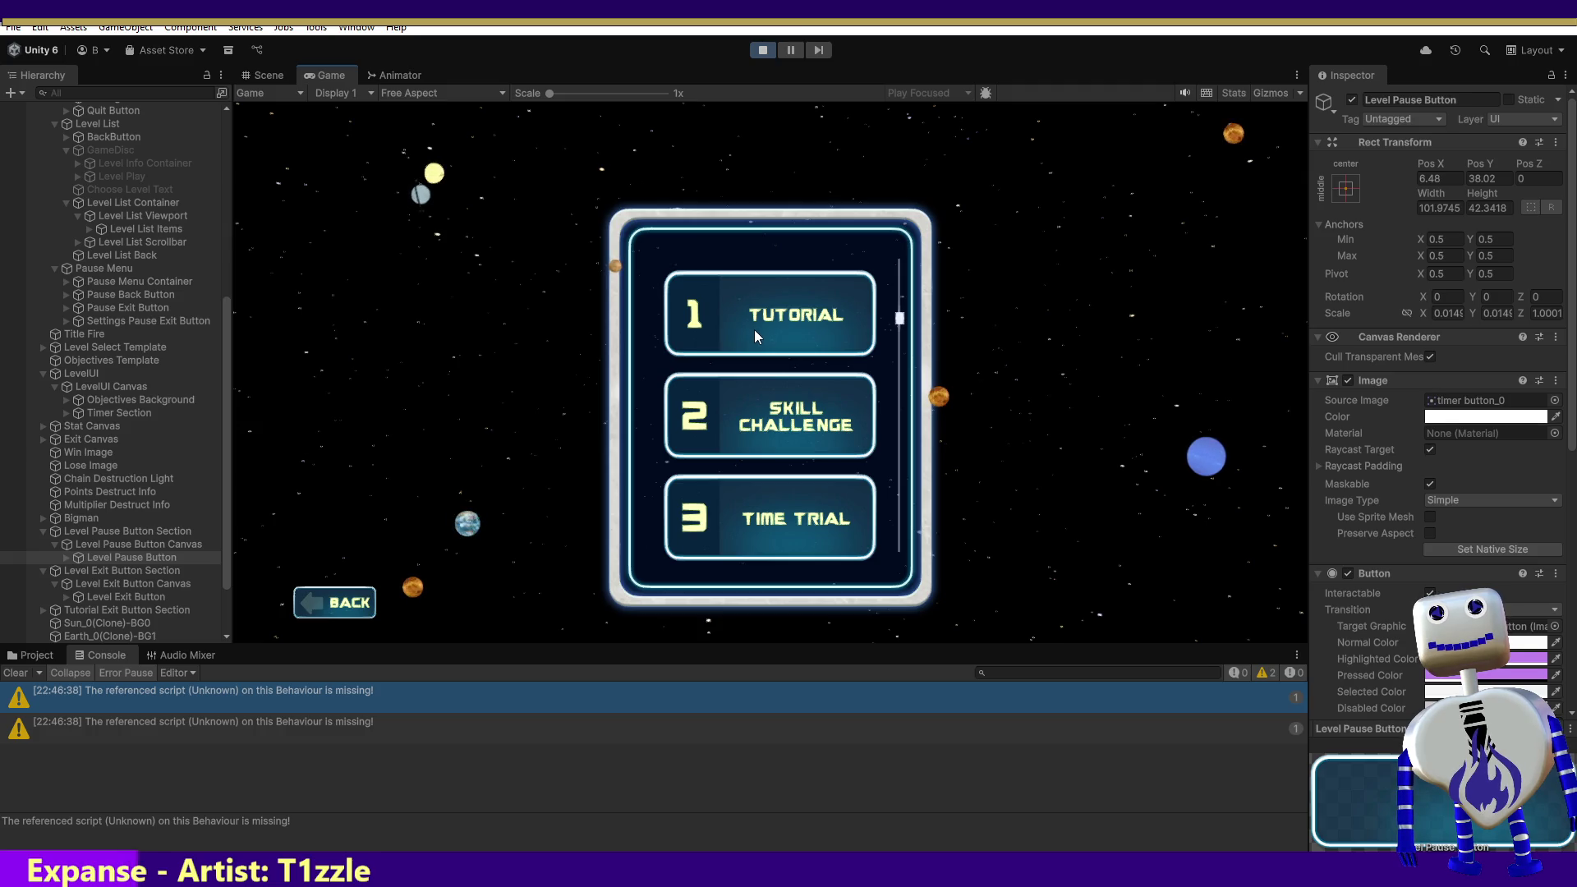
left_click(754, 328)
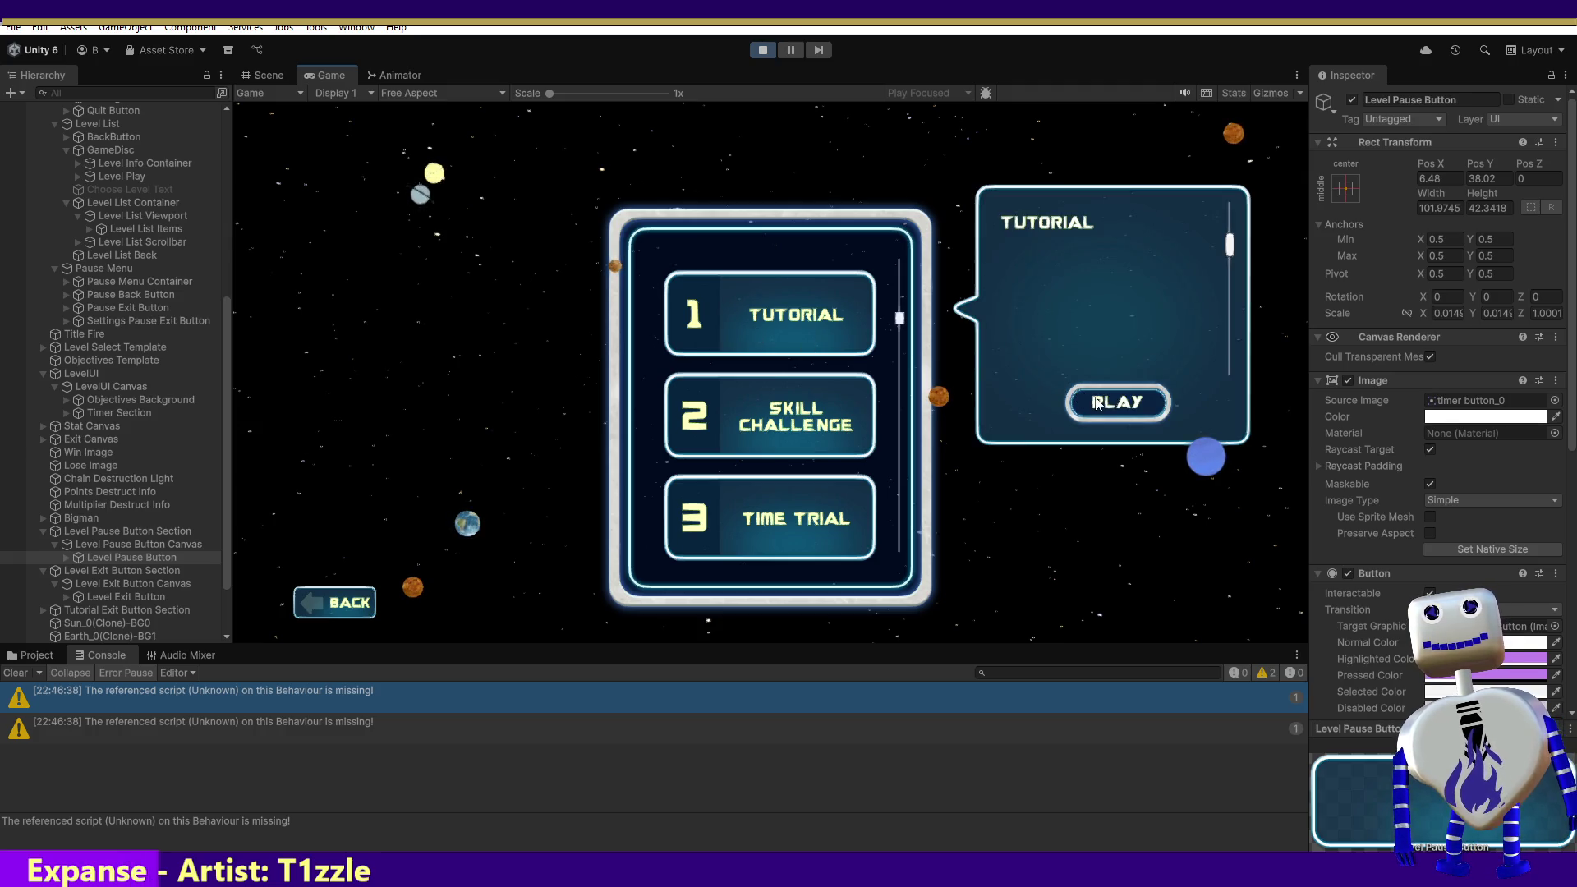